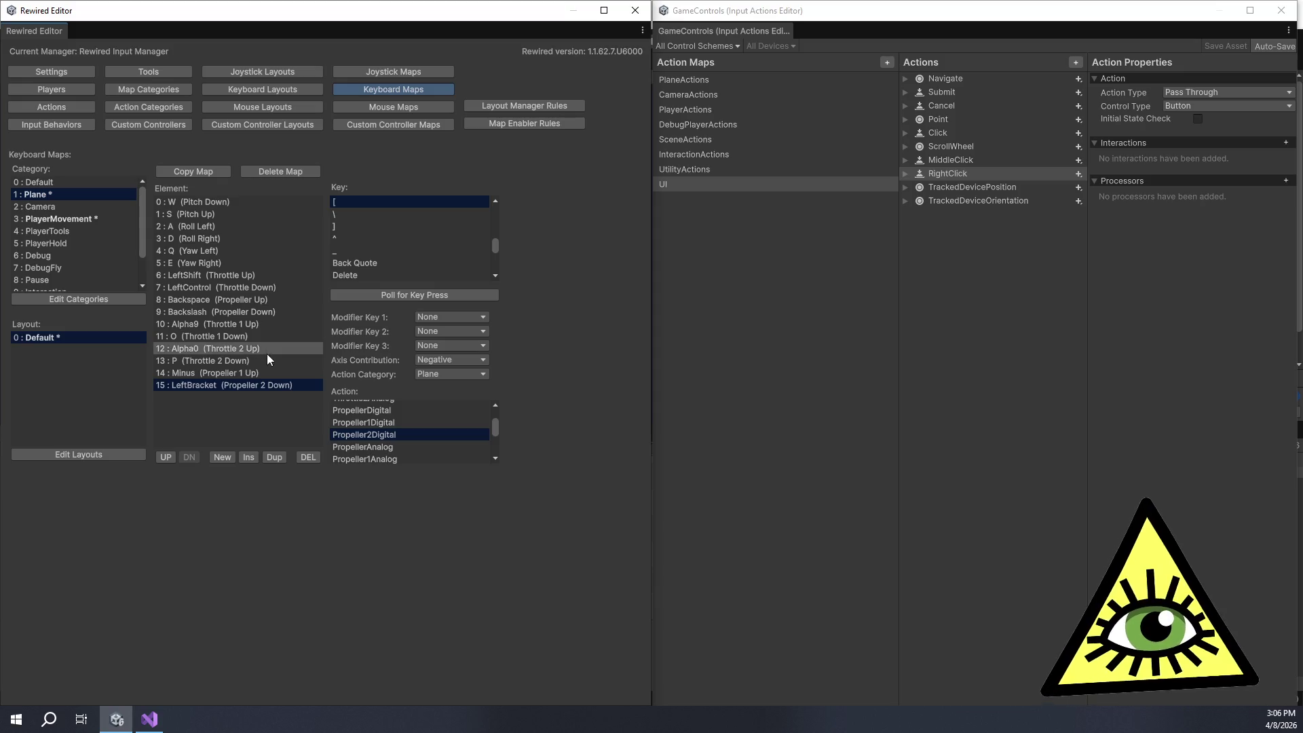
Step: Review the existing Minus and LeftBracket propeller bindings in the Plane keyboard map
{"action": "left_click", "coordinate": [287, 370]}
{"action": "left_click", "coordinate": [298, 385]}
{"action": "scroll", "coordinate": [398, 417], "scroll_direction": "up", "scroll_amount": 2}
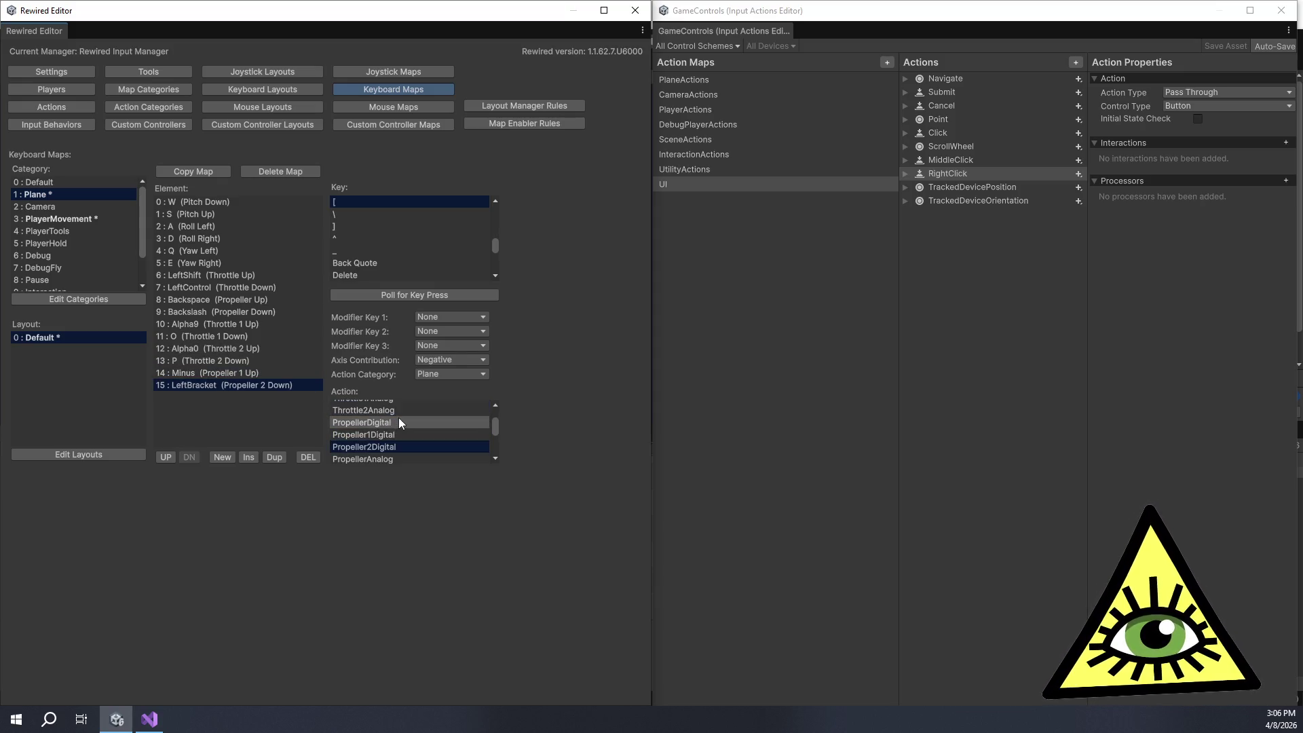
{"action": "left_click", "coordinate": [394, 436]}
{"action": "left_click", "coordinate": [264, 374]}
{"action": "left_click", "coordinate": [284, 384]}
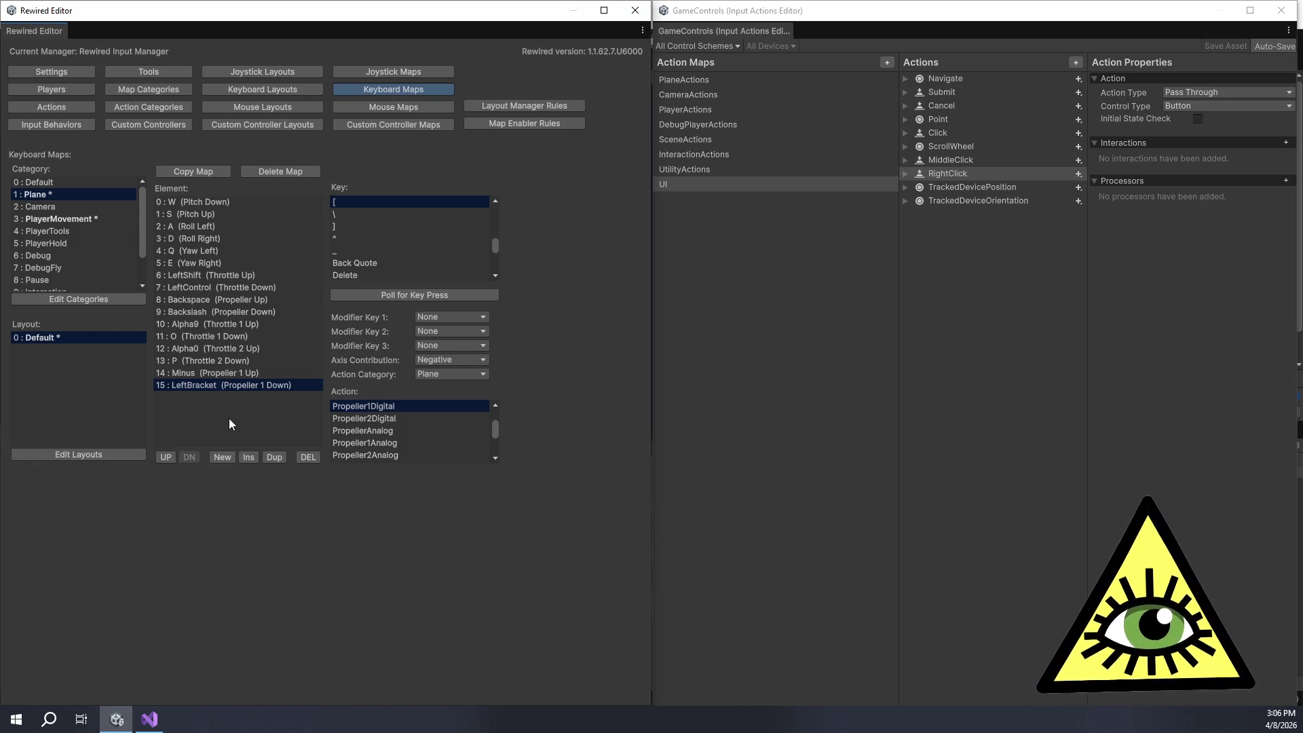
Step: Add two new Plane bindings and capture the Equals and RightBracket keys for them
{"action": "left_click", "coordinate": [217, 457]}
{"action": "left_click", "coordinate": [217, 457]}
{"action": "left_click", "coordinate": [192, 398]}
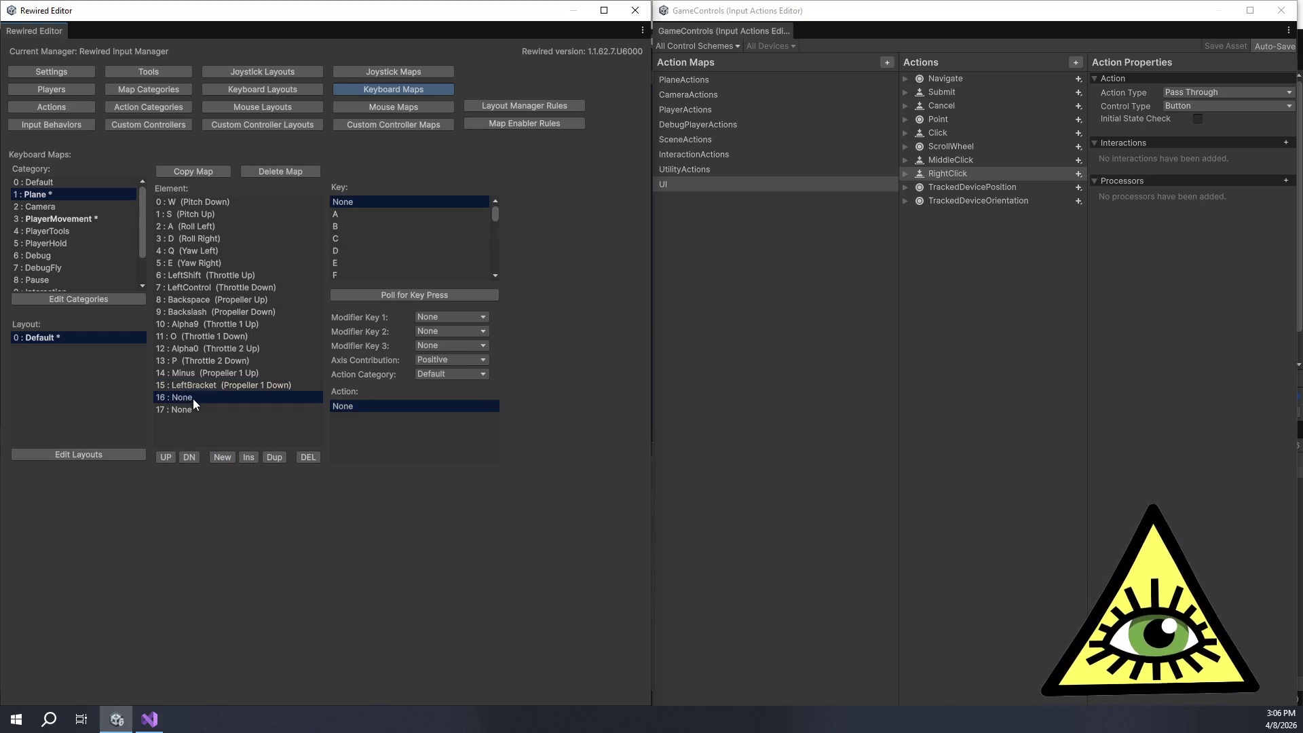
{"action": "left_click", "coordinate": [392, 294]}
{"action": "key", "text": "equal"}
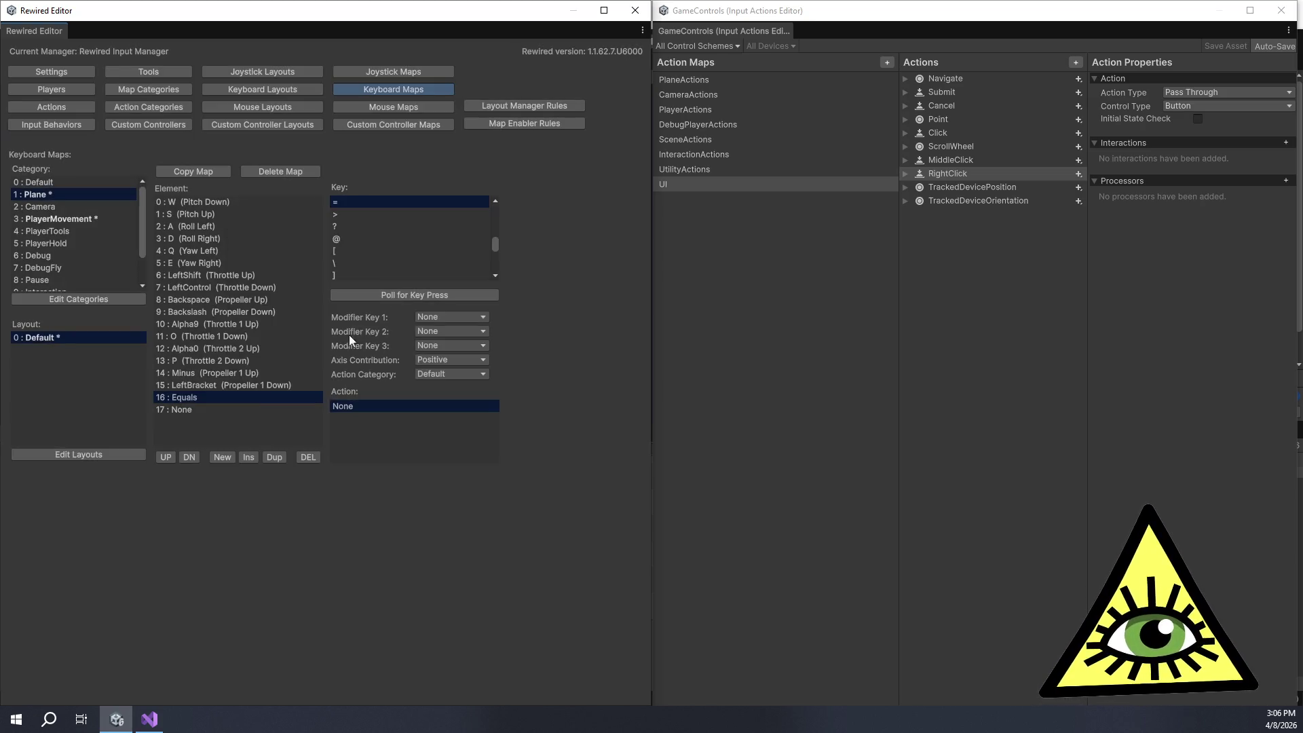
{"action": "left_click", "coordinate": [234, 414]}
{"action": "left_click", "coordinate": [384, 296]}
{"action": "key", "text": "bracketright"}
Step: Assign the Plane category's Propeller2Digital action to the Equals binding
{"action": "left_click", "coordinate": [249, 397]}
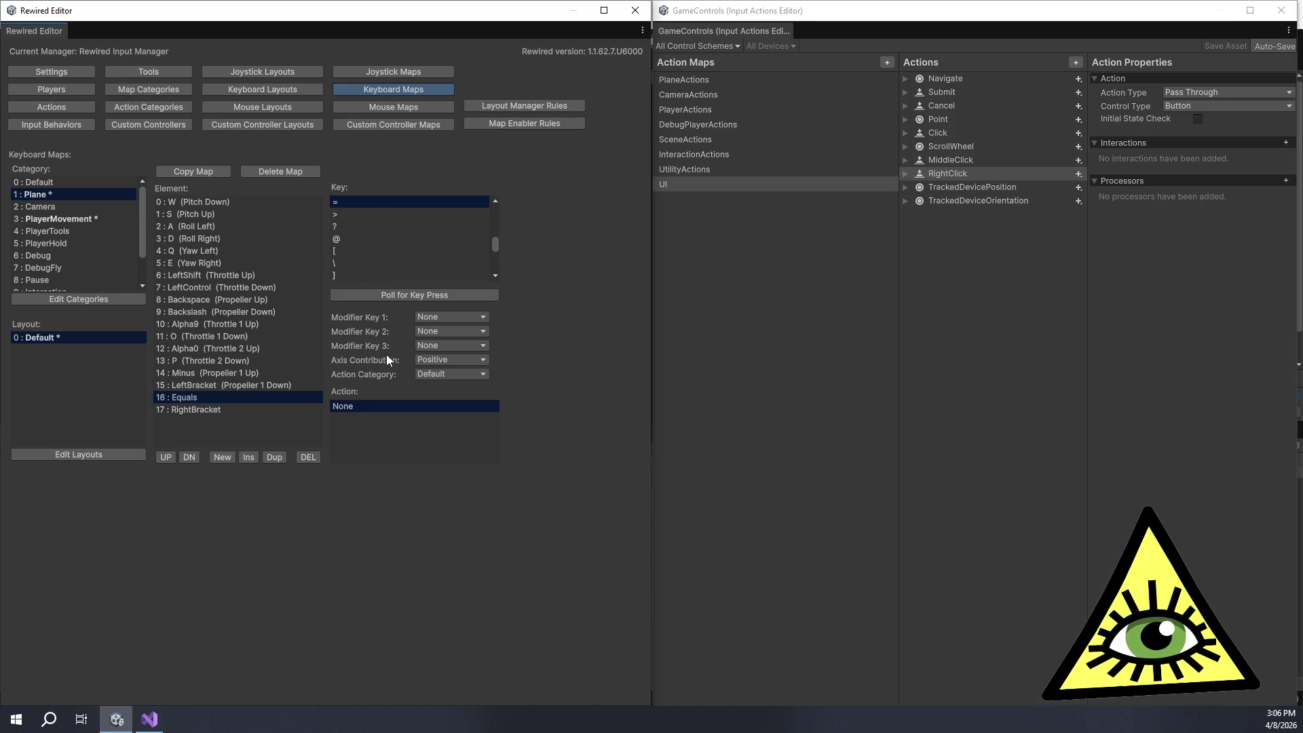
{"action": "left_click", "coordinate": [430, 374]}
{"action": "left_click", "coordinate": [438, 402]}
{"action": "left_click", "coordinate": [399, 438]}
Step: Assign Propeller2Digital to RightBracket with a Negative axis contribution for Propeller 2 Down
{"action": "left_click", "coordinate": [244, 409]}
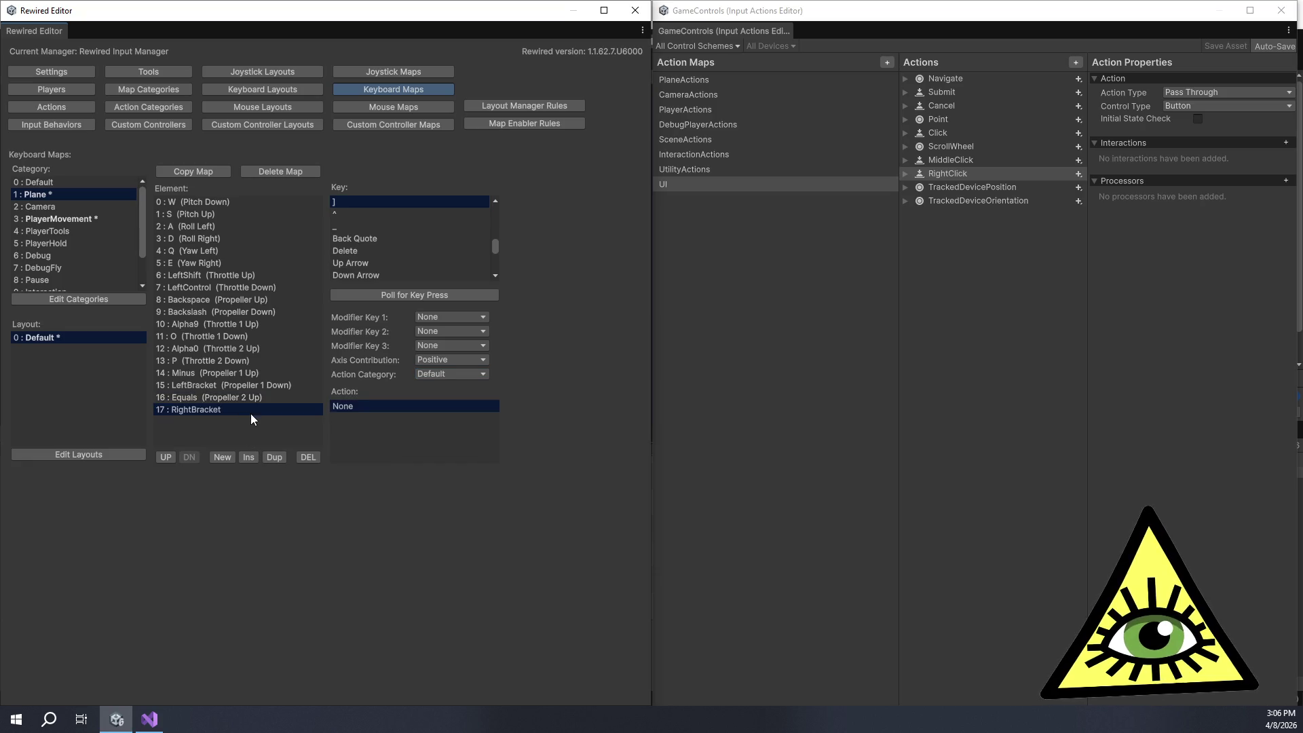
{"action": "left_click", "coordinate": [458, 358]}
{"action": "left_click", "coordinate": [445, 391]}
{"action": "left_click", "coordinate": [428, 374]}
{"action": "left_click", "coordinate": [436, 405]}
{"action": "left_click", "coordinate": [391, 435]}
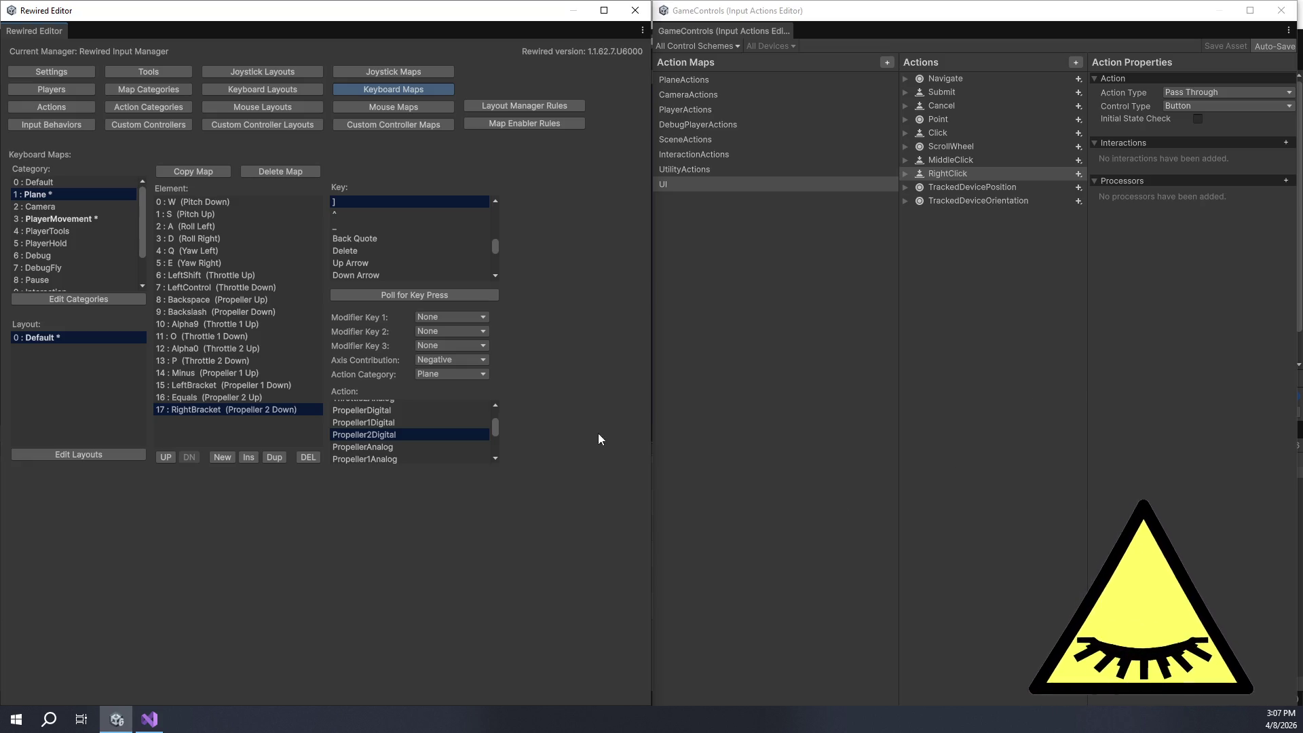
{"action": "left_click", "coordinate": [293, 398]}
{"action": "left_click", "coordinate": [278, 384]}
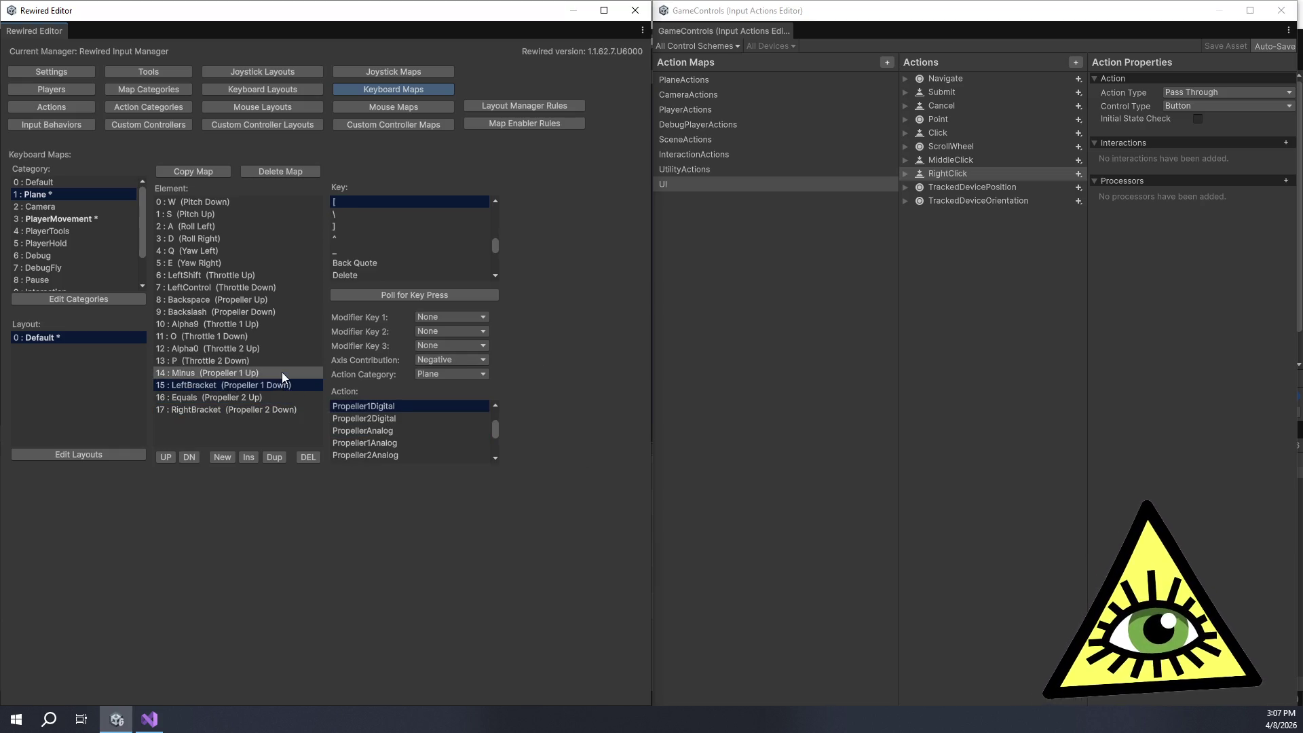
{"action": "left_click", "coordinate": [281, 371]}
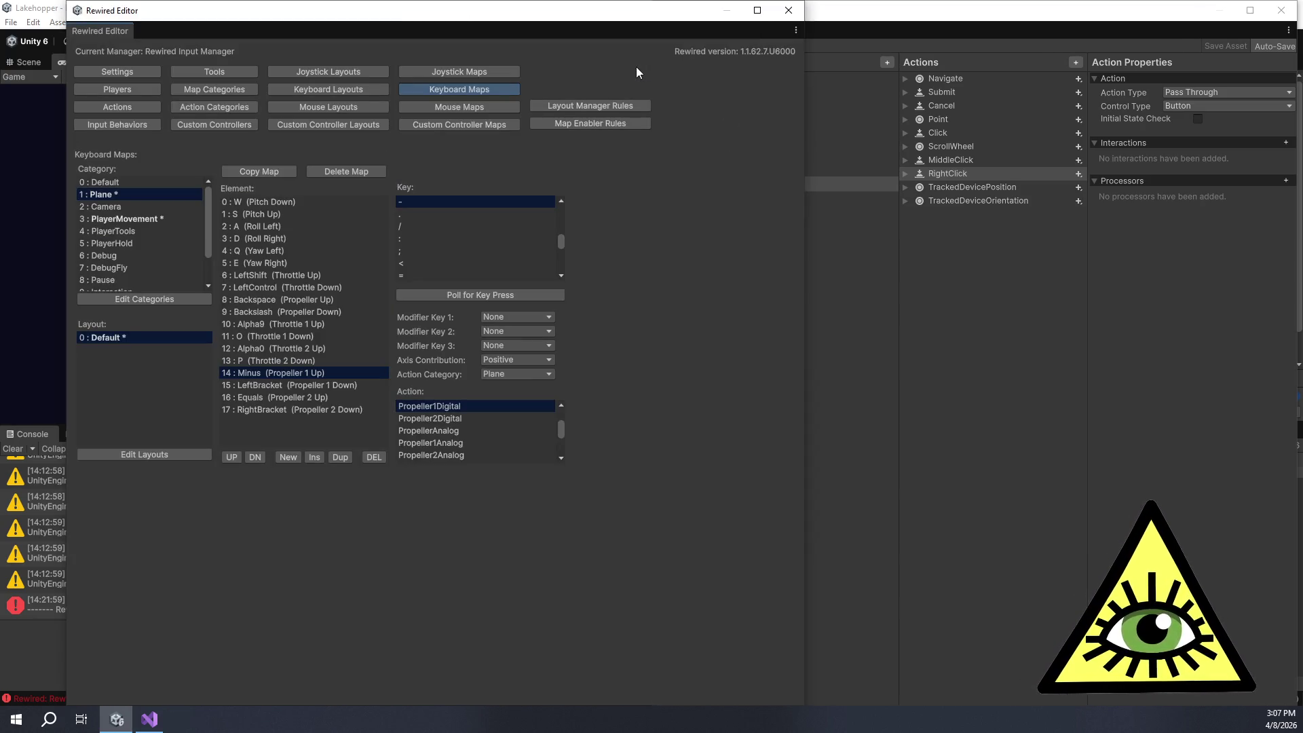
Step: Shift the Rewired Editor left and narrow it to uncover the Input Actions Editor
{"action": "left_click_drag", "start_coordinate": [663, 7], "coordinate": [594, 7]}
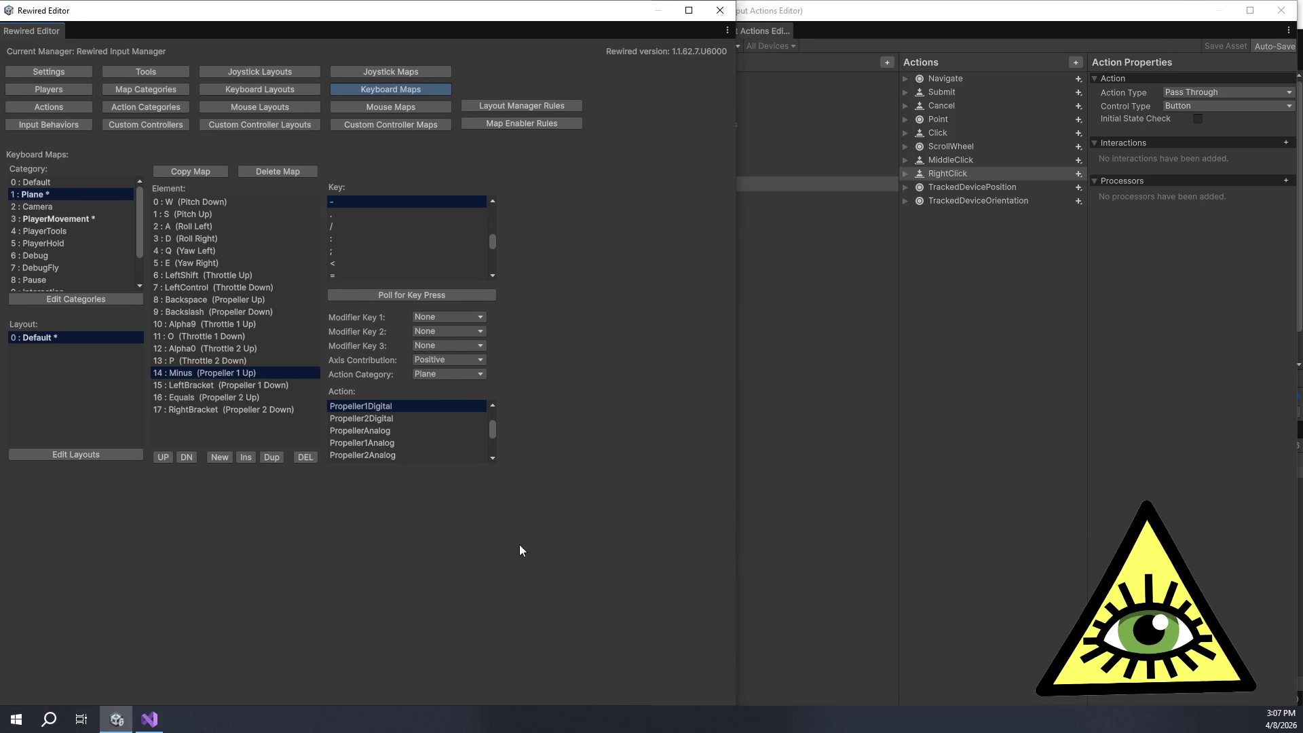
{"action": "mouse_move", "coordinate": [737, 542]}
{"action": "left_mouse_down"}
{"action": "mouse_move", "coordinate": [640, 561]}
{"action": "mouse_move", "coordinate": [657, 559]}
{"action": "left_mouse_up"}
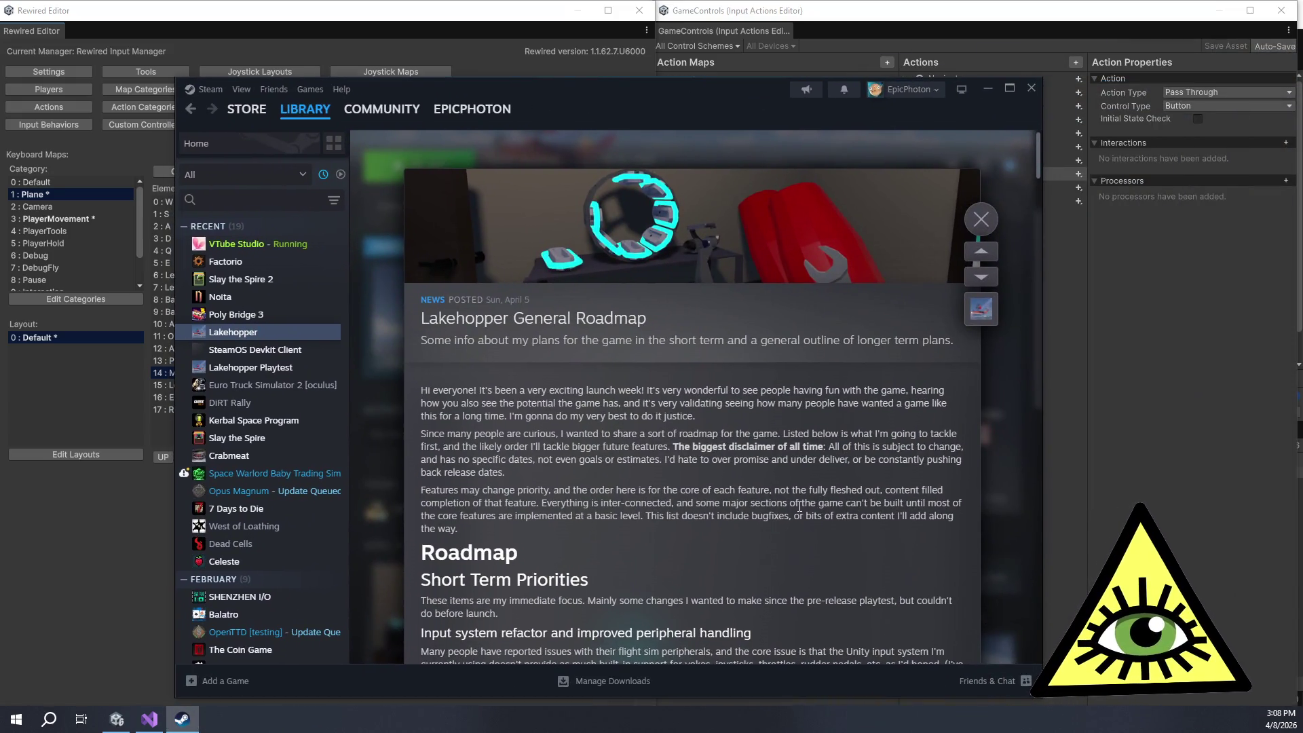
Step: Read the roadmap's input system refactor and Boring technical stuff sections
{"action": "scroll", "coordinate": [799, 505], "scroll_direction": "down", "scroll_amount": 1}
{"action": "scroll", "coordinate": [803, 449], "scroll_direction": "down", "scroll_amount": 2}
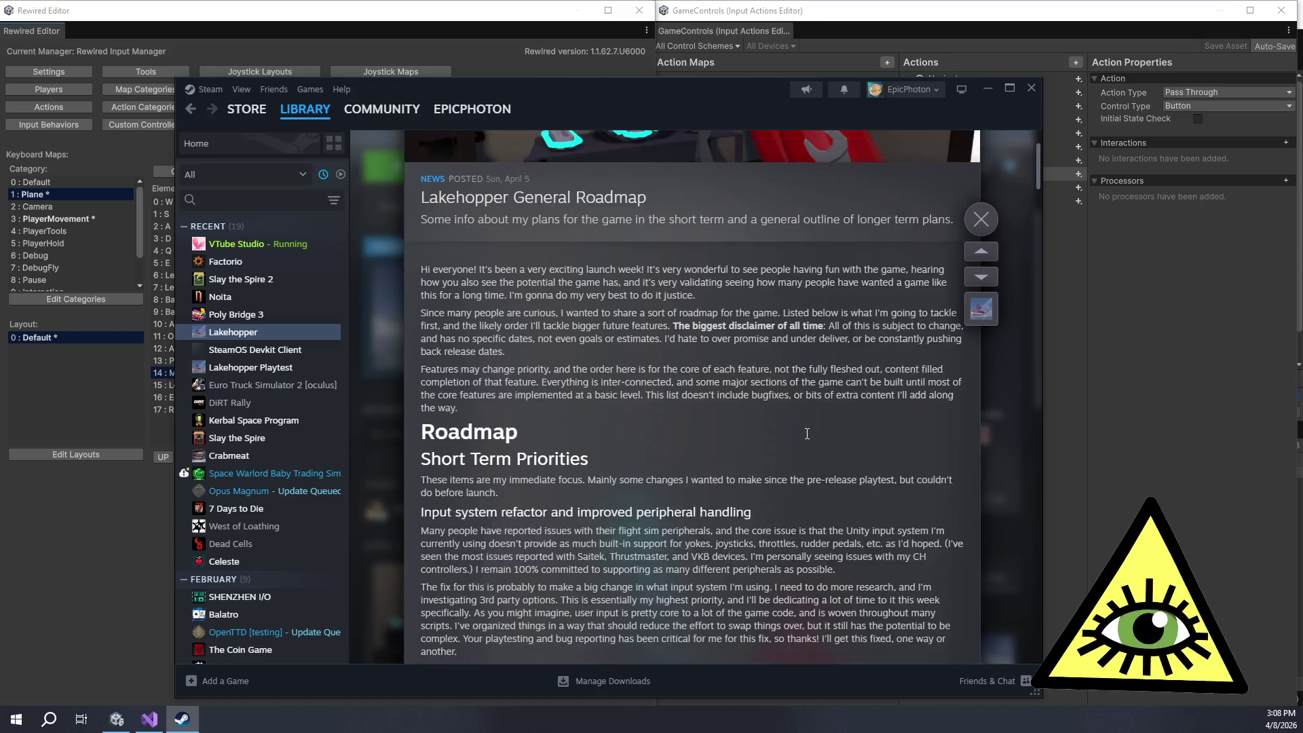
{"action": "scroll", "coordinate": [750, 347], "scroll_direction": "down", "scroll_amount": 2}
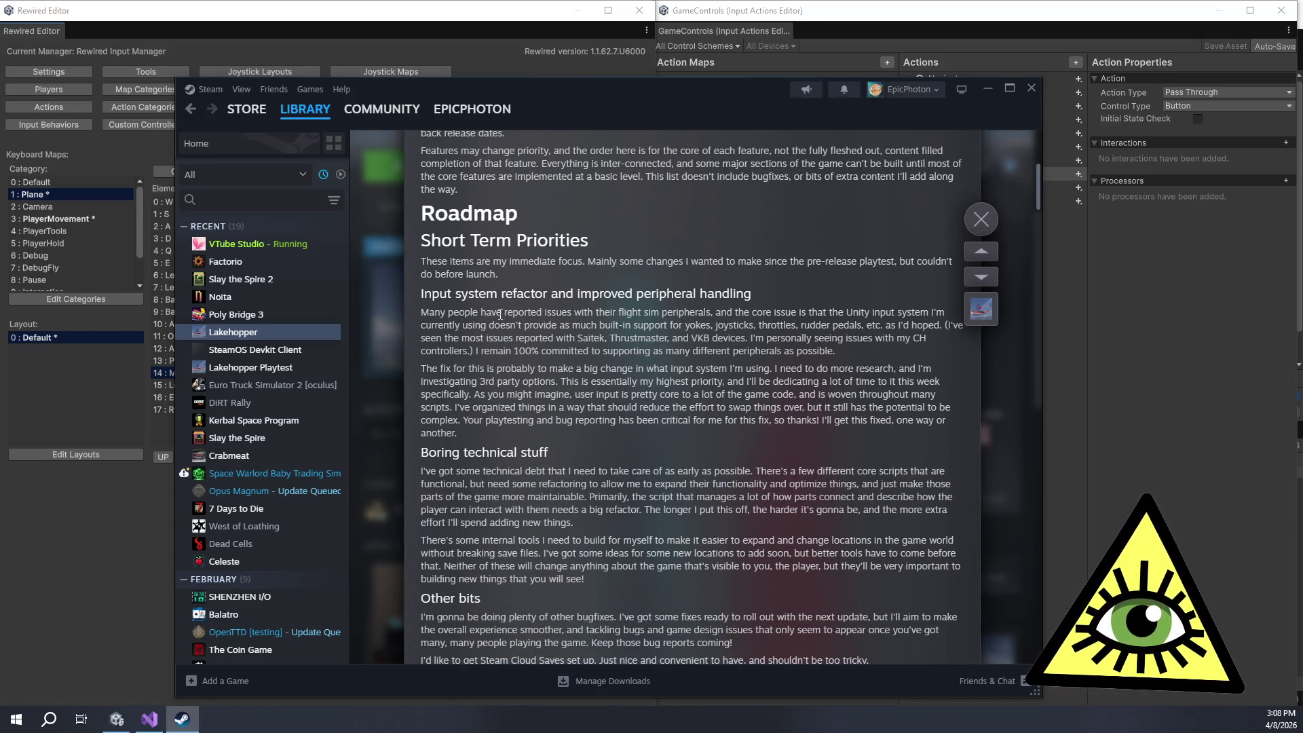
{"action": "mouse_move", "coordinate": [426, 294]}
{"action": "left_mouse_down"}
{"action": "mouse_move", "coordinate": [796, 445]}
{"action": "mouse_move", "coordinate": [782, 435]}
{"action": "left_mouse_up"}
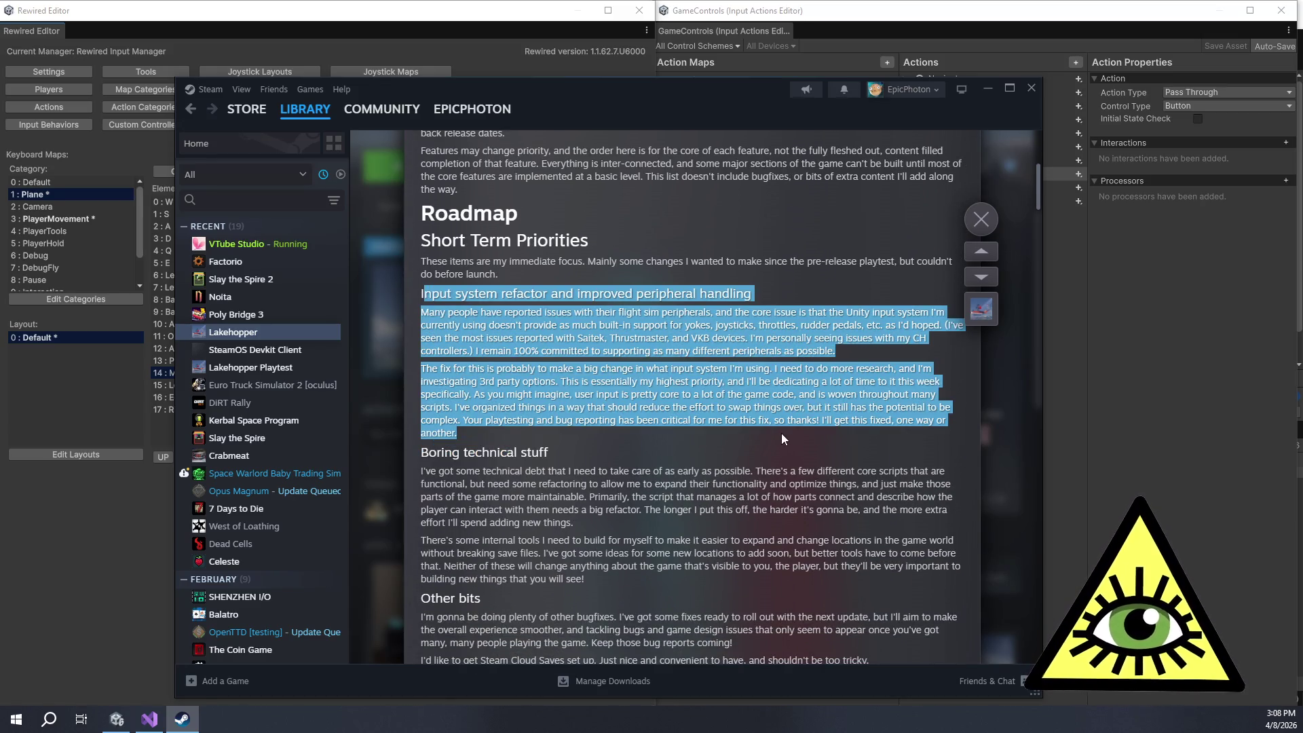
{"action": "scroll", "coordinate": [783, 433], "scroll_direction": "down", "scroll_amount": 2}
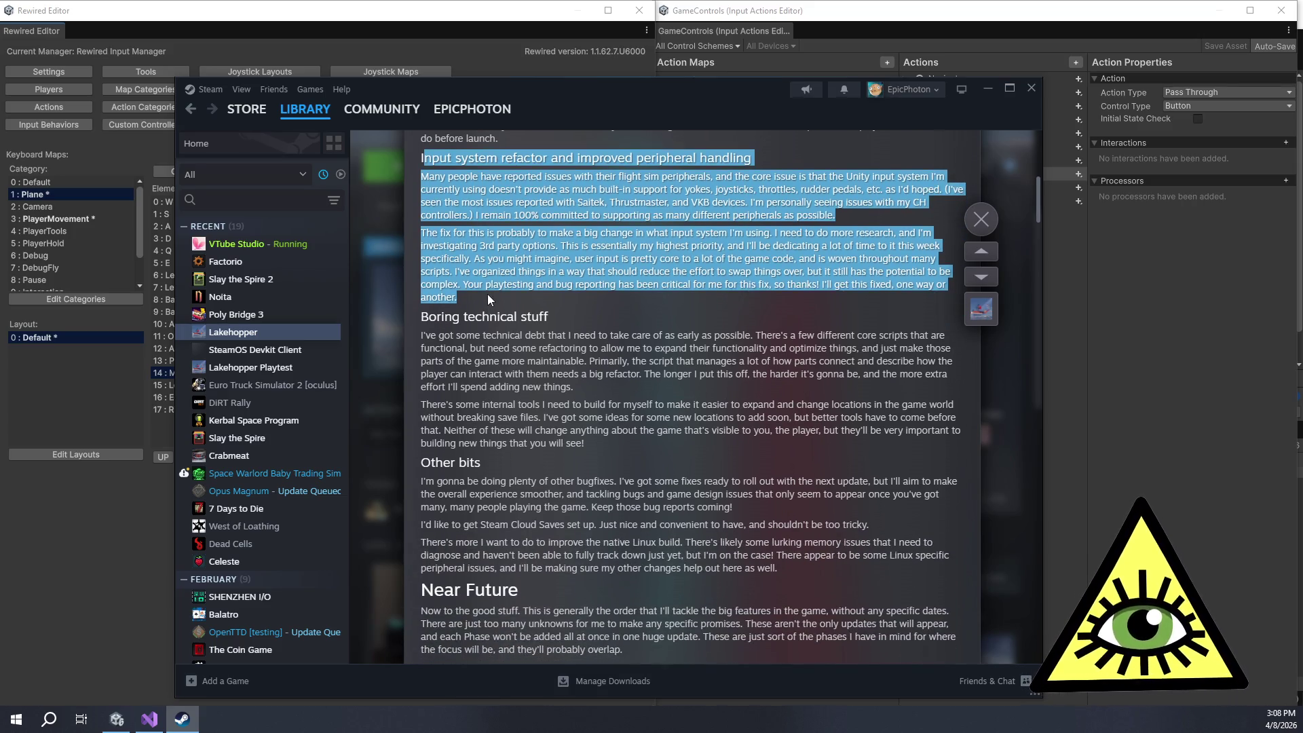
{"action": "left_click", "coordinate": [502, 300]}
{"action": "mouse_move", "coordinate": [502, 300]}
{"action": "left_mouse_down"}
{"action": "mouse_move", "coordinate": [662, 401]}
{"action": "mouse_move", "coordinate": [690, 450]}
{"action": "mouse_move", "coordinate": [681, 443]}
{"action": "left_mouse_up"}
{"action": "left_click", "coordinate": [690, 435]}
{"action": "scroll", "coordinate": [690, 441], "scroll_direction": "down", "scroll_amount": 3}
{"action": "mouse_move", "coordinate": [549, 239]}
{"action": "left_mouse_down"}
{"action": "mouse_move", "coordinate": [859, 351]}
{"action": "mouse_move", "coordinate": [819, 367]}
{"action": "left_mouse_up"}
{"action": "left_click", "coordinate": [819, 366]}
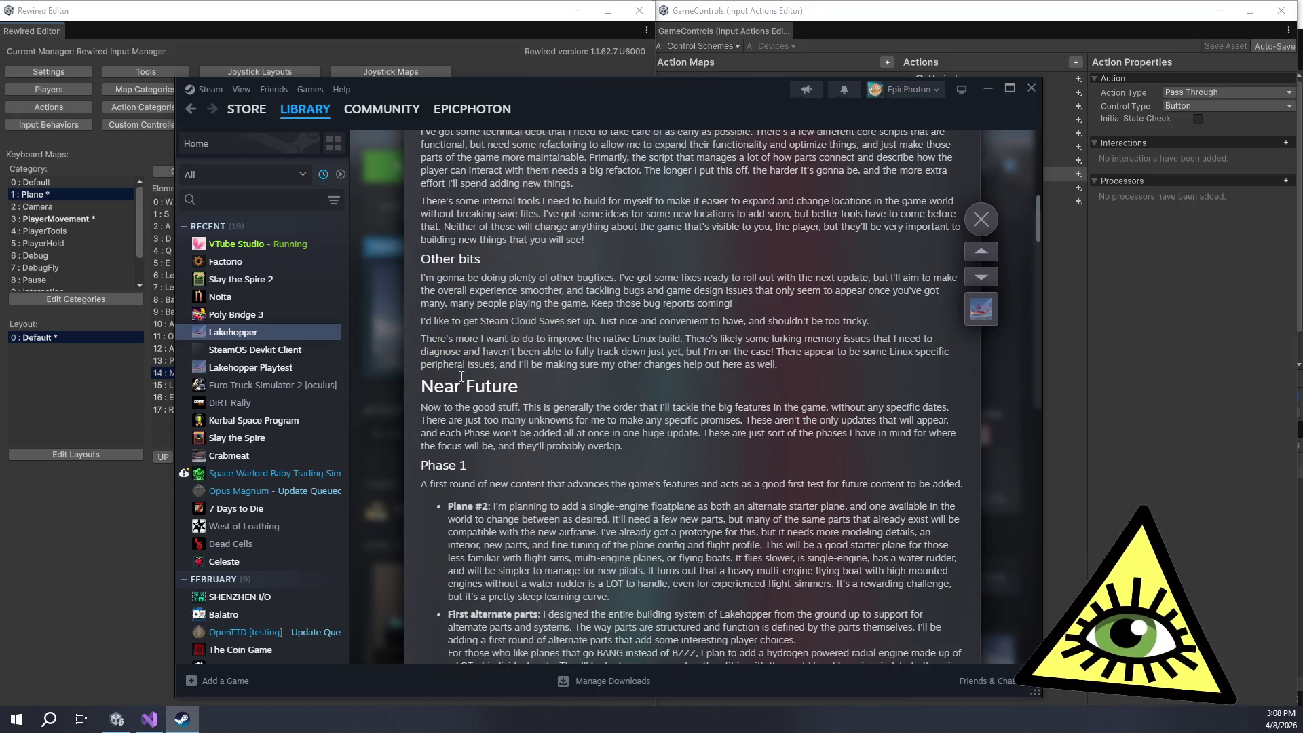
Step: Scroll on through the Phase 1 and Phase 2 plans, including weather and terrain refactor
{"action": "scroll", "coordinate": [468, 381], "scroll_direction": "down", "scroll_amount": 4}
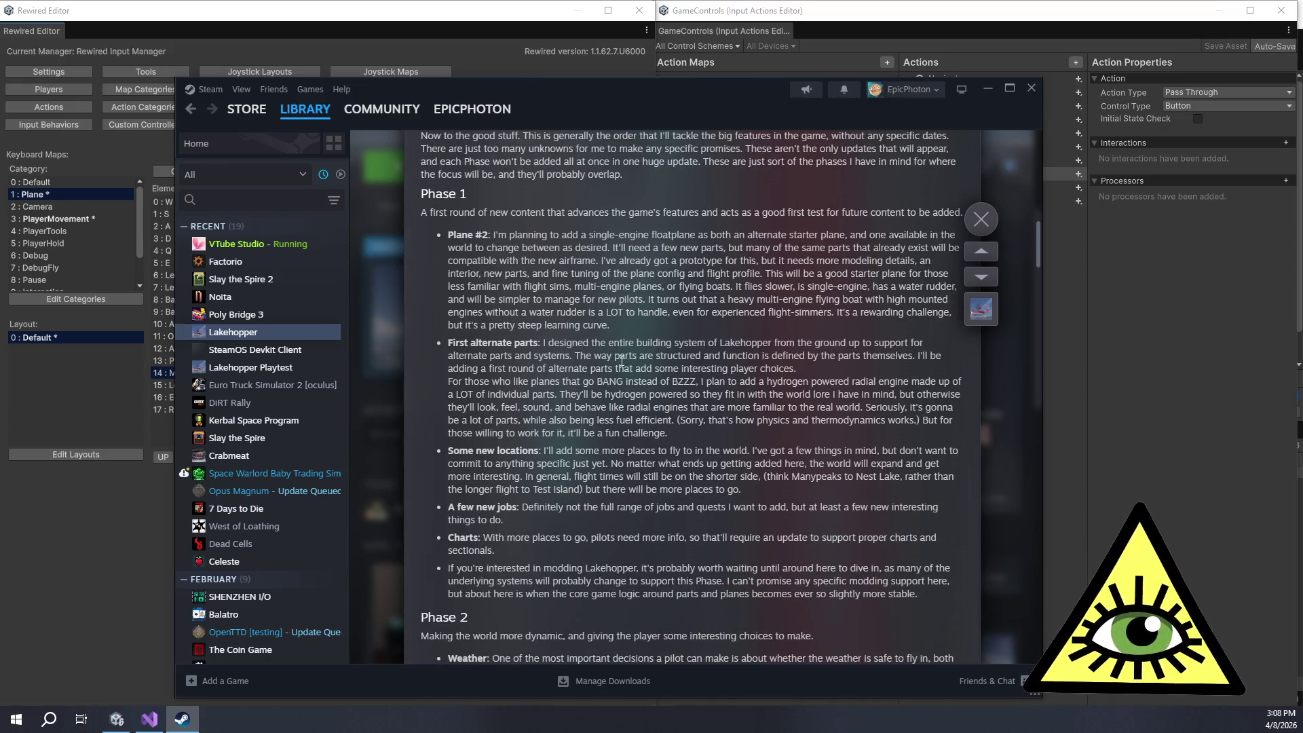
{"action": "scroll", "coordinate": [625, 336], "scroll_direction": "up", "scroll_amount": 4}
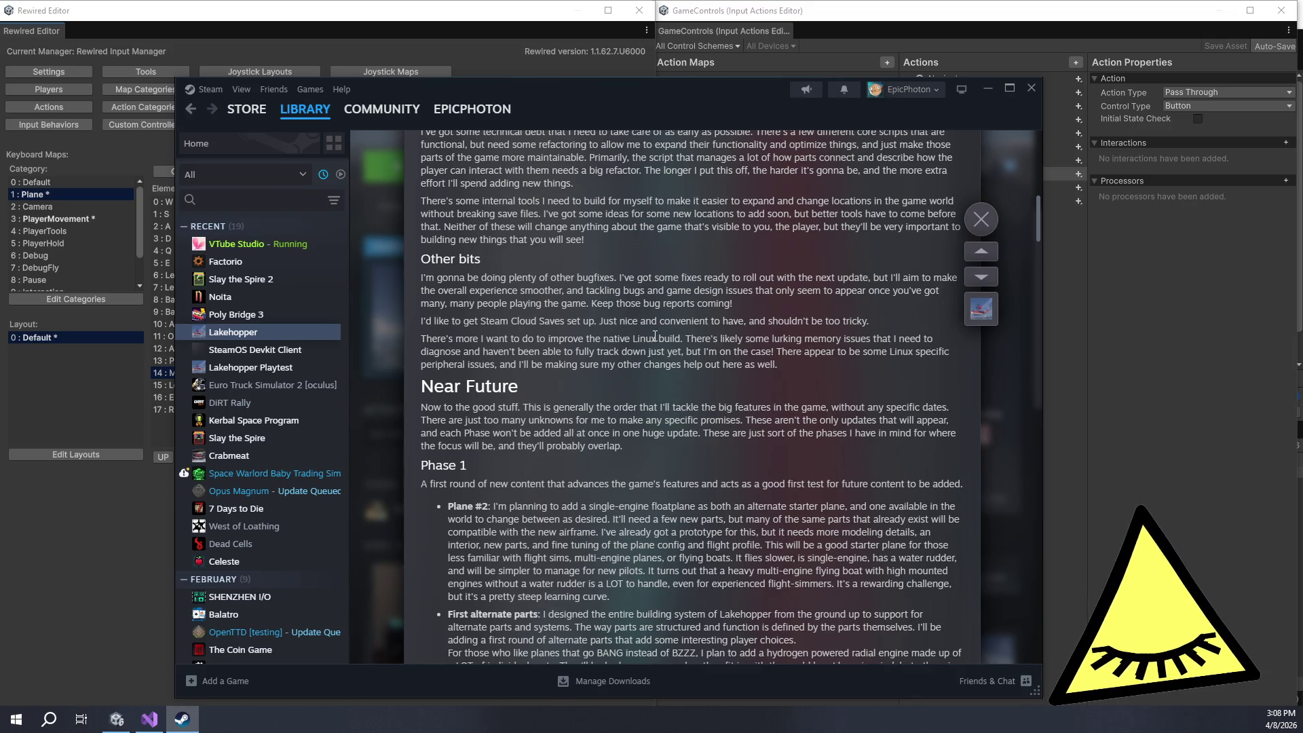
{"action": "scroll", "coordinate": [677, 363], "scroll_direction": "down", "scroll_amount": 3}
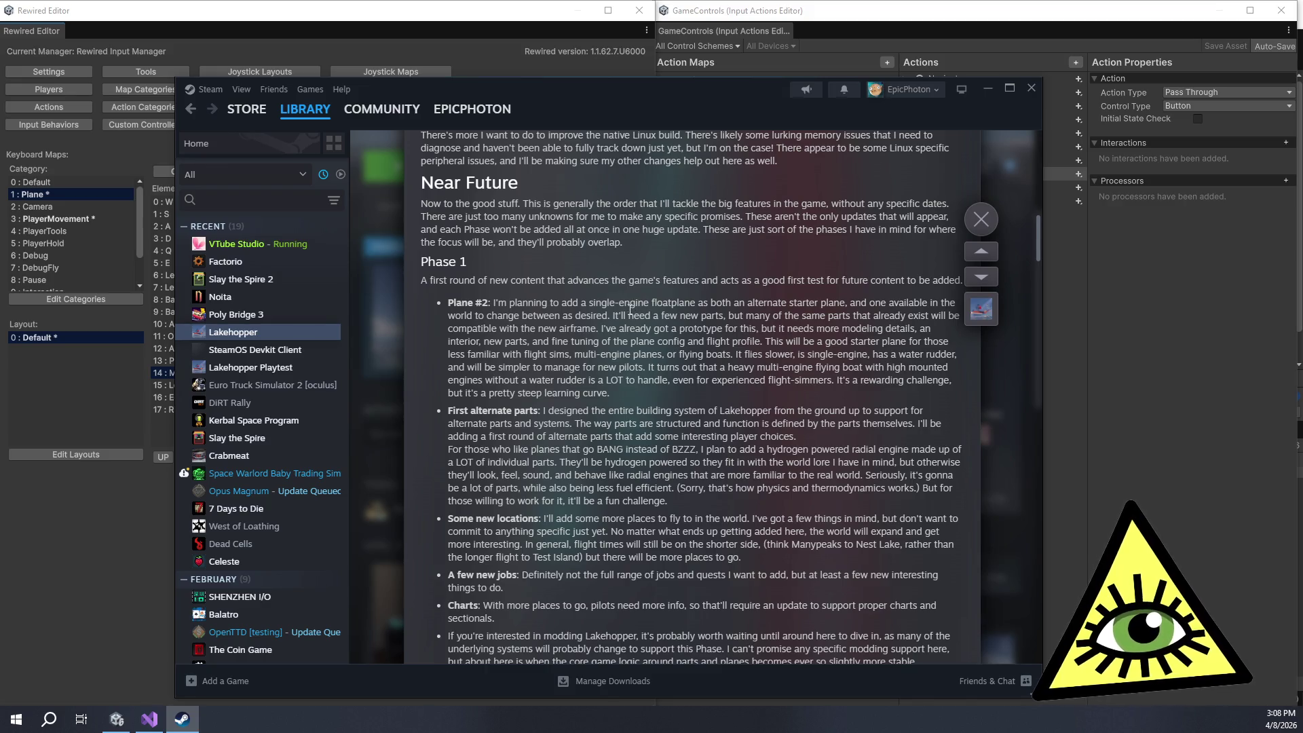
{"action": "scroll", "coordinate": [634, 304], "scroll_direction": "down", "scroll_amount": 1}
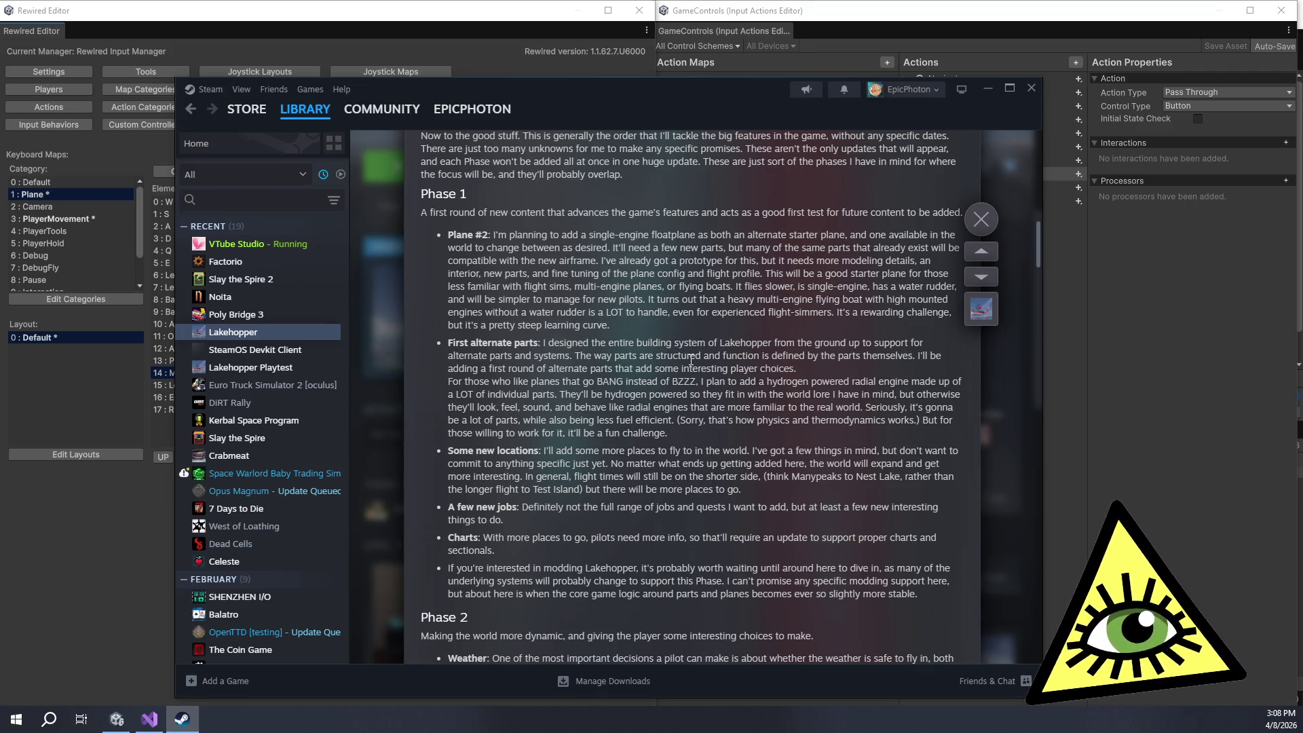
{"action": "scroll", "coordinate": [731, 427], "scroll_direction": "down", "scroll_amount": 1}
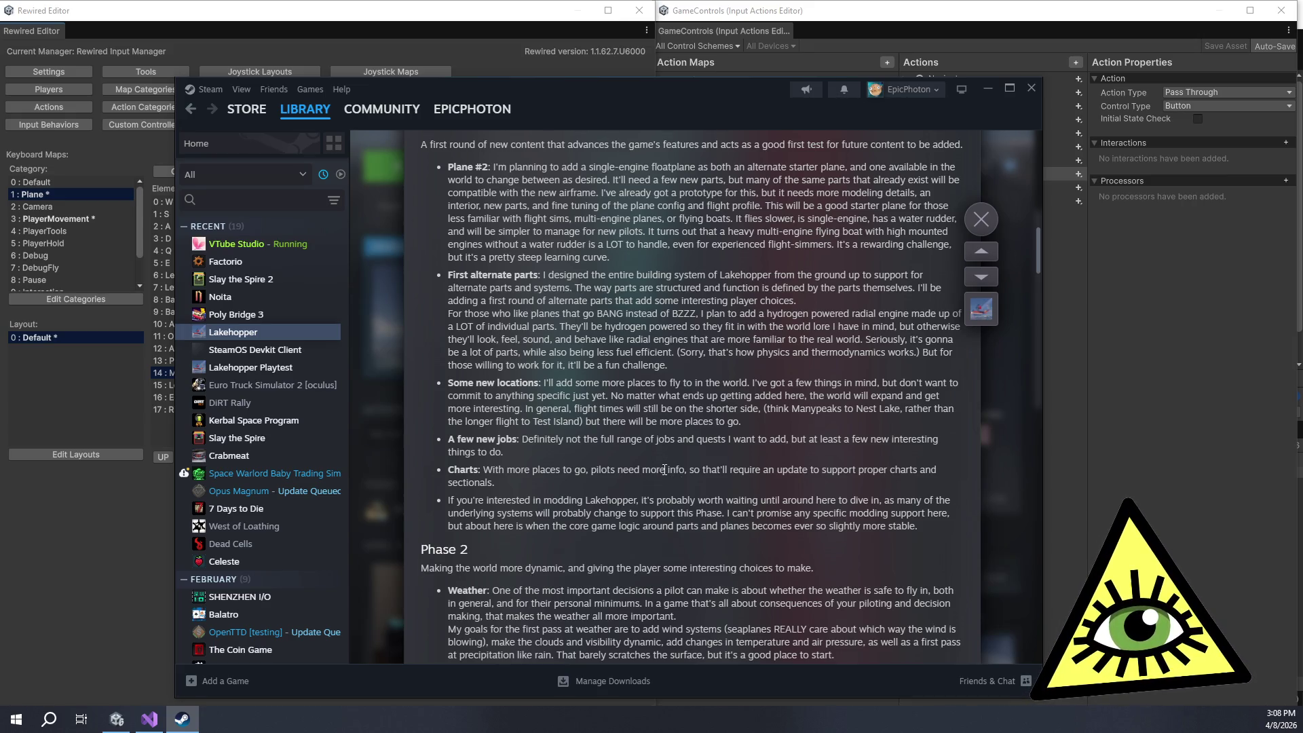
{"action": "scroll", "coordinate": [658, 502], "scroll_direction": "down", "scroll_amount": 2}
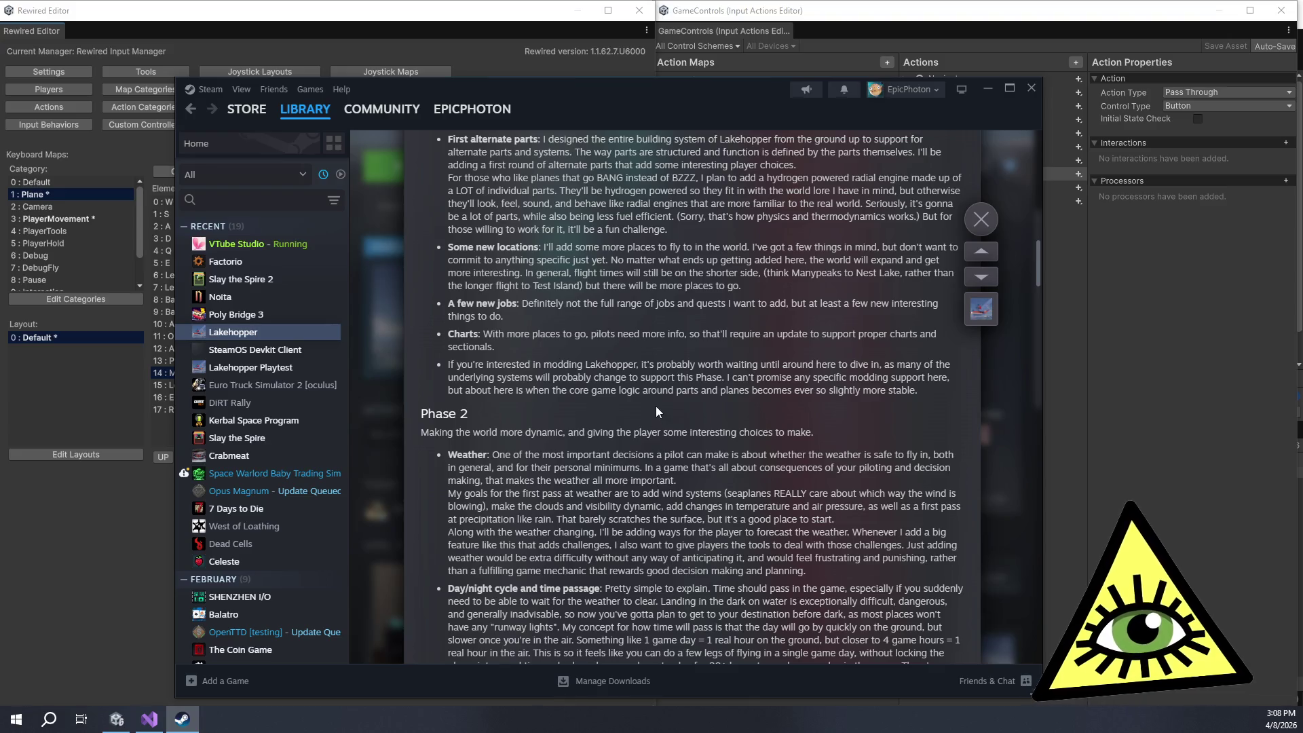
{"action": "scroll", "coordinate": [657, 410], "scroll_direction": "down", "scroll_amount": 1}
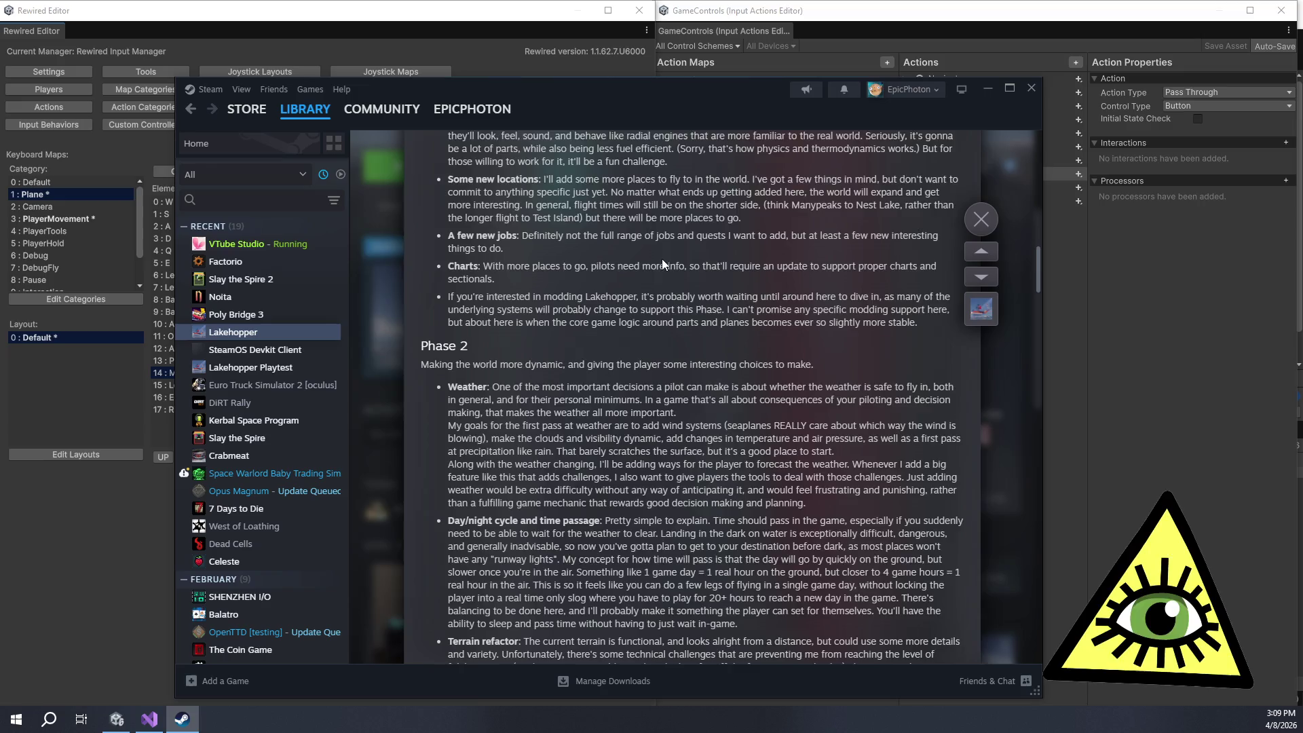
{"action": "scroll", "coordinate": [663, 264], "scroll_direction": "down", "scroll_amount": 2}
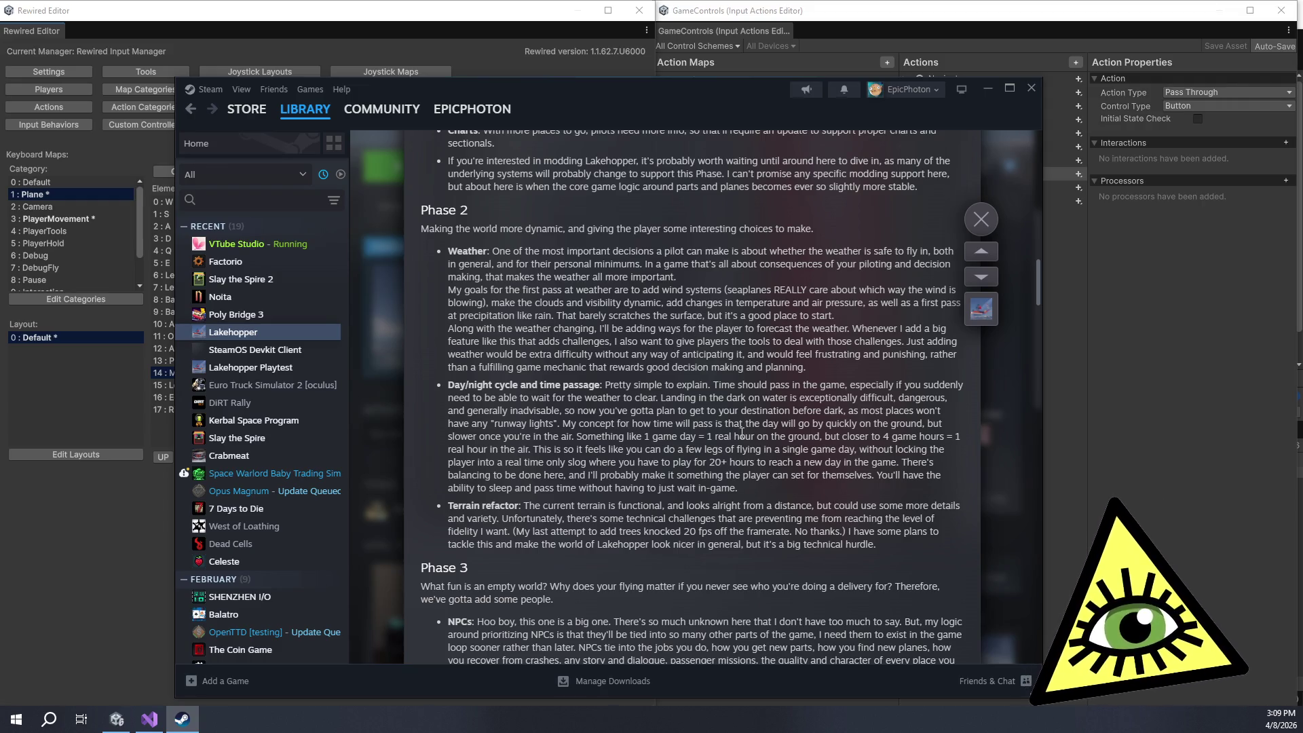
Step: Read the Terrain refactor, NPCs, and More locations and More jobs paragraphs
{"action": "mouse_move", "coordinate": [610, 503]}
{"action": "left_mouse_down"}
{"action": "mouse_move", "coordinate": [950, 519]}
{"action": "mouse_move", "coordinate": [778, 548]}
{"action": "left_mouse_up"}
{"action": "left_click", "coordinate": [799, 549]}
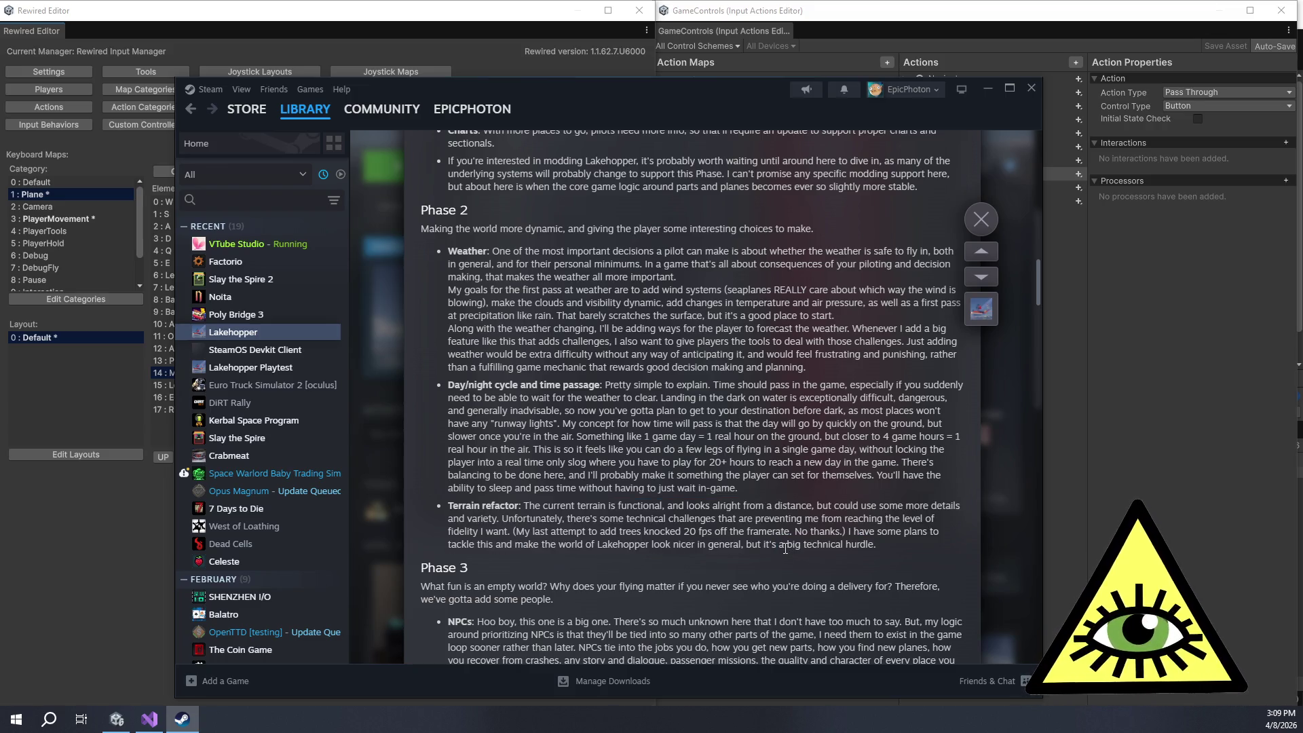
{"action": "scroll", "coordinate": [799, 549], "scroll_direction": "down", "scroll_amount": 3}
{"action": "mouse_move", "coordinate": [501, 418]}
{"action": "left_mouse_down"}
{"action": "mouse_move", "coordinate": [666, 469]}
{"action": "mouse_move", "coordinate": [625, 504]}
{"action": "mouse_move", "coordinate": [666, 555]}
{"action": "mouse_move", "coordinate": [633, 504]}
{"action": "left_mouse_up"}
{"action": "left_click", "coordinate": [624, 505]}
{"action": "left_click", "coordinate": [665, 555]}
{"action": "left_click", "coordinate": [633, 503]}
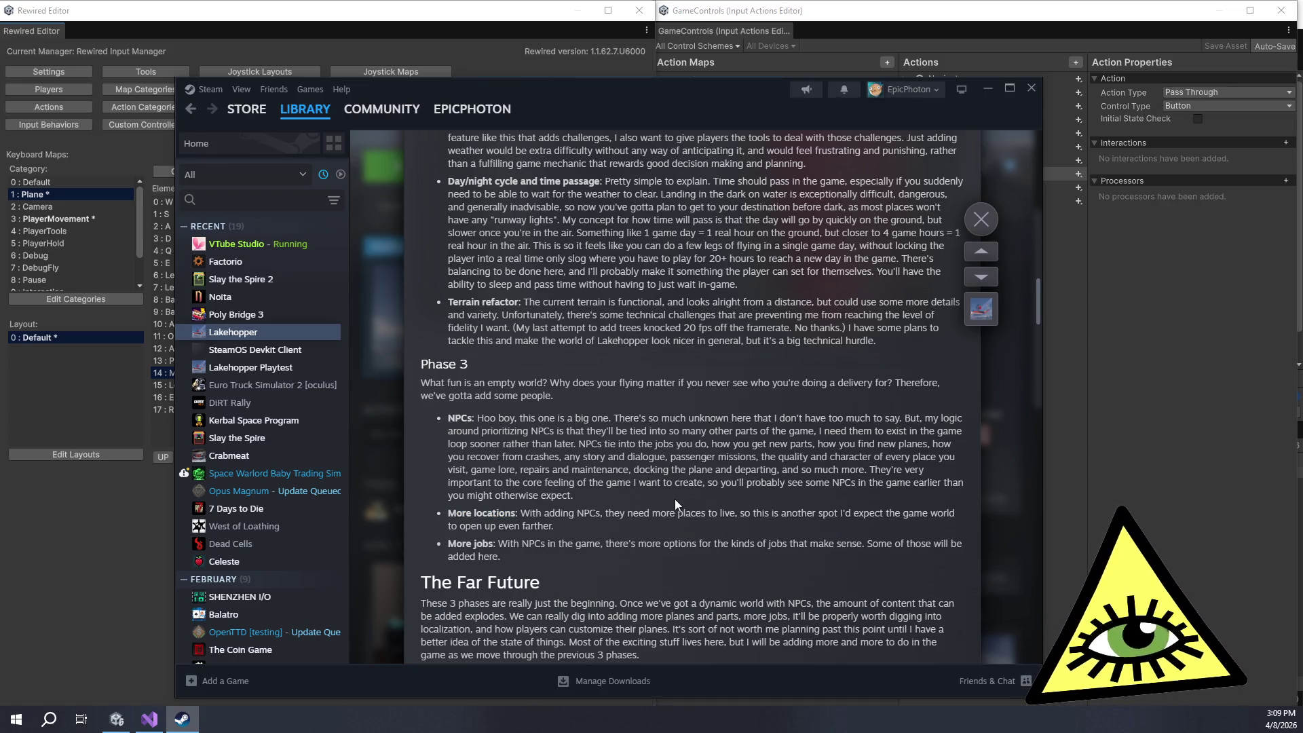
{"action": "scroll", "coordinate": [707, 494], "scroll_direction": "down", "scroll_amount": 1}
{"action": "scroll", "coordinate": [722, 453], "scroll_direction": "up", "scroll_amount": 1}
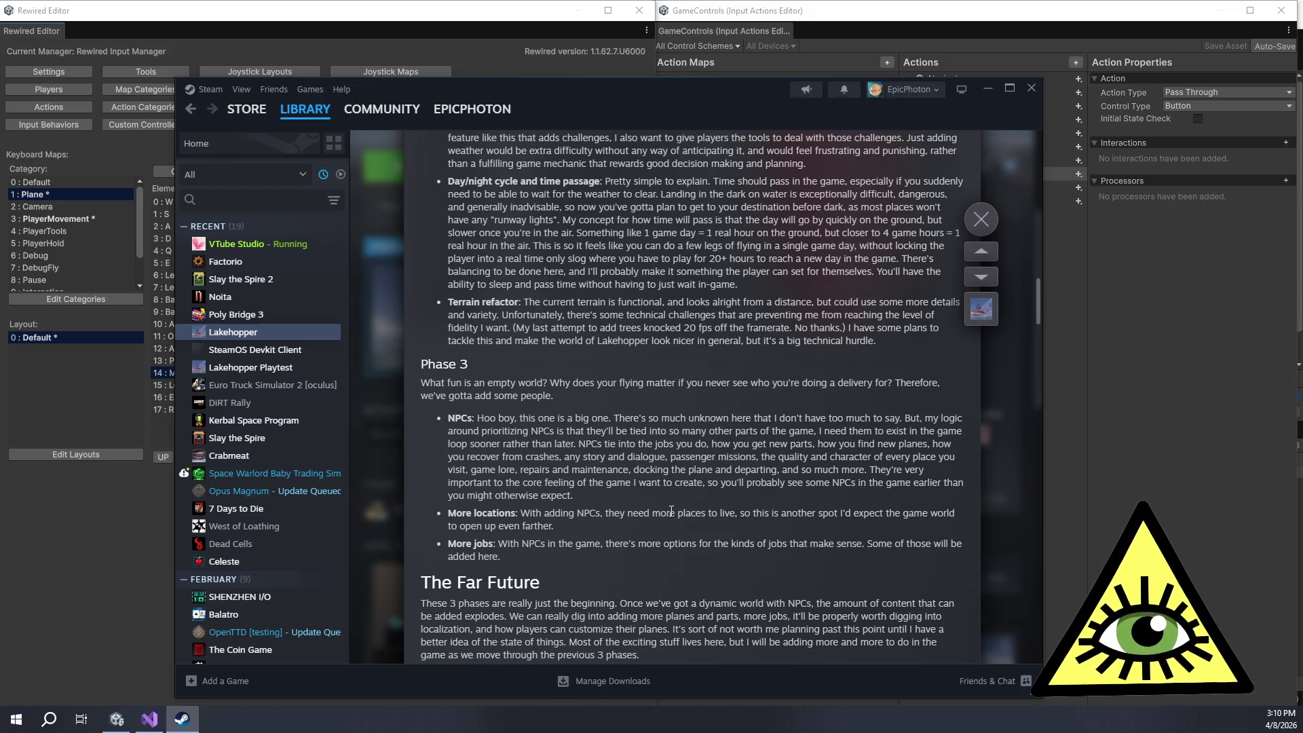
{"action": "mouse_move", "coordinate": [692, 552]}
{"action": "left_mouse_down"}
{"action": "mouse_move", "coordinate": [707, 503]}
{"action": "mouse_move", "coordinate": [724, 555]}
{"action": "left_mouse_up"}
{"action": "left_click", "coordinate": [726, 557]}
Step: Scroll back up to the Roadmap's short-term priorities and close Steam with Alt+F4
{"action": "scroll", "coordinate": [741, 458], "scroll_direction": "down", "scroll_amount": 4}
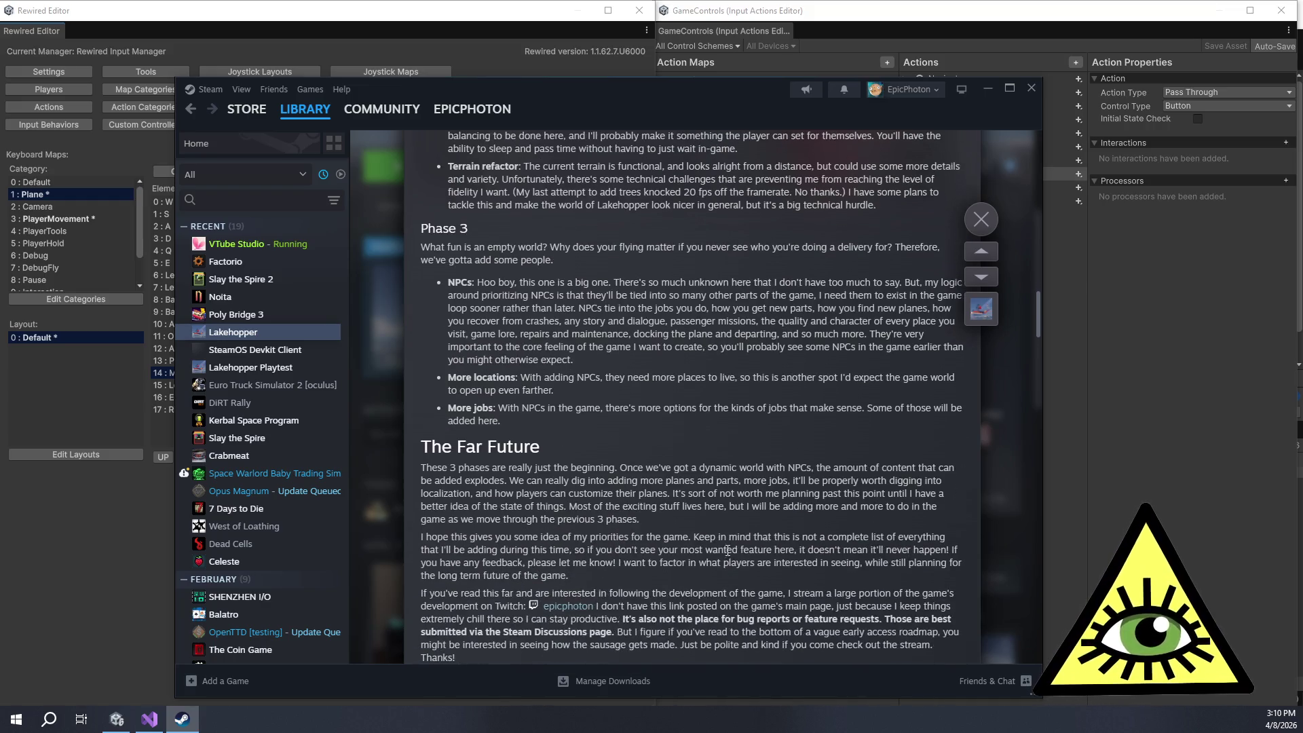
{"action": "scroll", "coordinate": [740, 457], "scroll_direction": "up", "scroll_amount": 5}
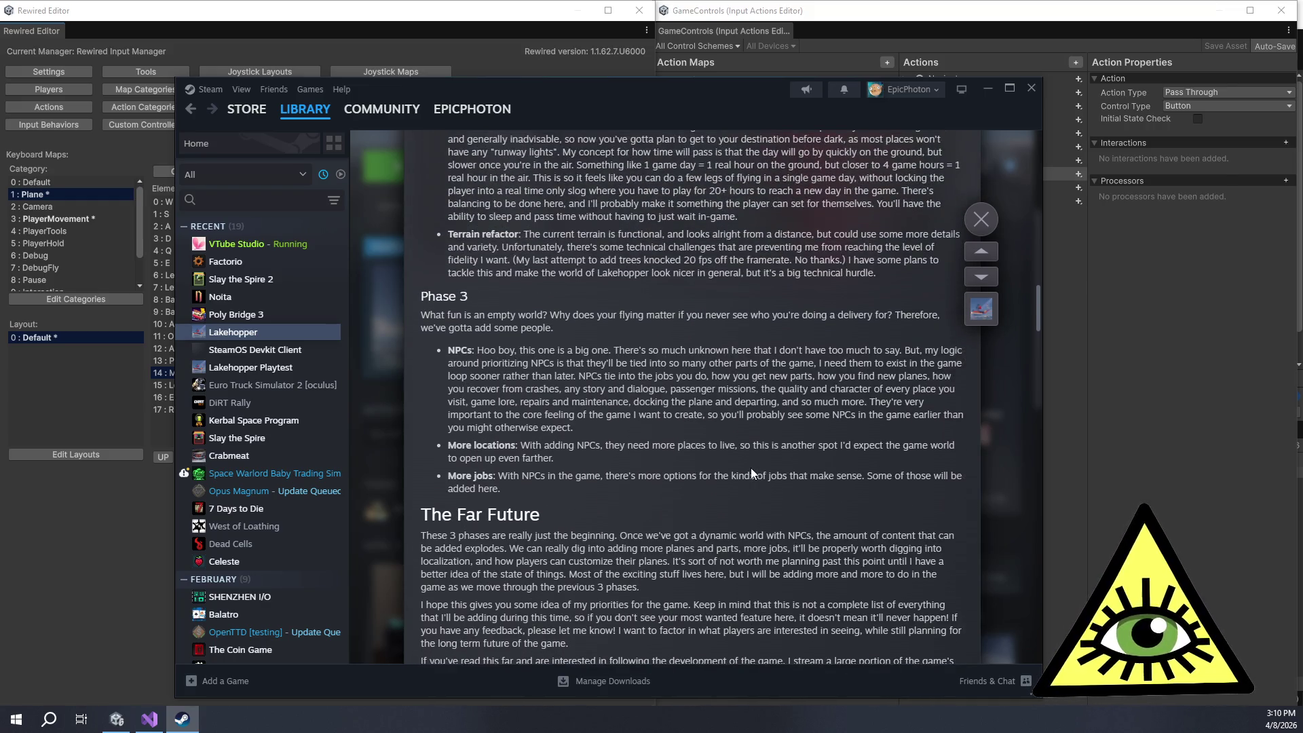
{"action": "scroll", "coordinate": [781, 535], "scroll_direction": "up", "scroll_amount": 10}
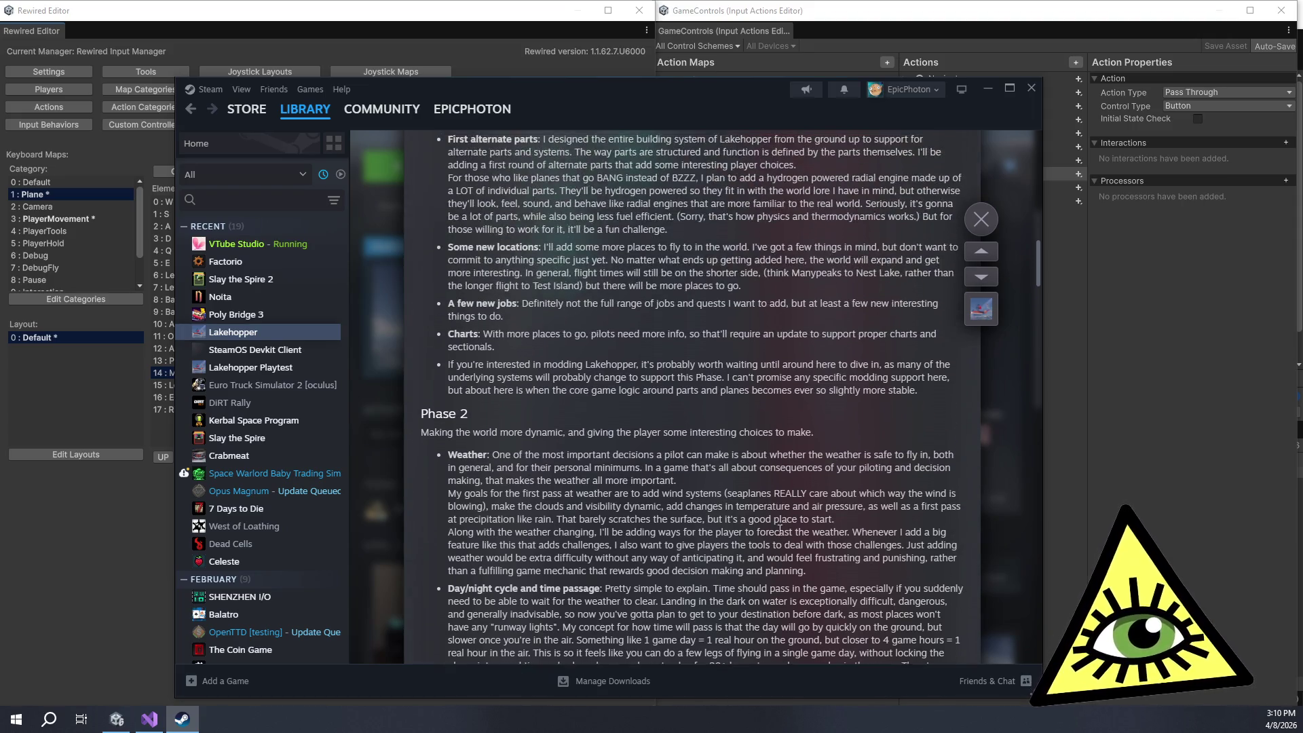
{"action": "scroll", "coordinate": [776, 538], "scroll_direction": "up", "scroll_amount": 1}
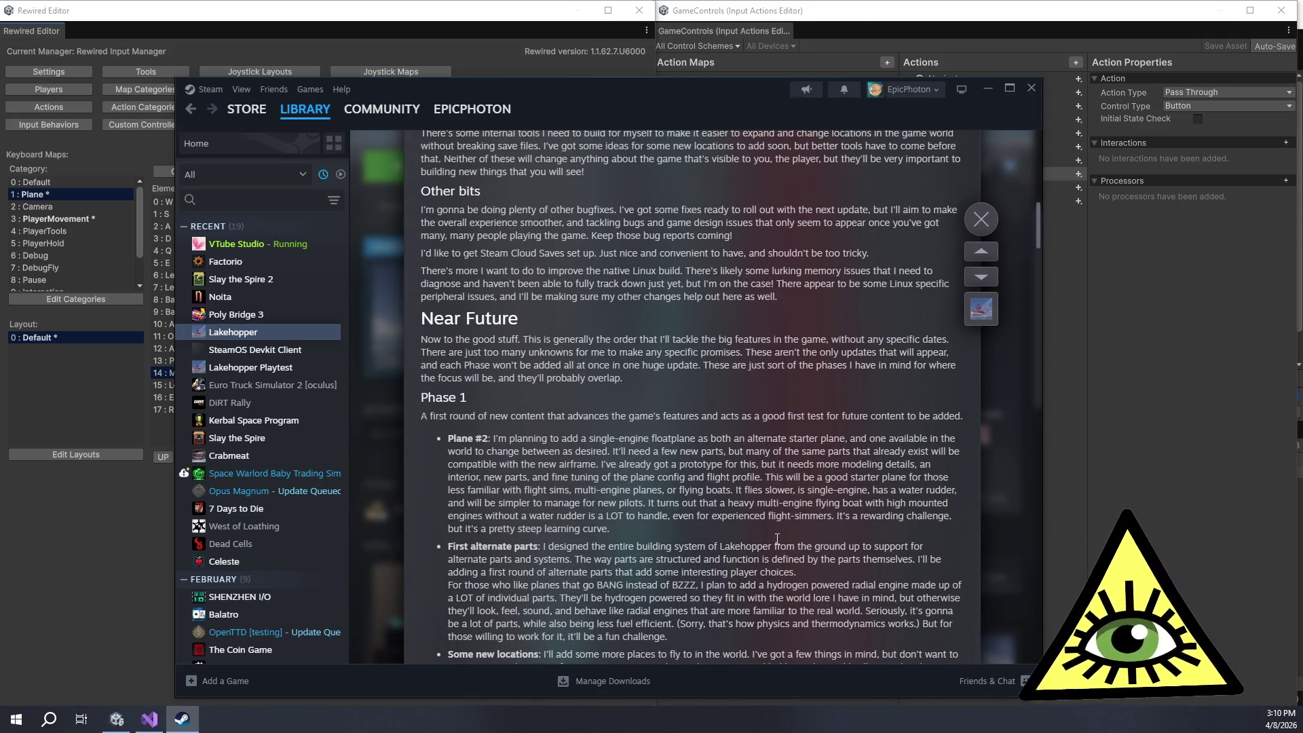
{"action": "scroll", "coordinate": [767, 536], "scroll_direction": "down", "scroll_amount": 1}
{"action": "scroll", "coordinate": [760, 529], "scroll_direction": "up", "scroll_amount": 6}
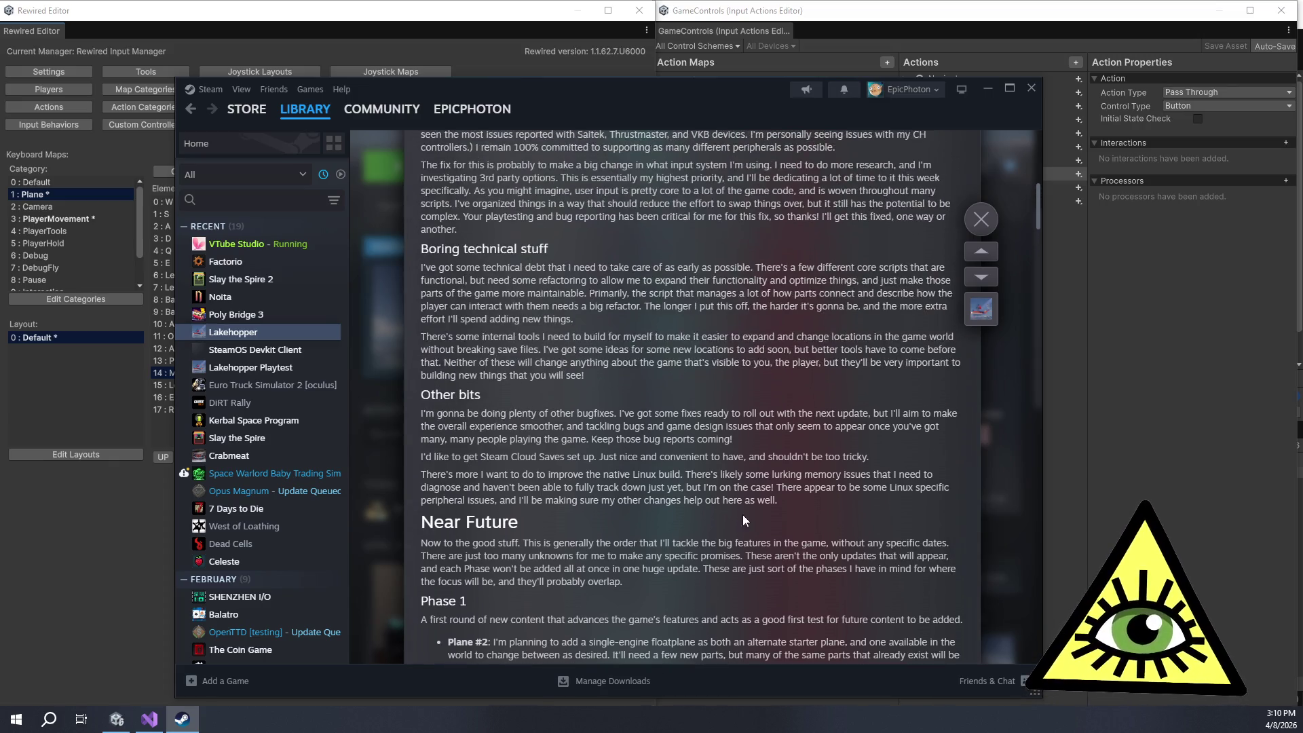
{"action": "scroll", "coordinate": [752, 513], "scroll_direction": "up", "scroll_amount": 1}
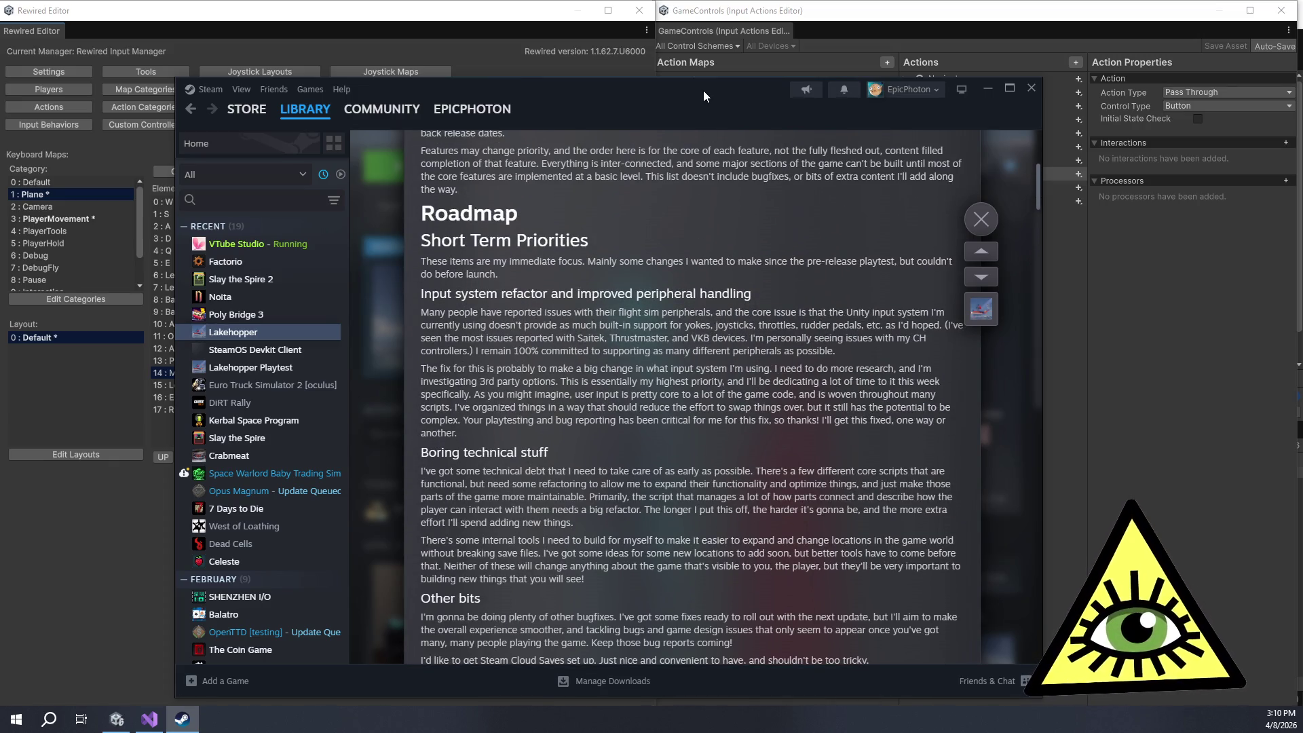
{"action": "key", "text": "alt+F4"}
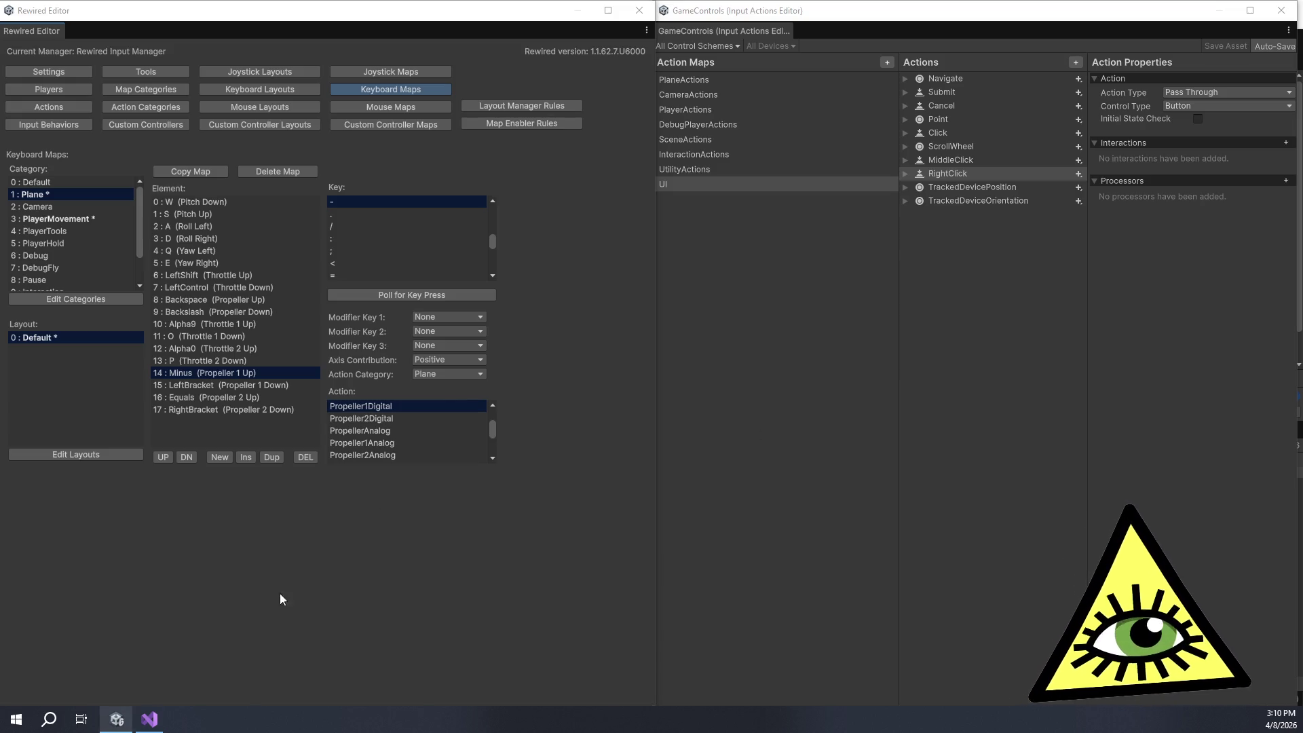
{"action": "left_click", "coordinate": [202, 413]}
{"action": "left_click", "coordinate": [235, 397]}
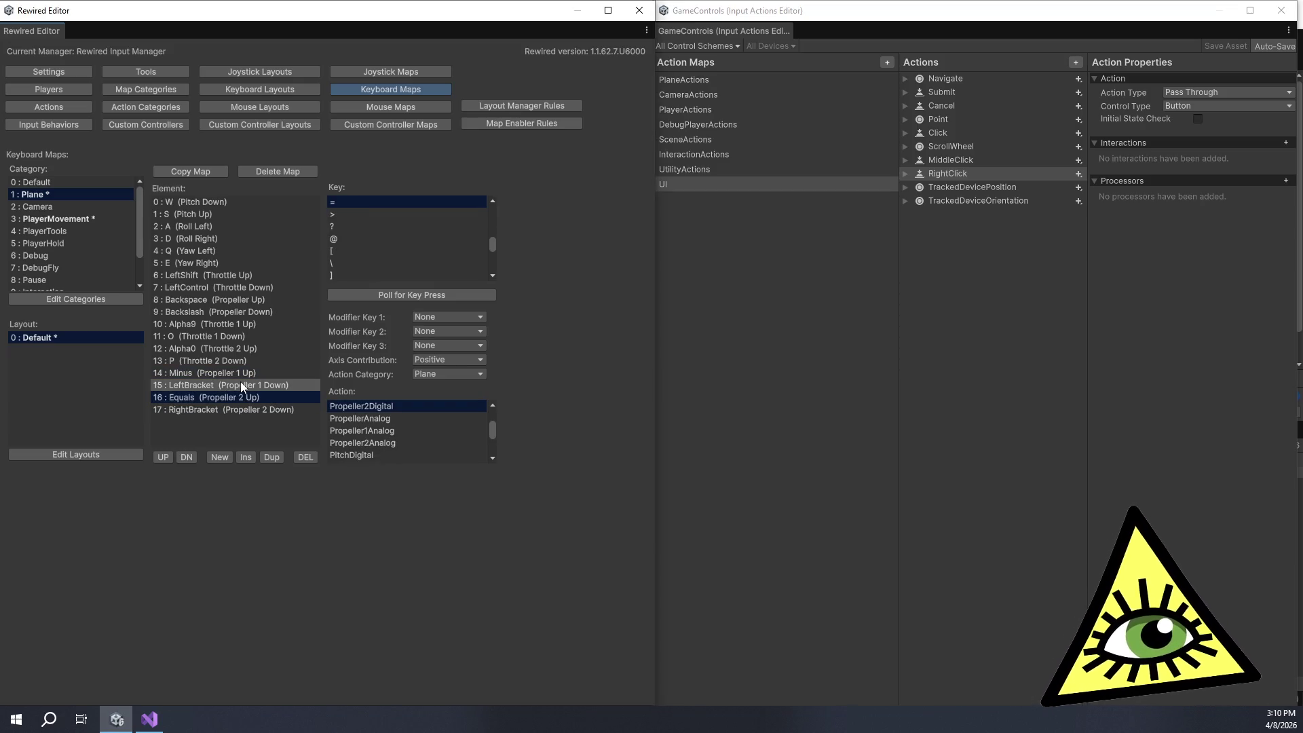
{"action": "left_click", "coordinate": [240, 382]}
{"action": "left_click", "coordinate": [260, 369]}
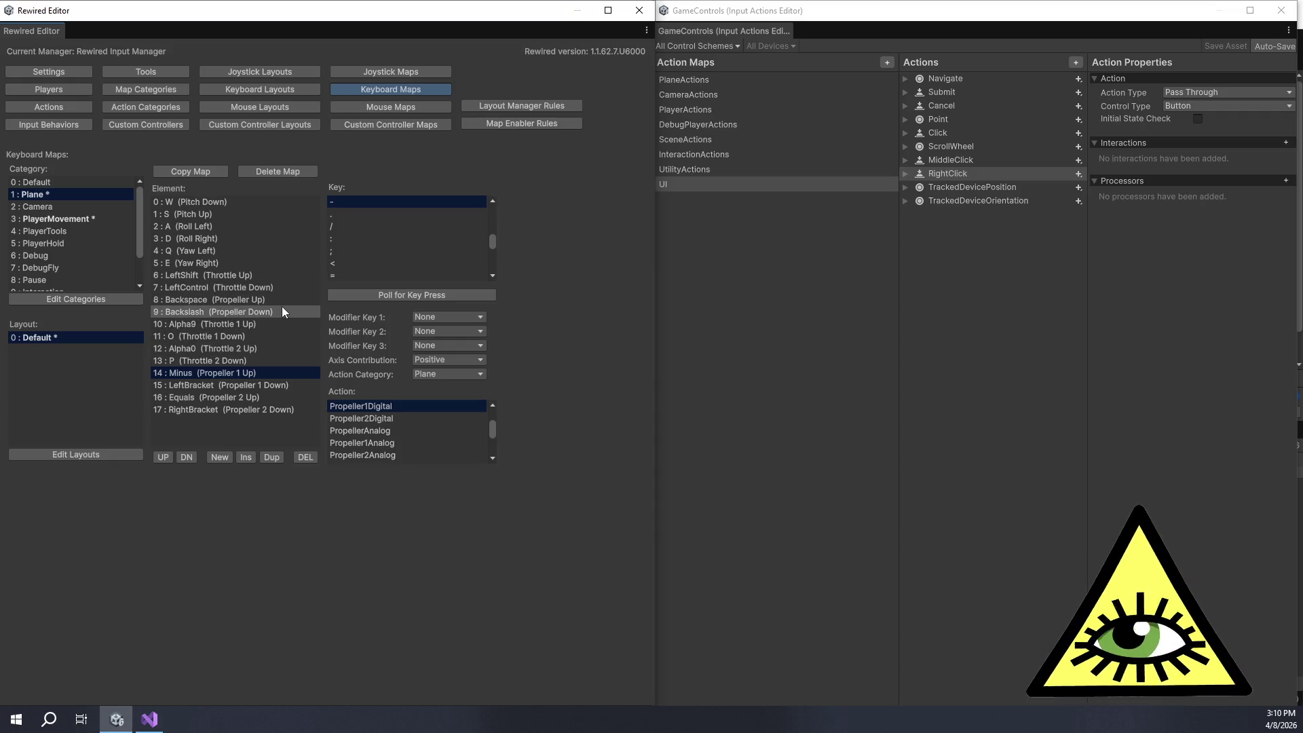
{"action": "left_click", "coordinate": [287, 410]}
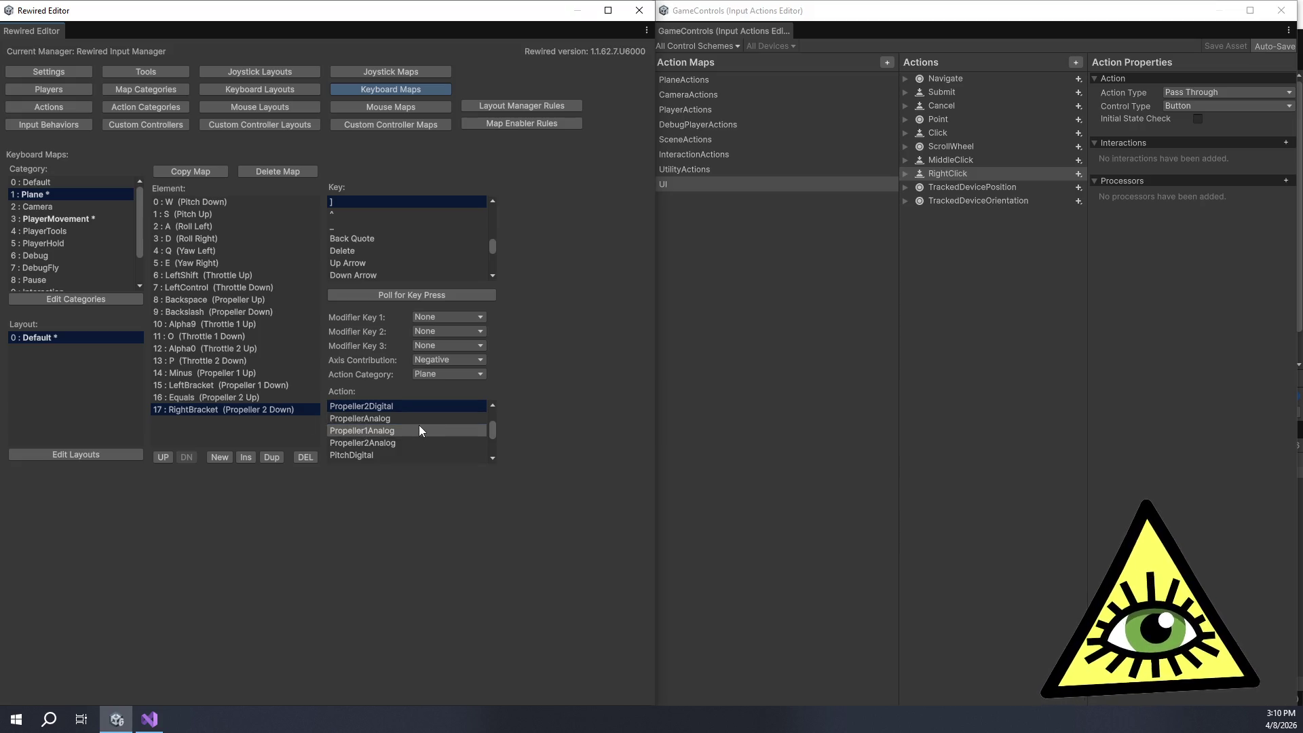
{"action": "scroll", "coordinate": [421, 430], "scroll_direction": "down", "scroll_amount": 1}
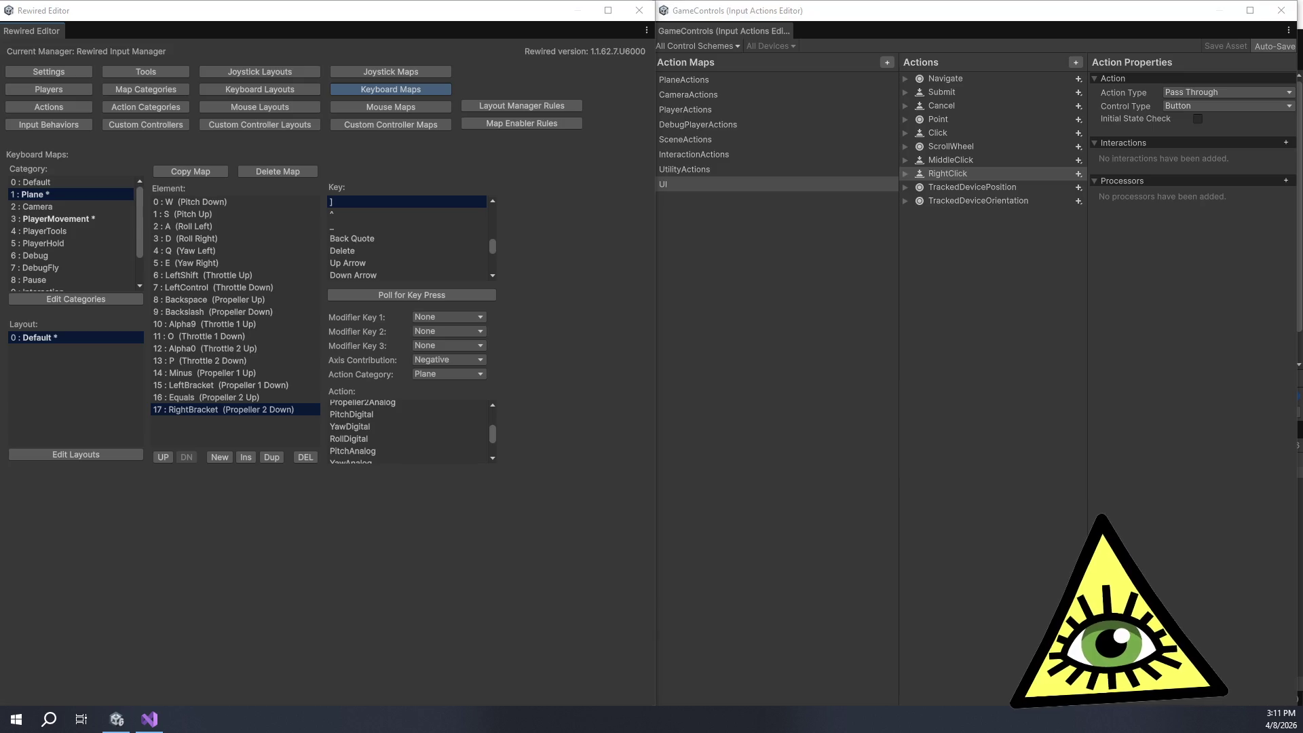
{"action": "key", "text": "super+e"}
{"action": "left_click_drag", "start_coordinate": [407, 13], "coordinate": [1302, 89]}
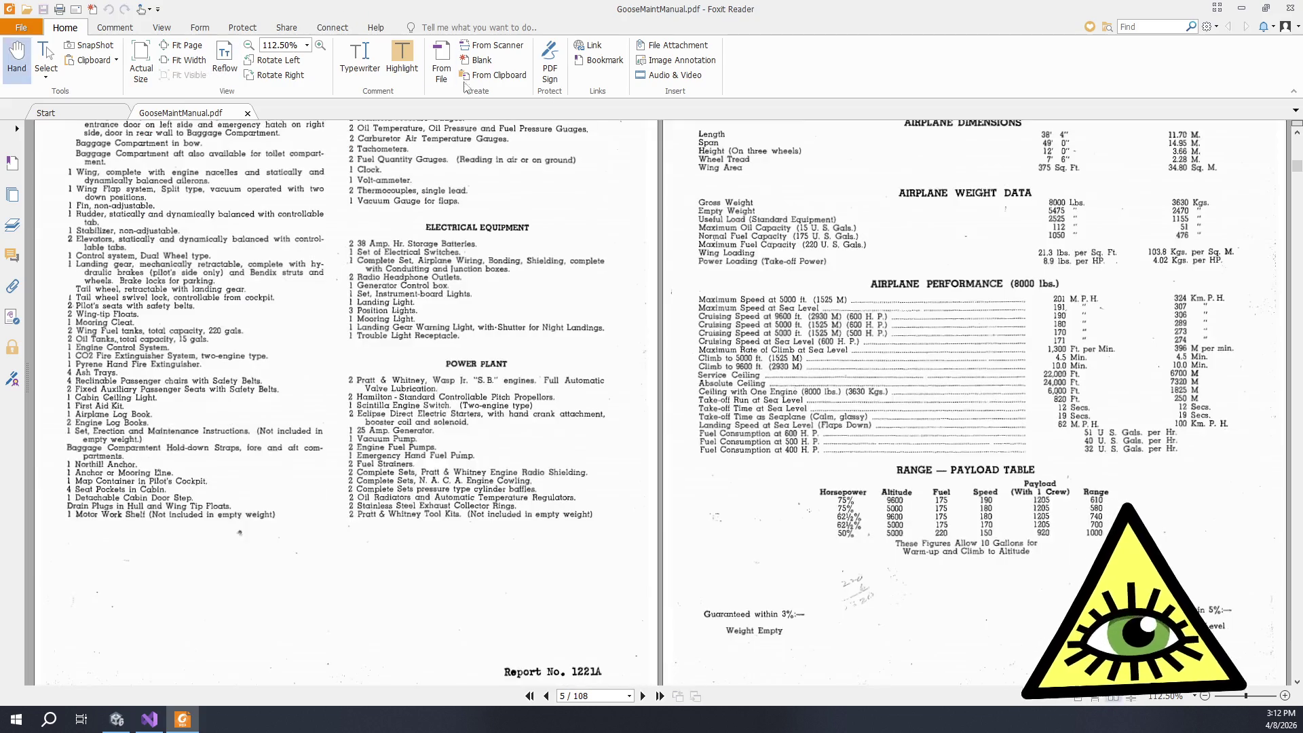
Step: Scroll through the early pages of GooseMaintManual.pdf from page 5
{"action": "scroll", "coordinate": [674, 355], "scroll_direction": "up", "scroll_amount": 10}
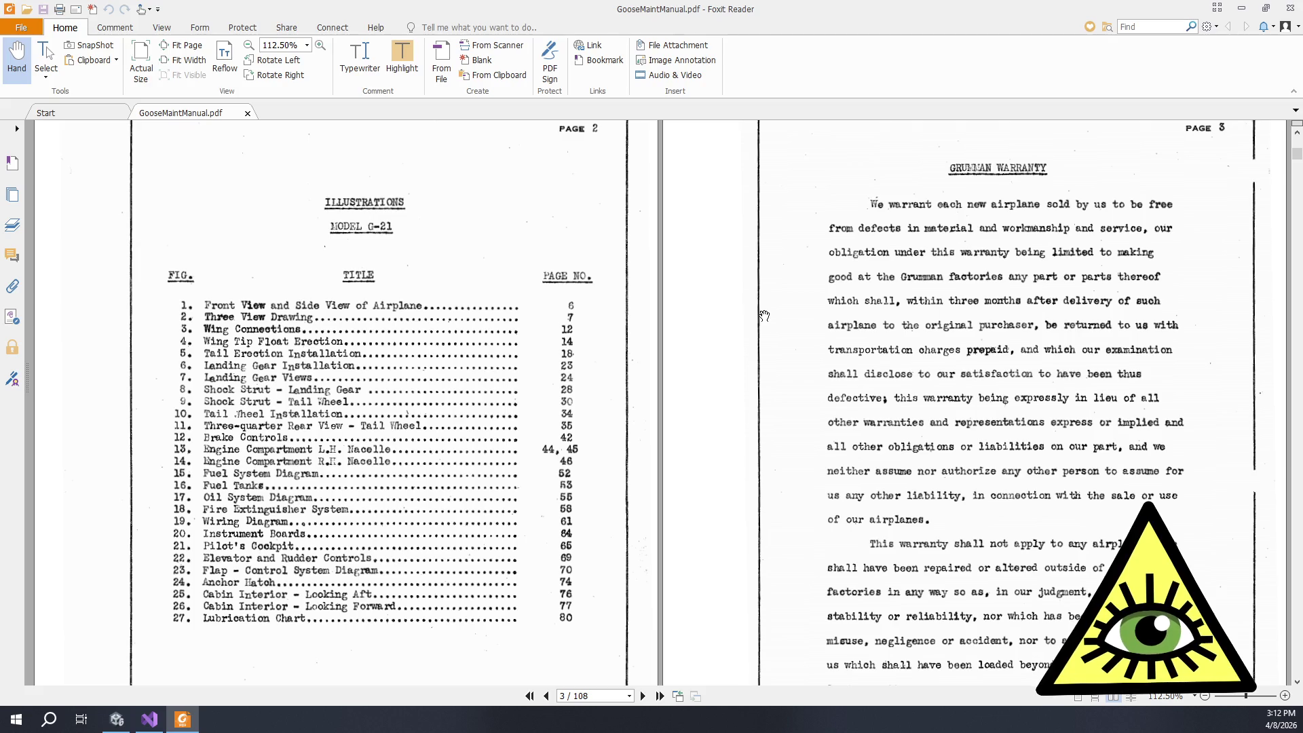
{"action": "scroll", "coordinate": [764, 316], "scroll_direction": "down", "scroll_amount": 15}
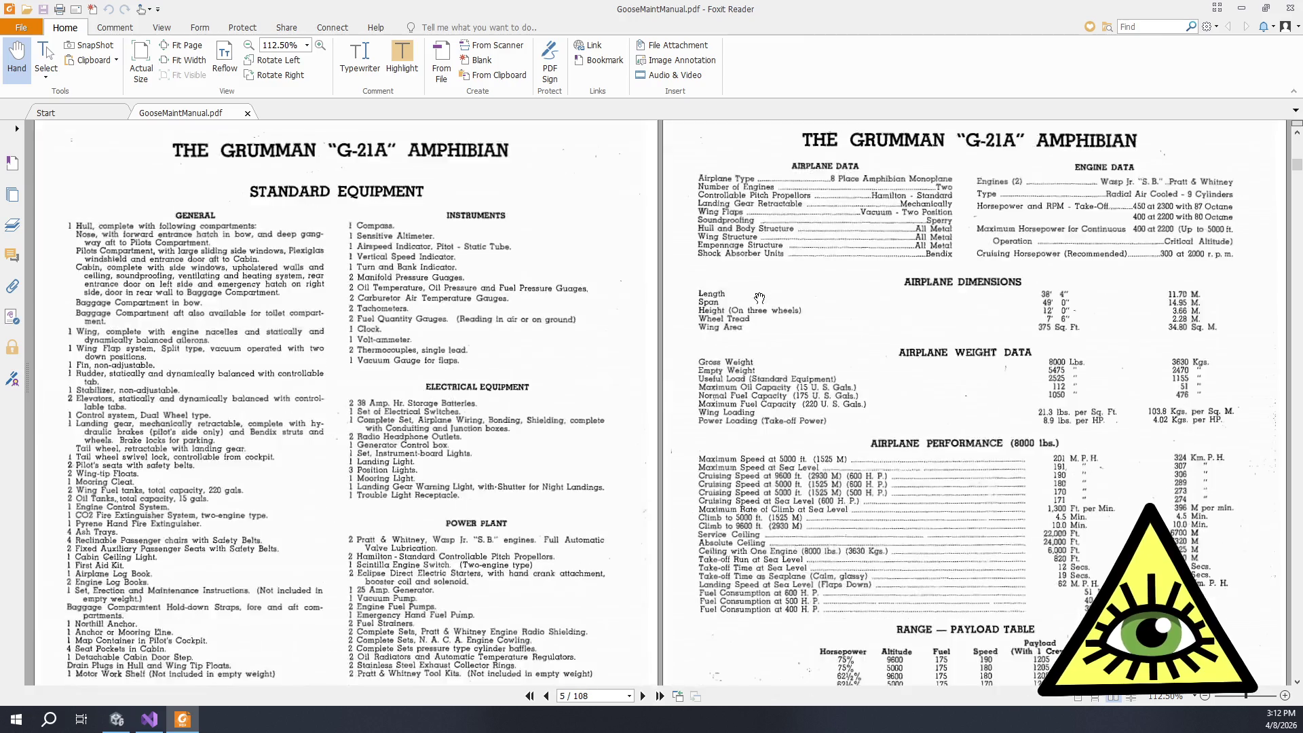
{"action": "scroll", "coordinate": [760, 292], "scroll_direction": "up", "scroll_amount": 8}
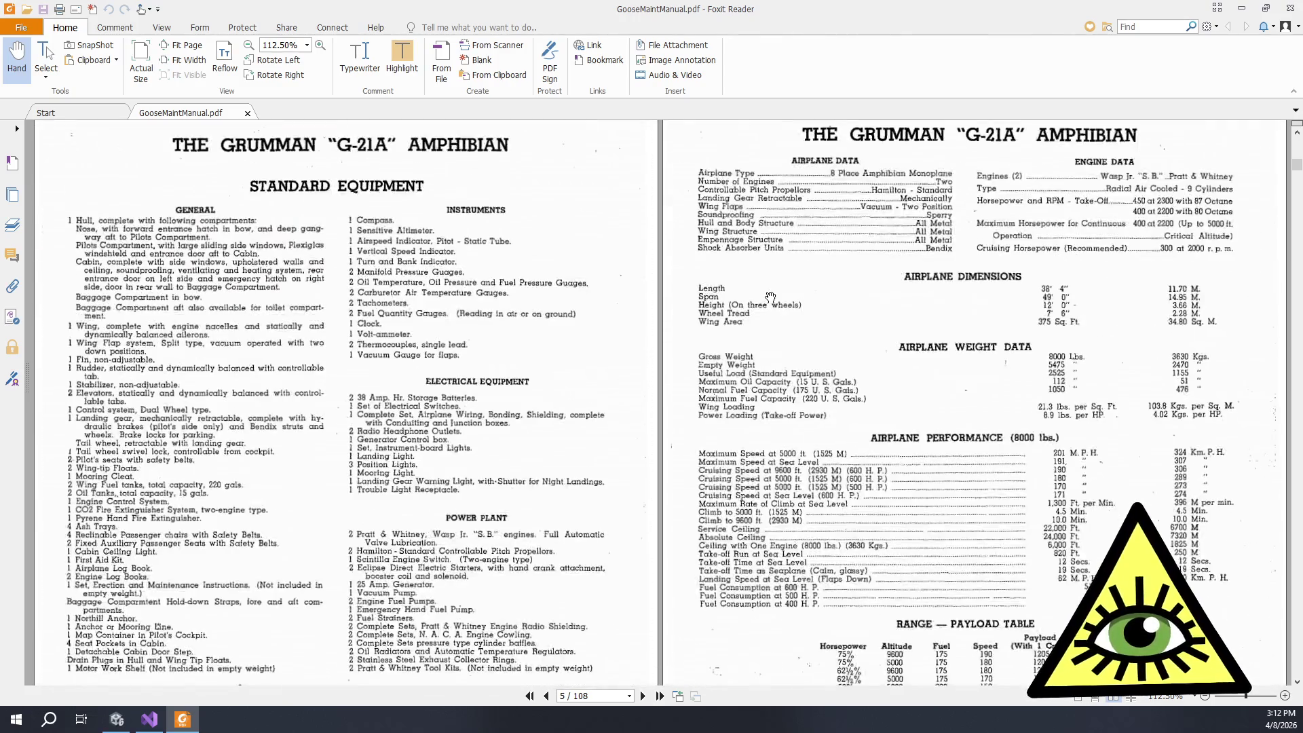
{"action": "scroll", "coordinate": [774, 305], "scroll_direction": "down", "scroll_amount": 1}
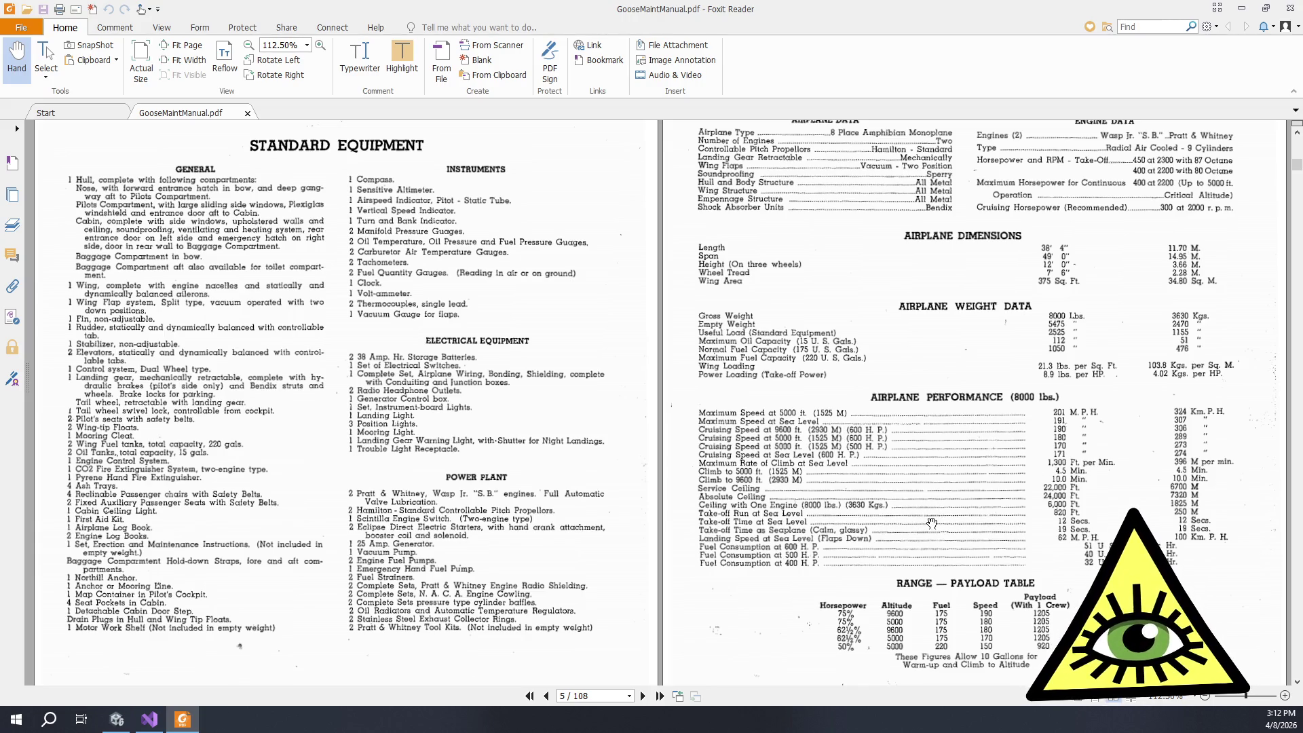
{"action": "scroll", "coordinate": [927, 528], "scroll_direction": "down", "scroll_amount": 2}
{"action": "scroll", "coordinate": [927, 528], "scroll_direction": "down", "scroll_amount": 10}
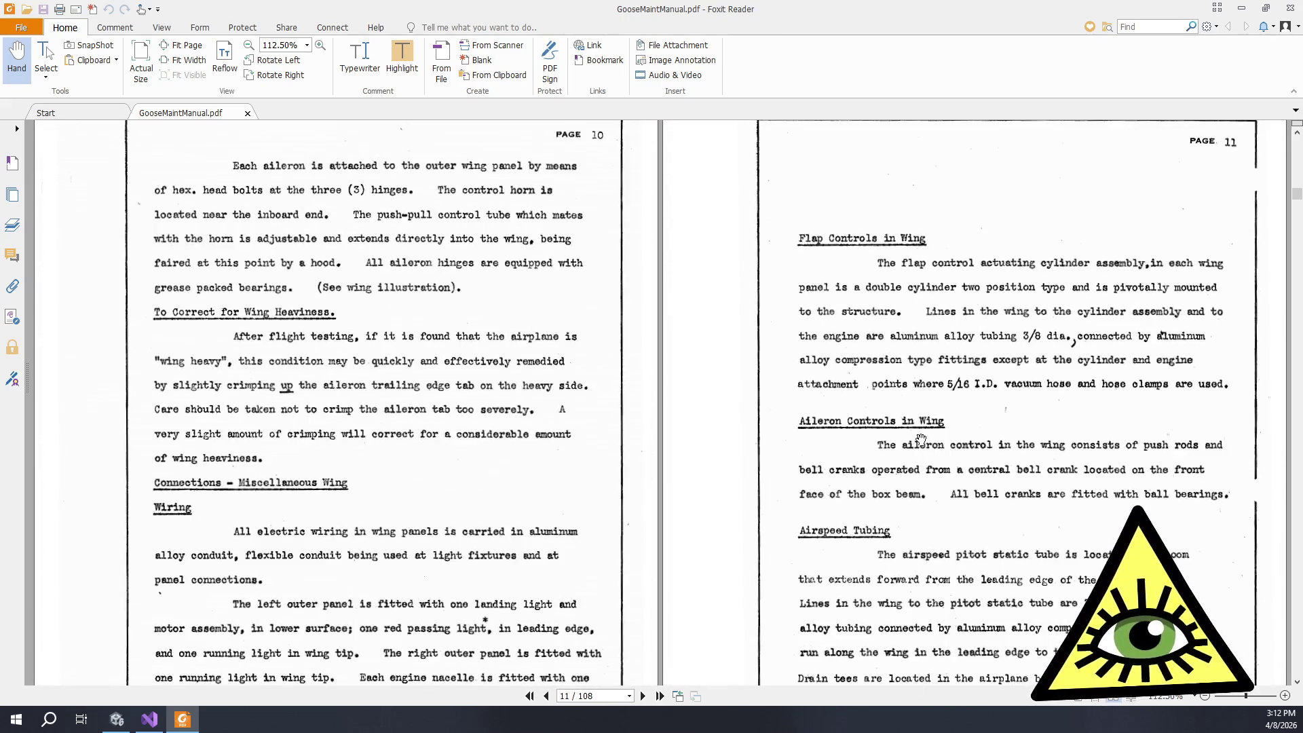
{"action": "left_click_drag", "start_coordinate": [1296, 197], "coordinate": [1296, 215]}
{"action": "scroll", "coordinate": [1030, 355], "scroll_direction": "up", "scroll_amount": 5}
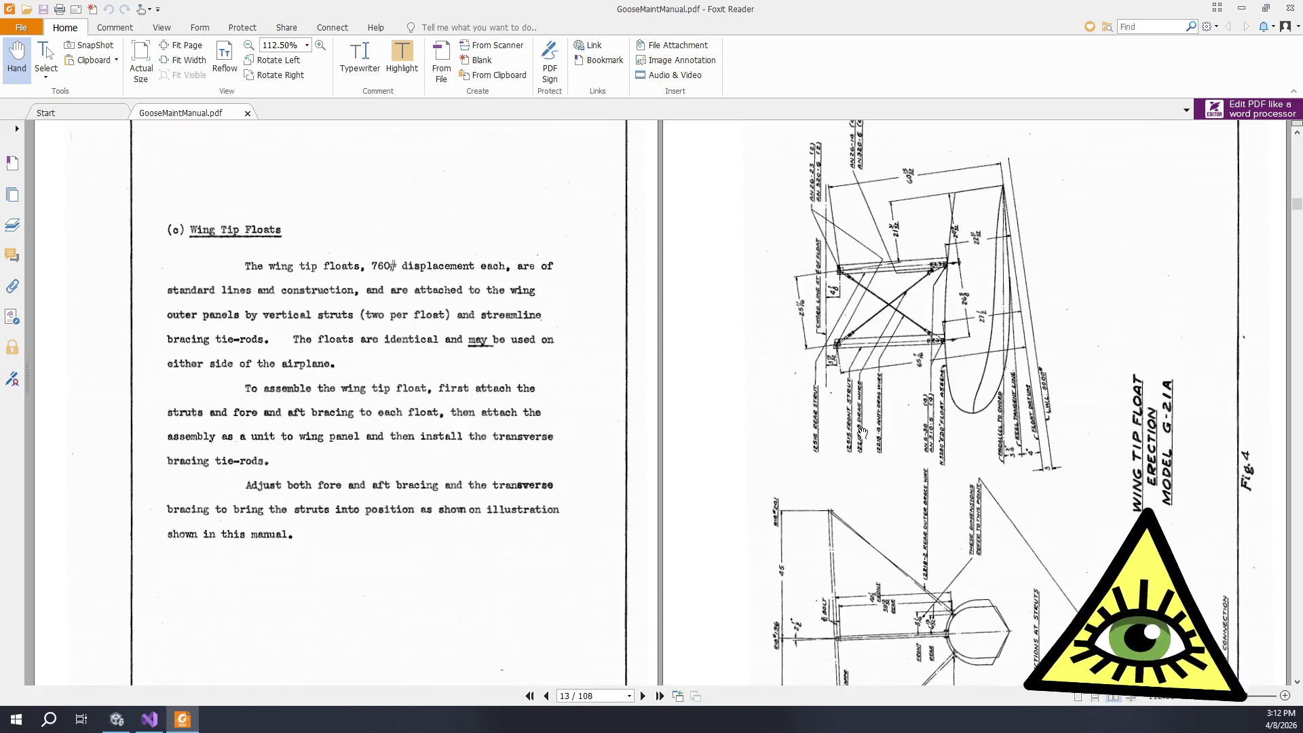
{"action": "scroll", "coordinate": [868, 431], "scroll_direction": "down", "scroll_amount": 1}
{"action": "scroll", "coordinate": [865, 435], "scroll_direction": "down", "scroll_amount": 5}
{"action": "scroll", "coordinate": [857, 438], "scroll_direction": "down", "scroll_amount": 15}
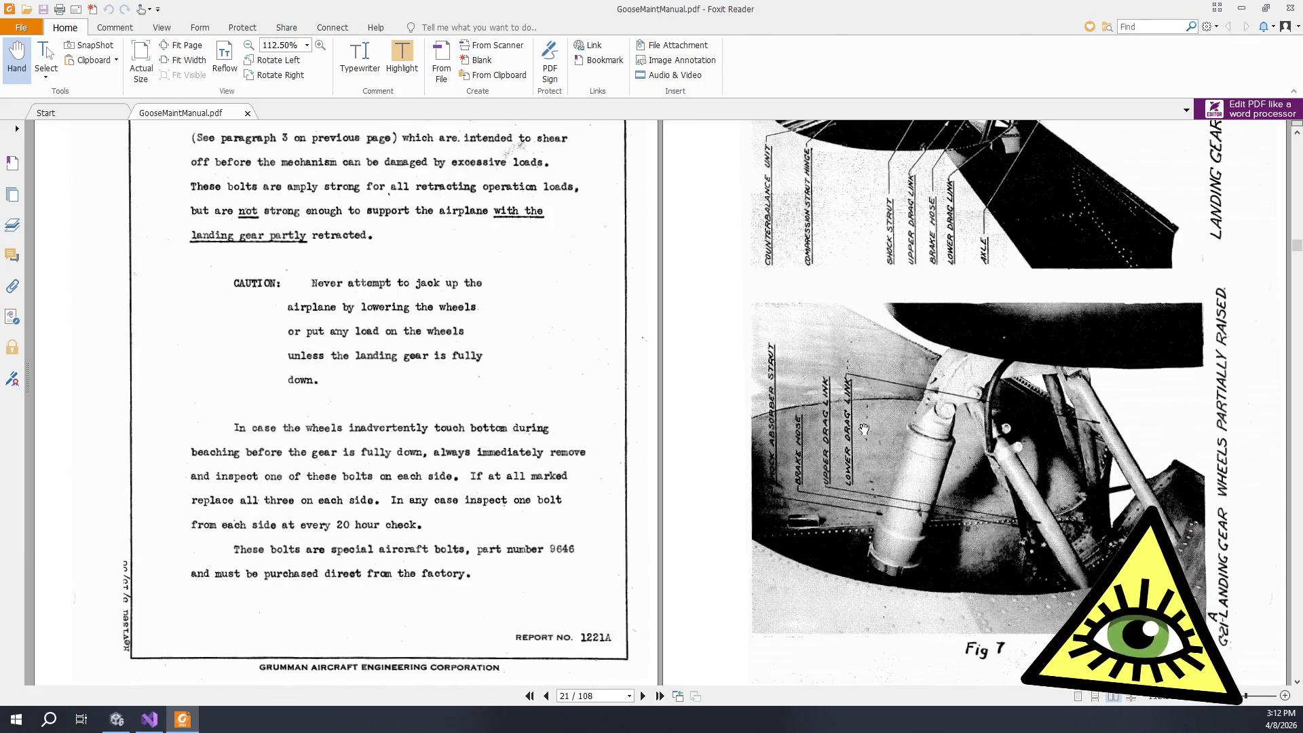
Step: Continue down to page 71 showing the hull supports and Jacking and Hoisting section
{"action": "scroll", "coordinate": [863, 429], "scroll_direction": "down", "scroll_amount": 15}
{"action": "scroll", "coordinate": [867, 420], "scroll_direction": "down", "scroll_amount": 15}
{"action": "scroll", "coordinate": [870, 428], "scroll_direction": "down", "scroll_amount": 10}
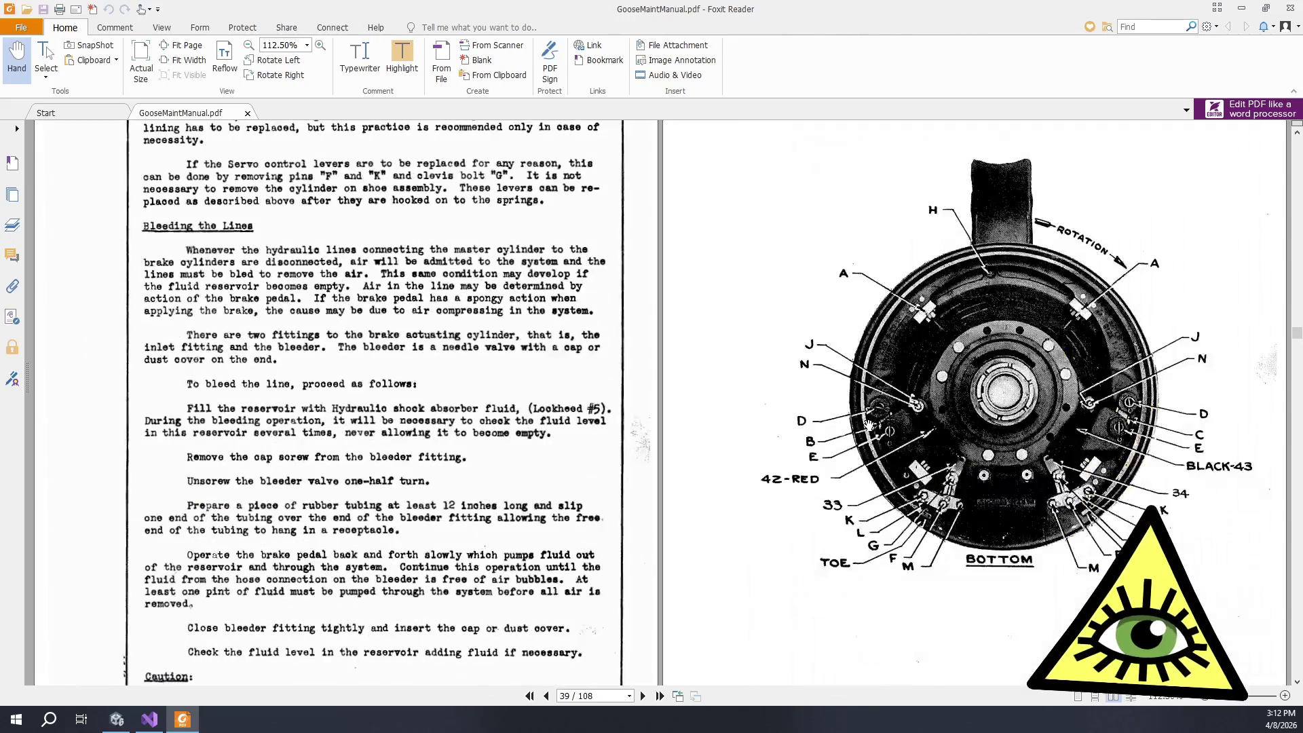
{"action": "scroll", "coordinate": [868, 424], "scroll_direction": "down", "scroll_amount": 5}
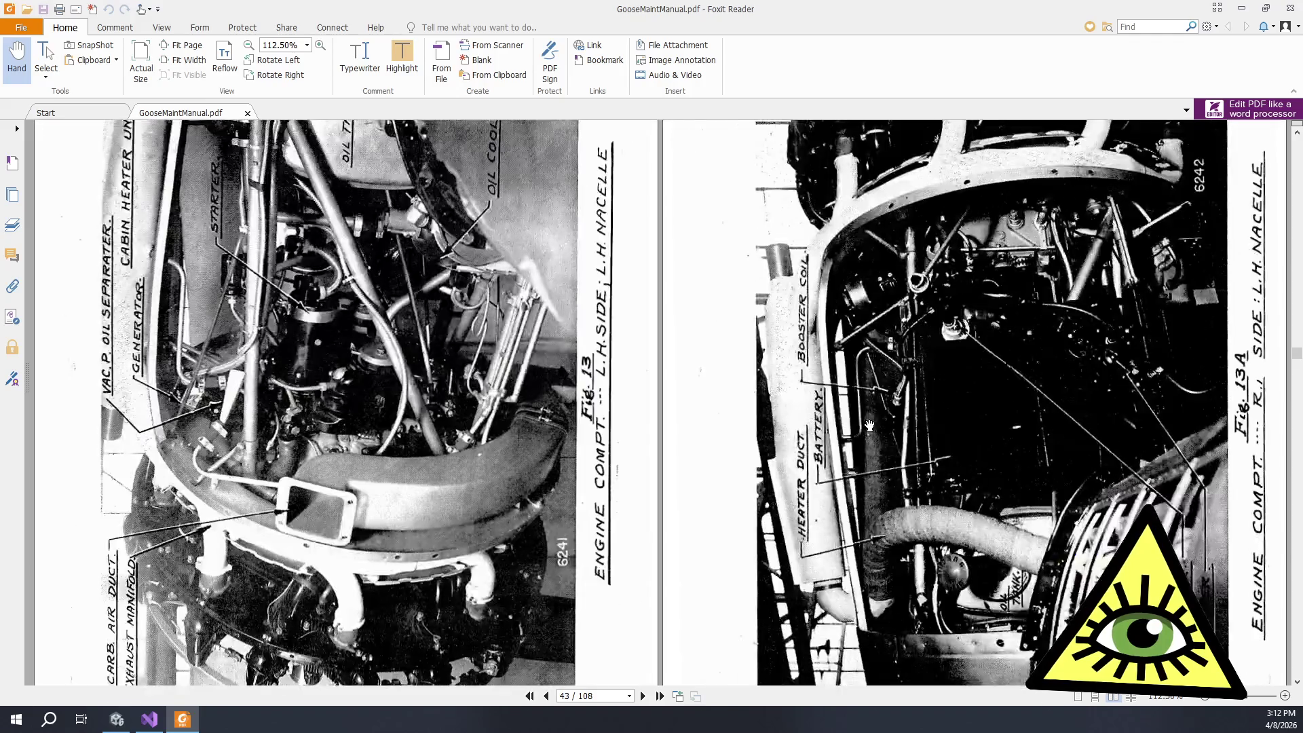
{"action": "scroll", "coordinate": [865, 416], "scroll_direction": "down", "scroll_amount": 5}
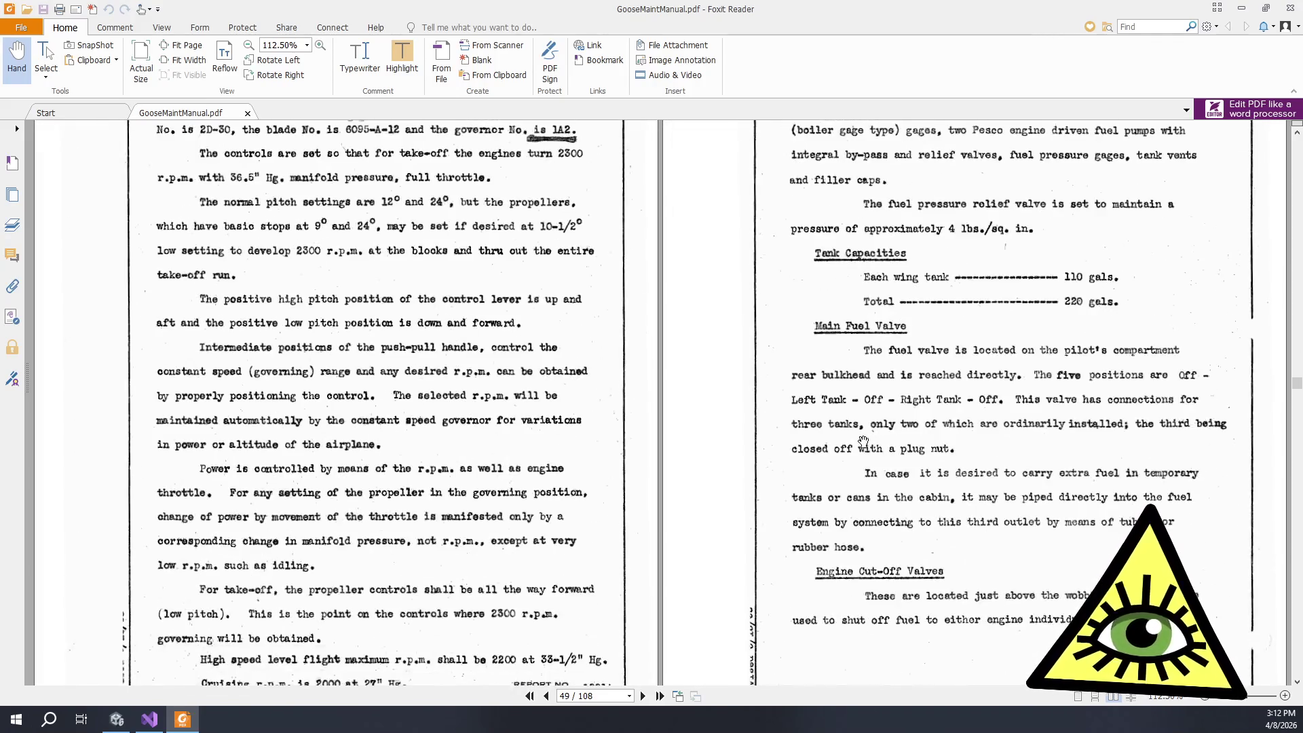
{"action": "scroll", "coordinate": [864, 442], "scroll_direction": "down", "scroll_amount": 5}
{"action": "scroll", "coordinate": [862, 449], "scroll_direction": "down", "scroll_amount": 5}
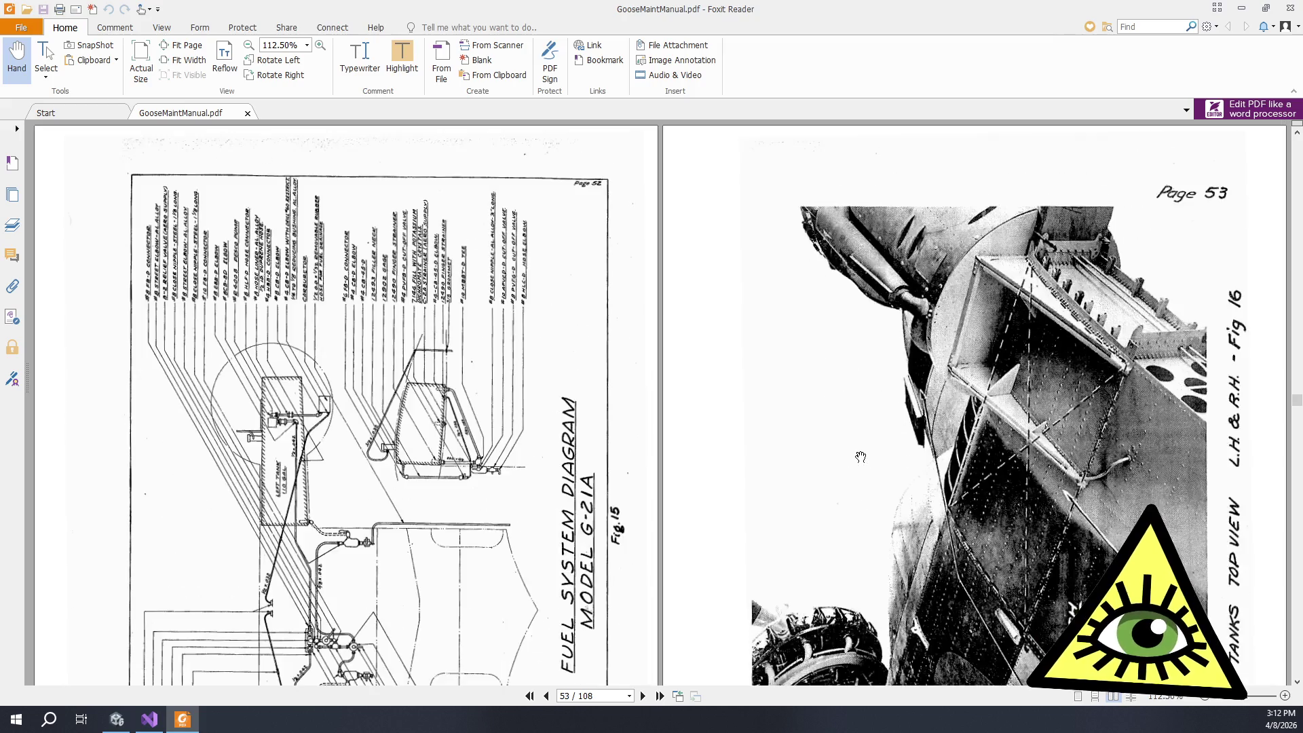
{"action": "scroll", "coordinate": [861, 448], "scroll_direction": "down", "scroll_amount": 10}
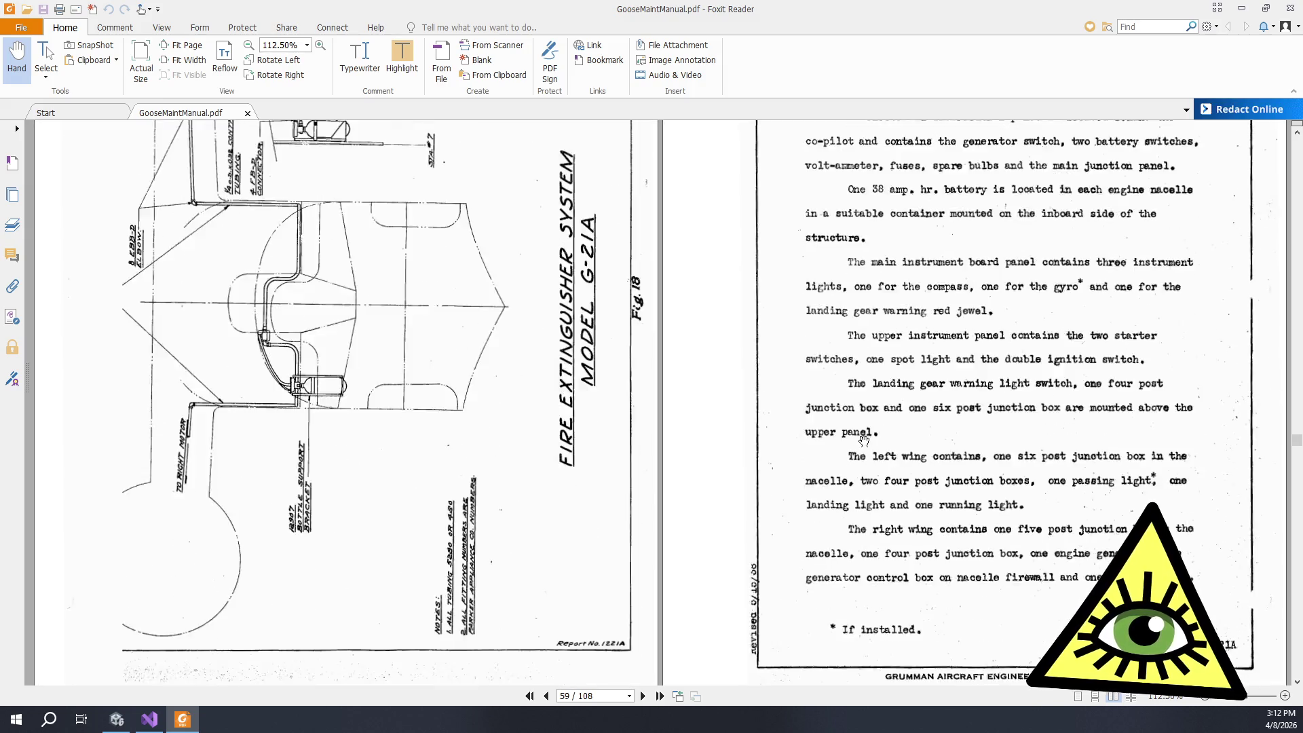
{"action": "scroll", "coordinate": [855, 434], "scroll_direction": "down", "scroll_amount": 15}
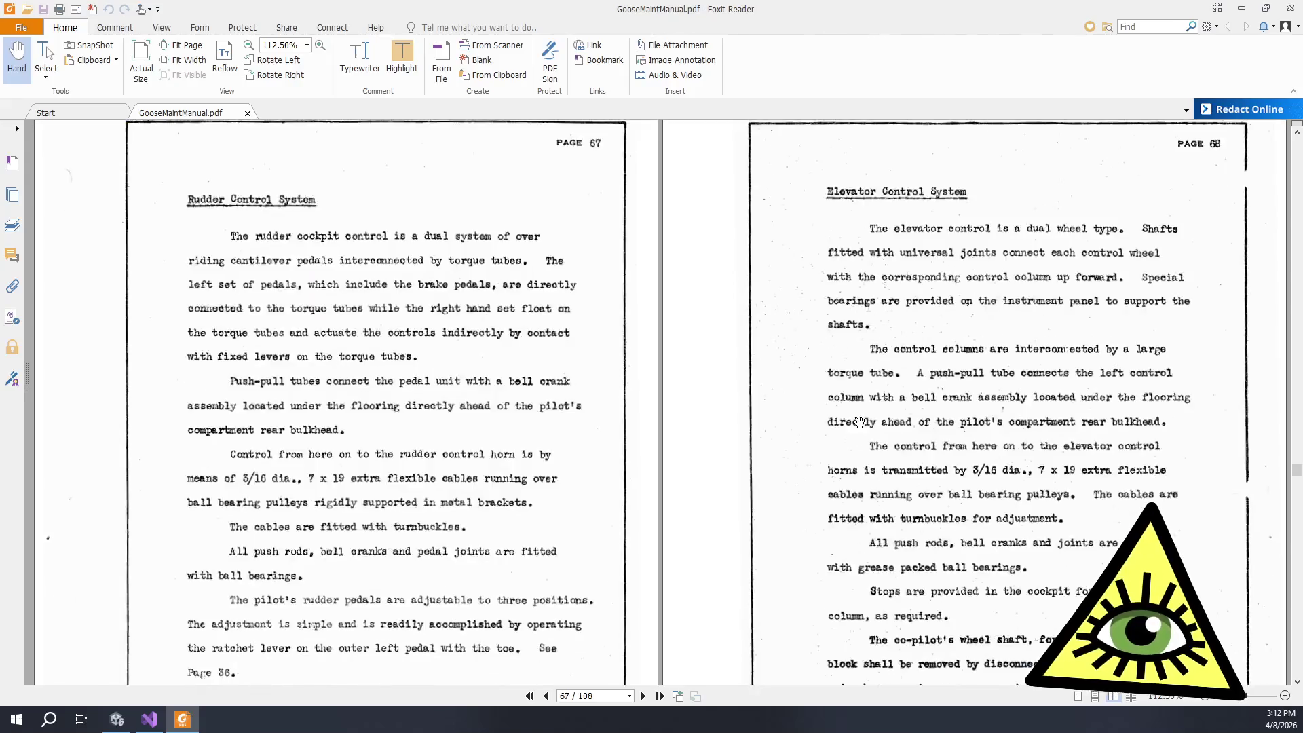
{"action": "scroll", "coordinate": [862, 425], "scroll_direction": "down", "scroll_amount": 5}
{"action": "scroll", "coordinate": [859, 427], "scroll_direction": "up", "scroll_amount": 1}
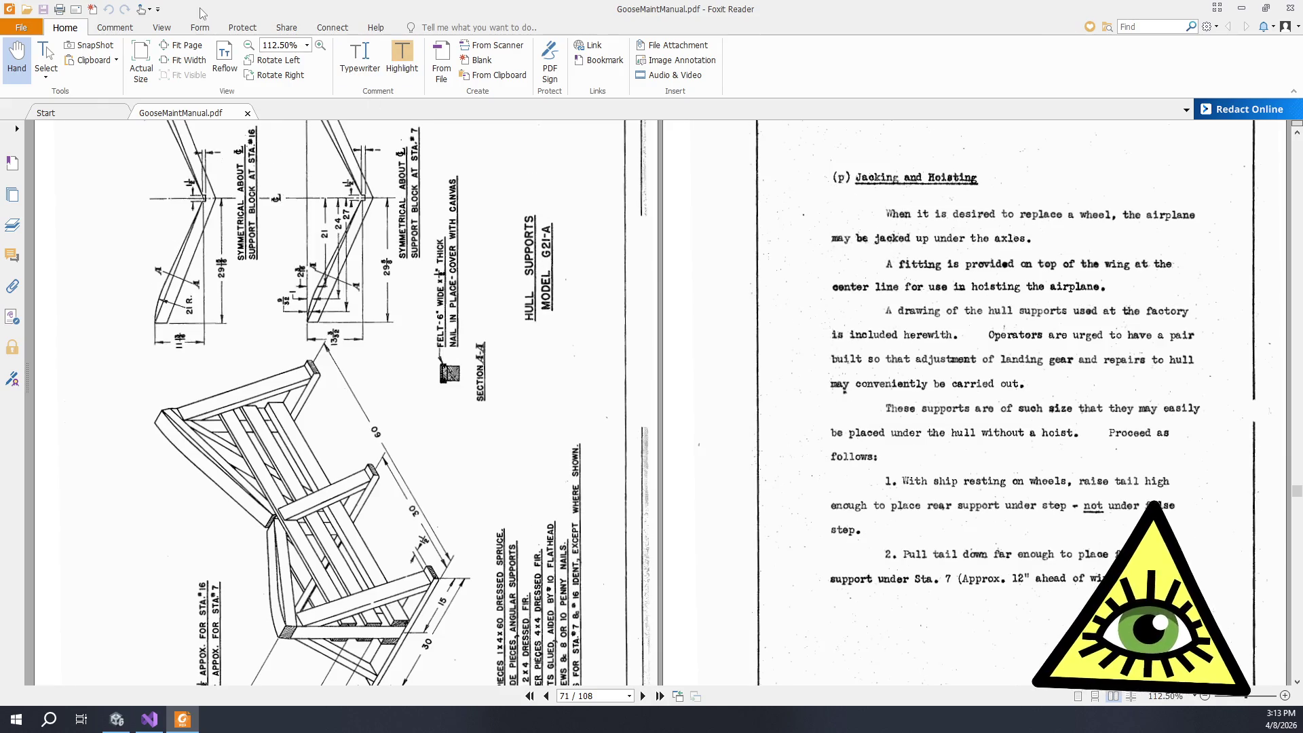
{"action": "left_click", "coordinate": [161, 31]}
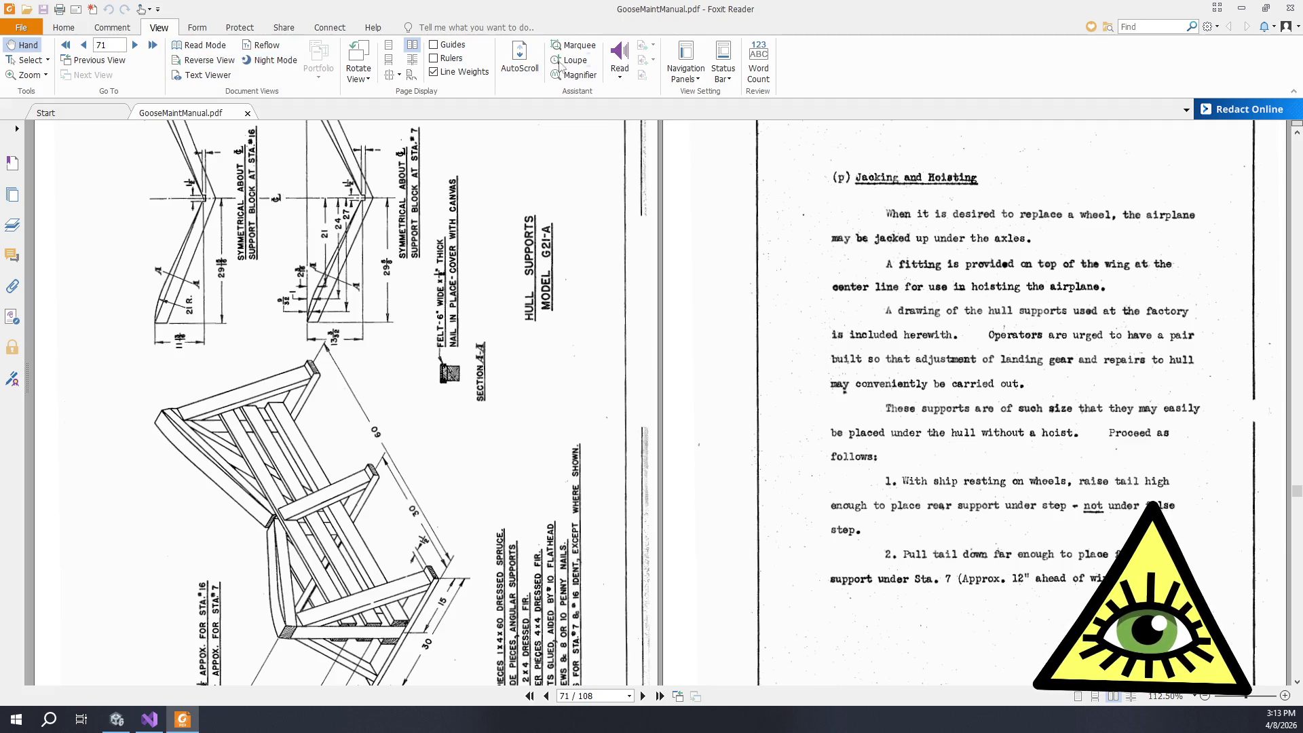
{"action": "left_click", "coordinate": [359, 54]}
{"action": "left_click", "coordinate": [359, 54]}
{"action": "left_click", "coordinate": [359, 54]}
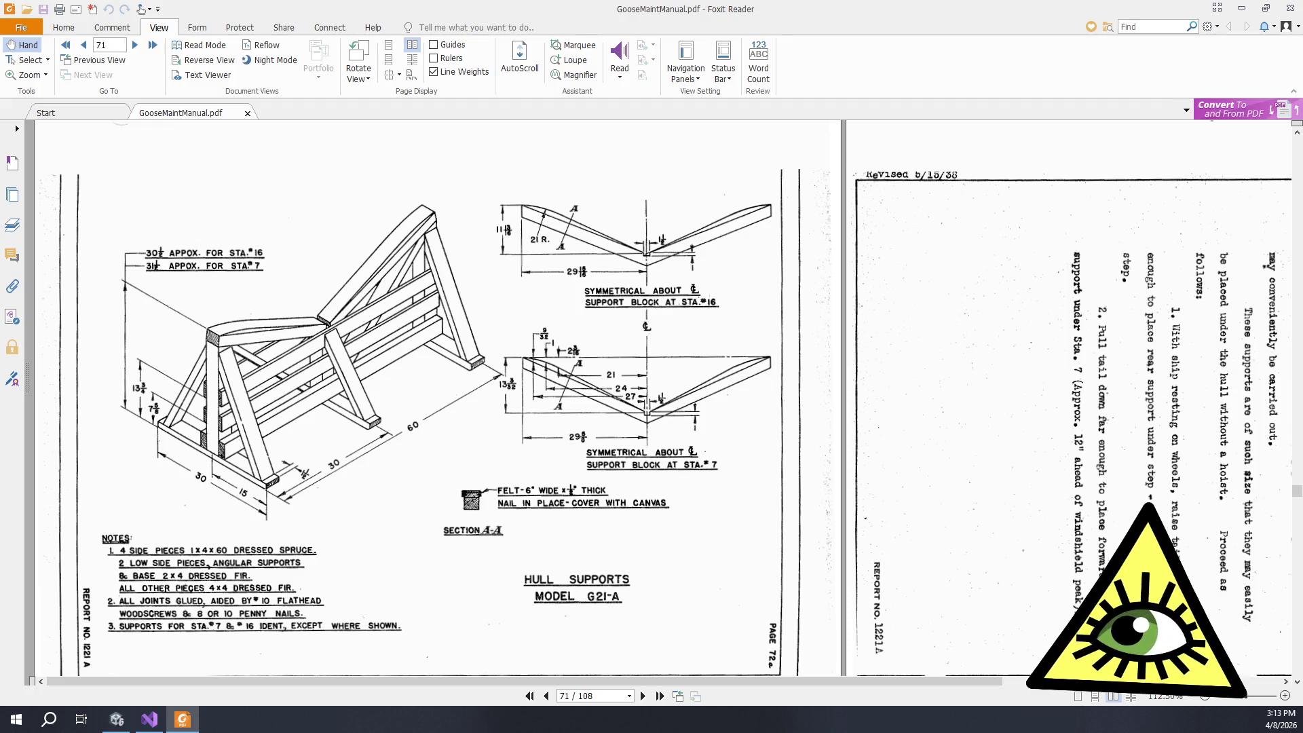
{"action": "scroll", "coordinate": [751, 504], "scroll_direction": "down", "scroll_amount": 3}
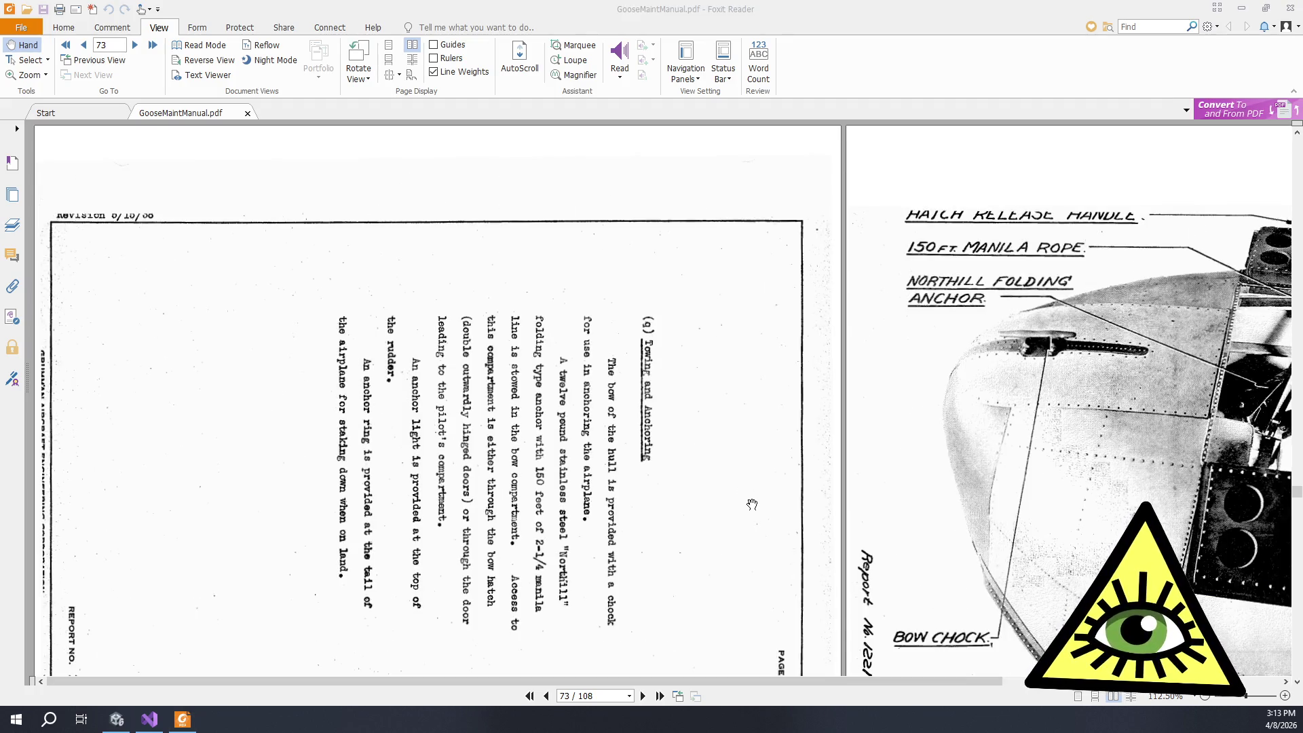
{"action": "scroll", "coordinate": [751, 504], "scroll_direction": "up", "scroll_amount": 3}
{"action": "scroll", "coordinate": [752, 502], "scroll_direction": "up", "scroll_amount": 5}
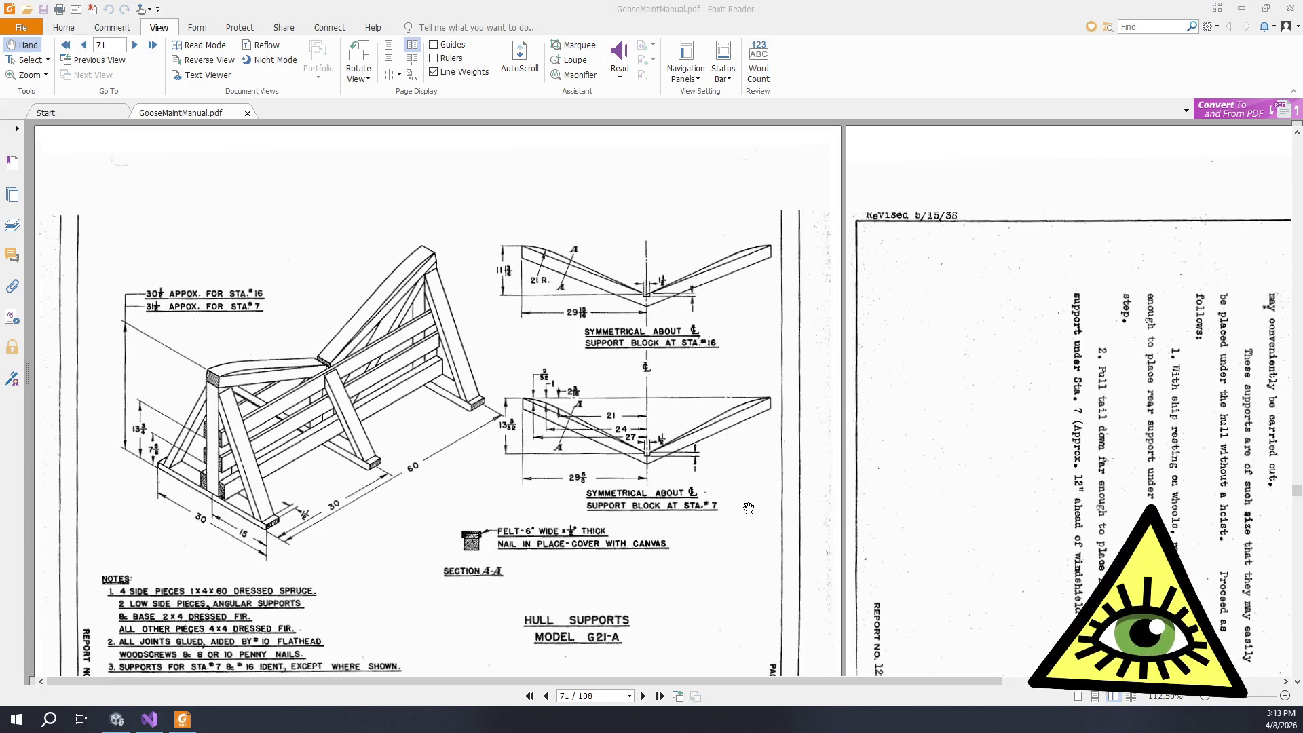
{"action": "scroll", "coordinate": [758, 517], "scroll_direction": "down", "scroll_amount": 4}
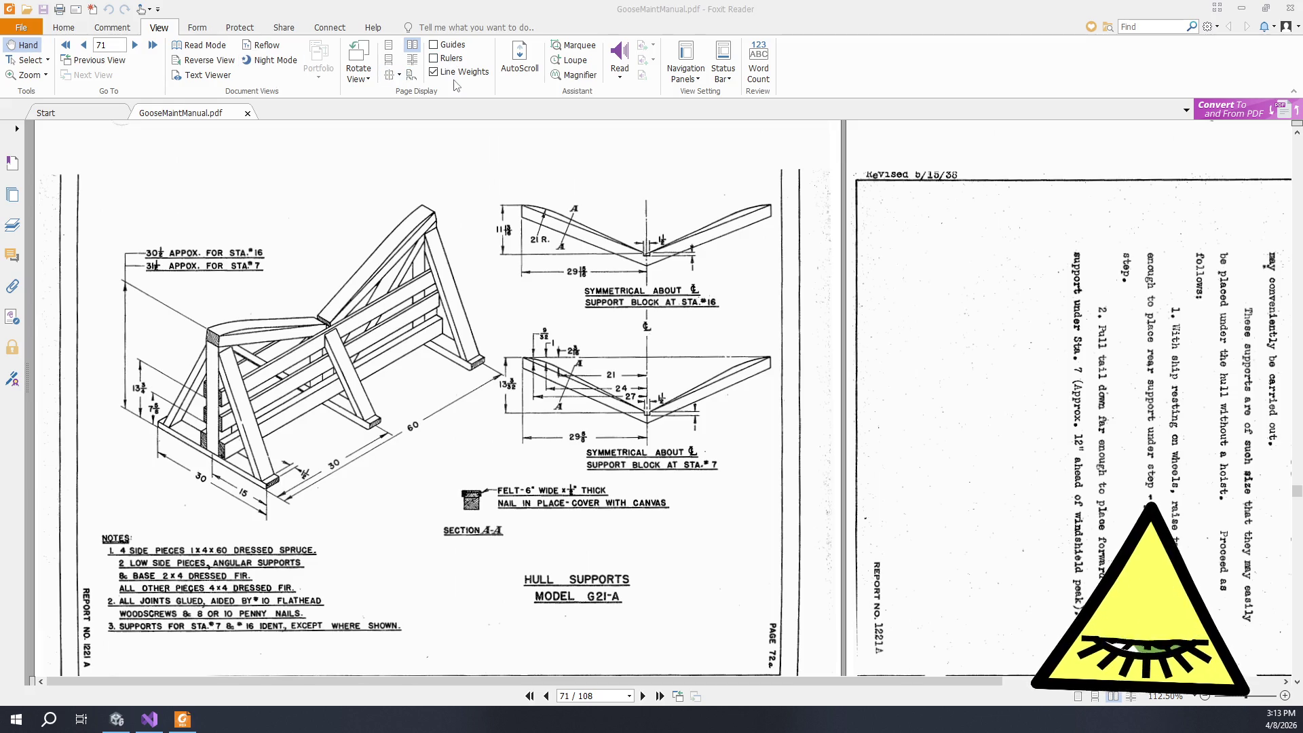
{"action": "left_click", "coordinate": [355, 54]}
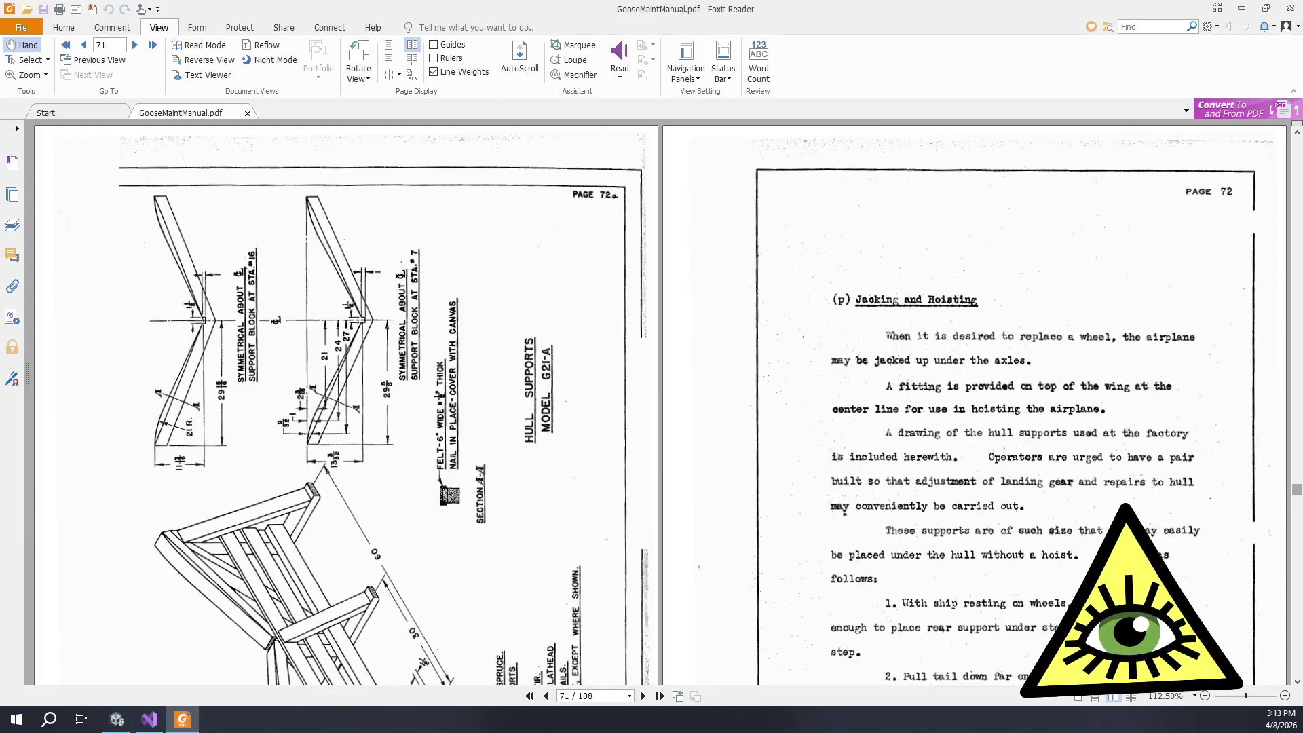
{"action": "left_click_drag", "start_coordinate": [1298, 493], "coordinate": [1298, 164]}
Step: Scroll from the index pages to page 5, Standard Equipment and Airplane Data
{"action": "scroll", "coordinate": [1148, 265], "scroll_direction": "up", "scroll_amount": 10}
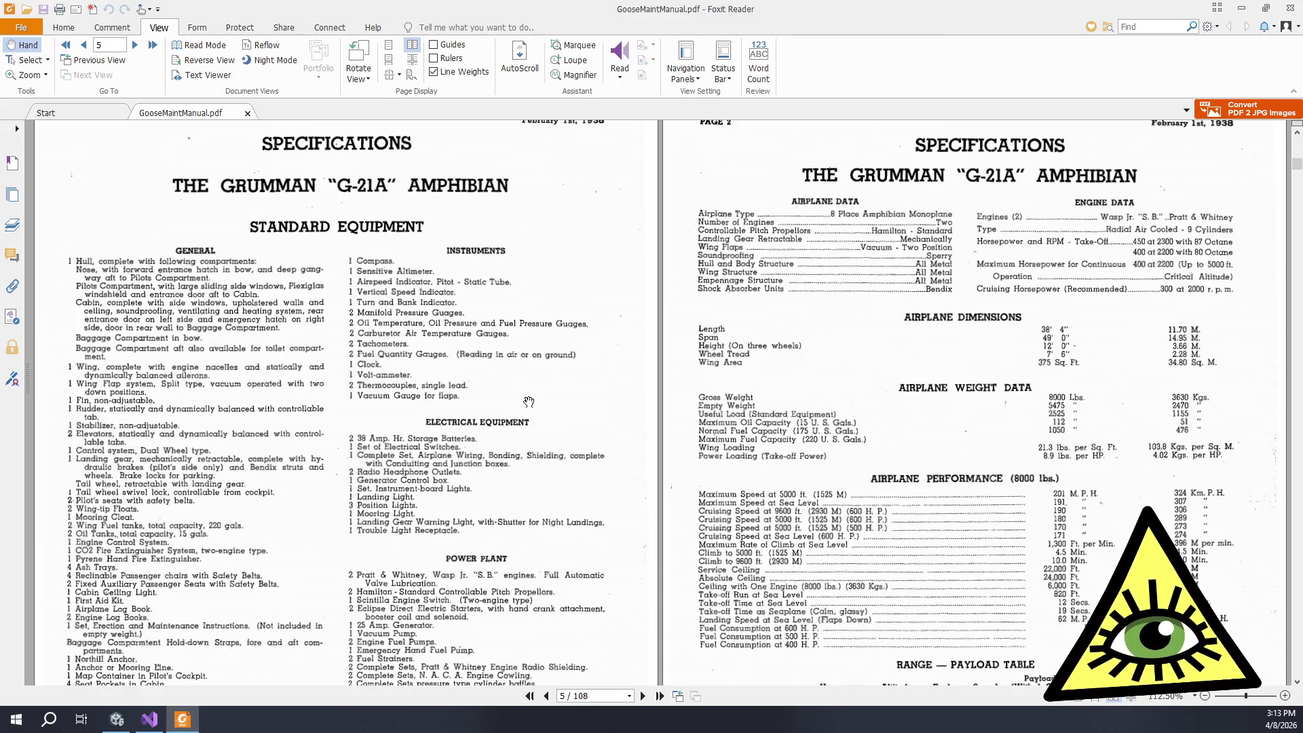
{"action": "scroll", "coordinate": [527, 396], "scroll_direction": "up", "scroll_amount": 5}
{"action": "scroll", "coordinate": [526, 395], "scroll_direction": "up", "scroll_amount": 4}
{"action": "scroll", "coordinate": [529, 395], "scroll_direction": "up", "scroll_amount": 1}
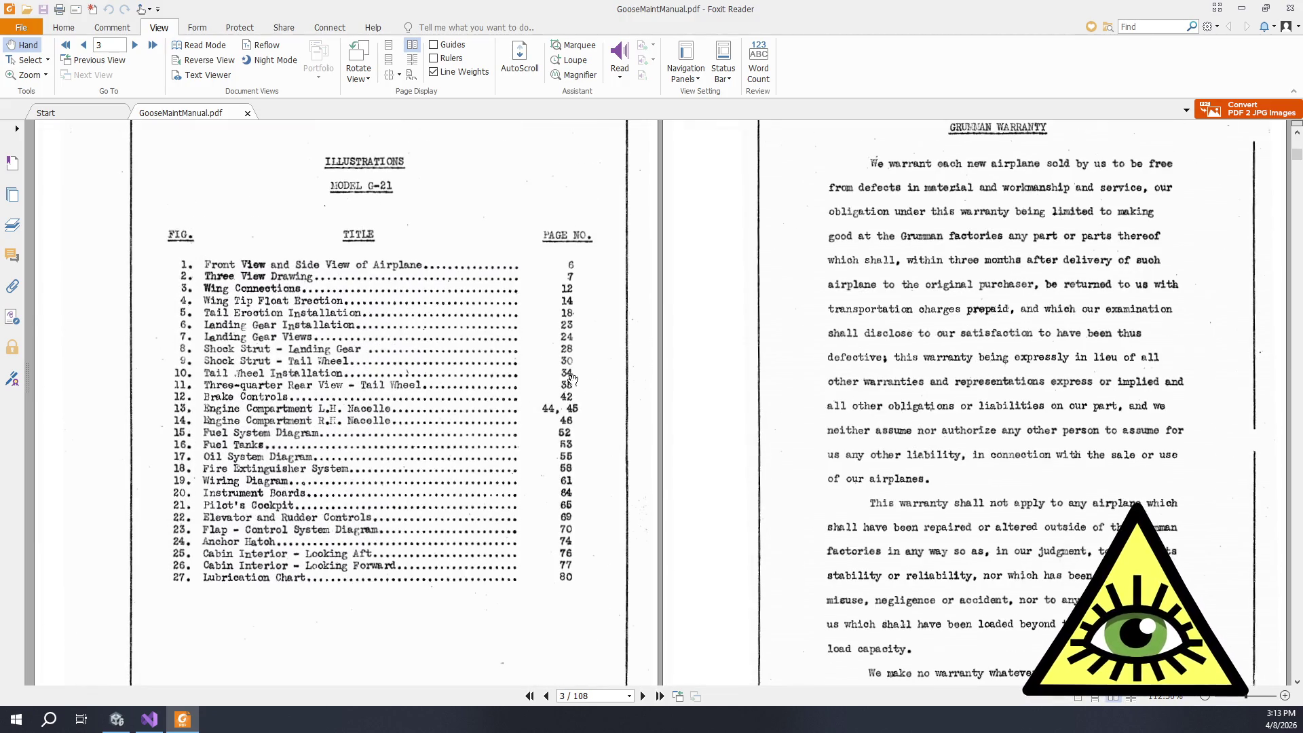
{"action": "scroll", "coordinate": [1009, 310], "scroll_direction": "down", "scroll_amount": 3}
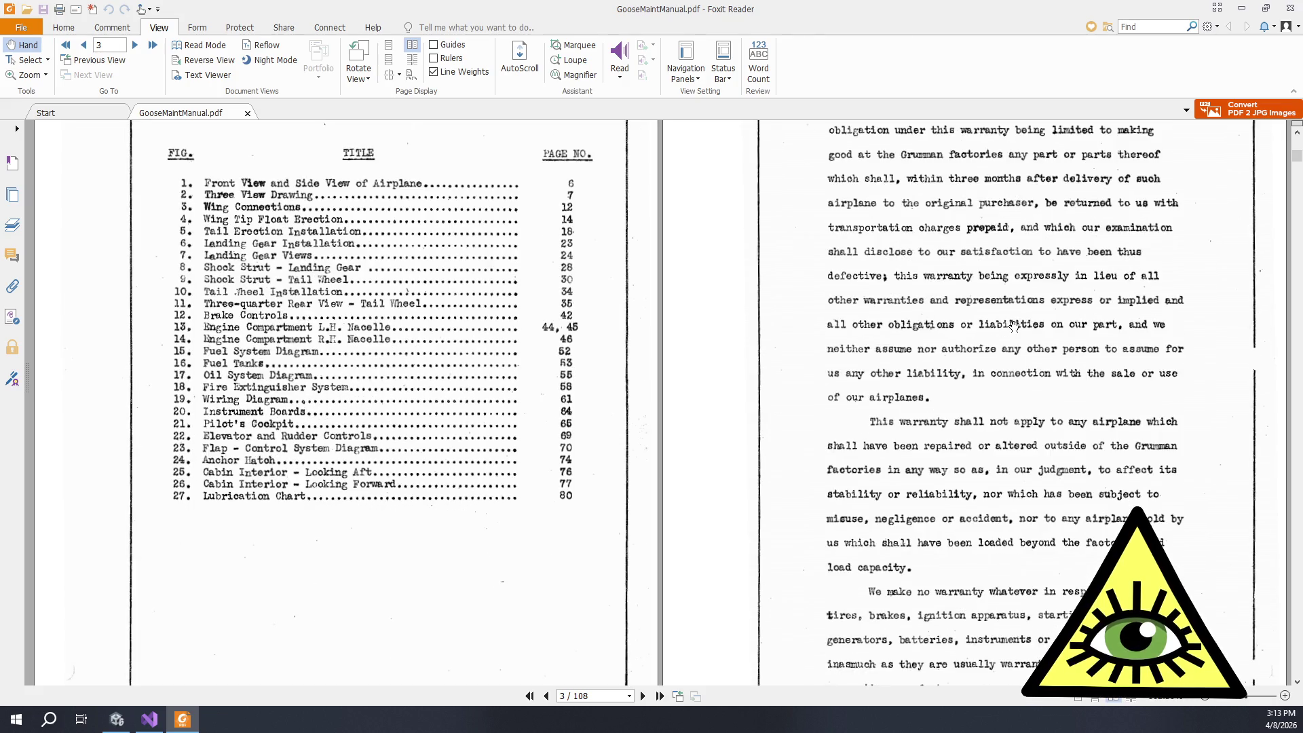
{"action": "scroll", "coordinate": [1014, 332], "scroll_direction": "up", "scroll_amount": 2}
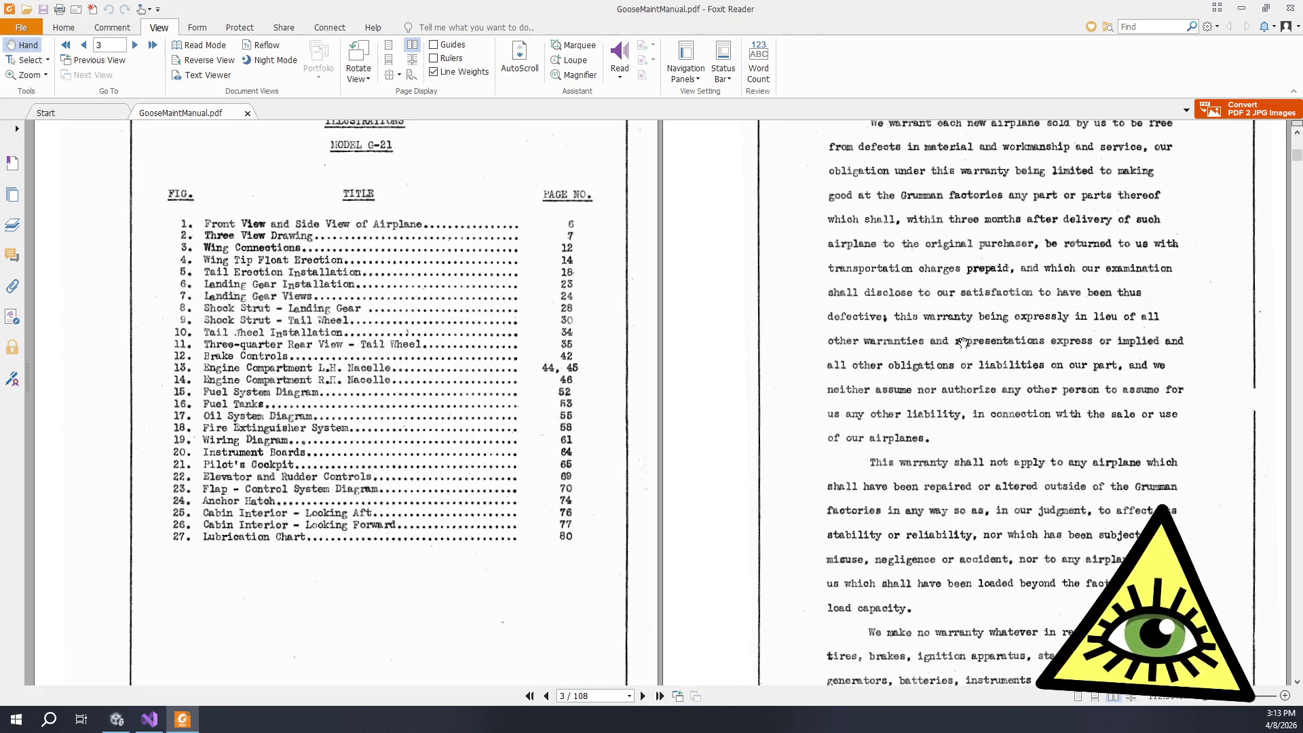
{"action": "scroll", "coordinate": [937, 360], "scroll_direction": "up", "scroll_amount": 1}
{"action": "scroll", "coordinate": [937, 360], "scroll_direction": "up", "scroll_amount": 5}
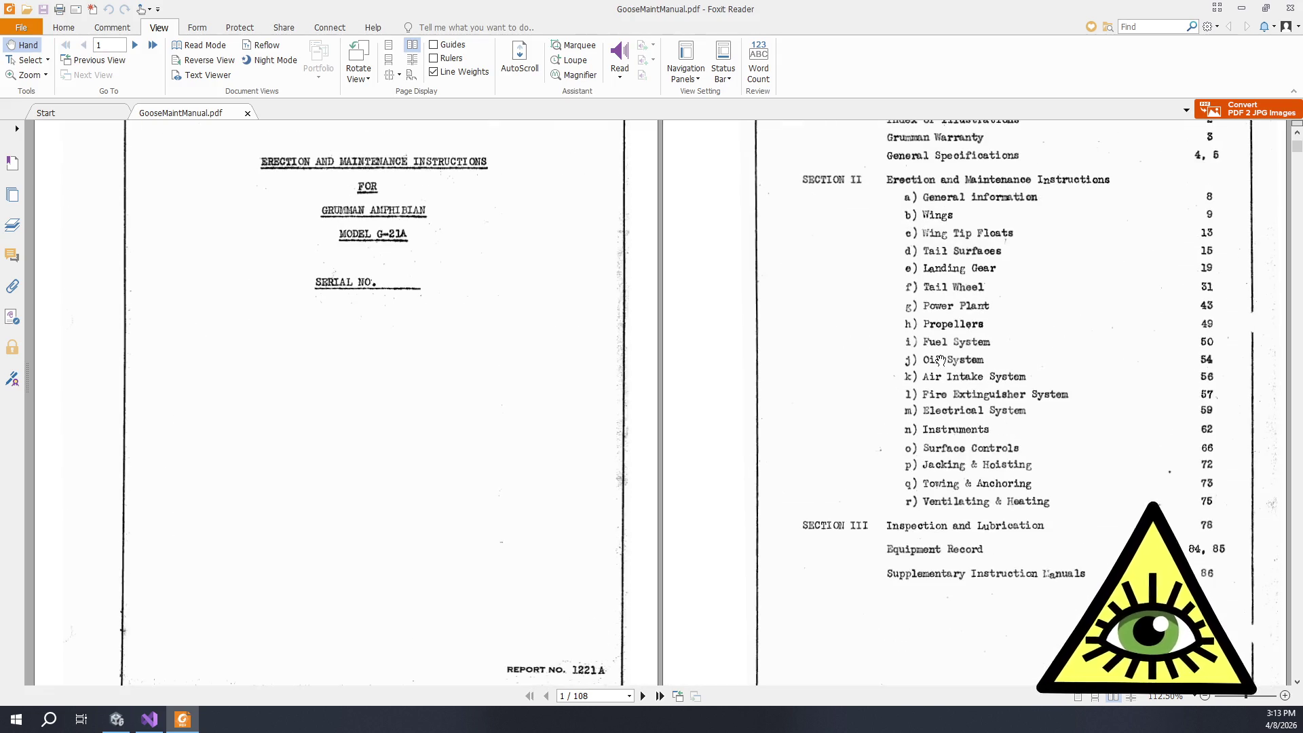
{"action": "scroll", "coordinate": [946, 367], "scroll_direction": "down", "scroll_amount": 10}
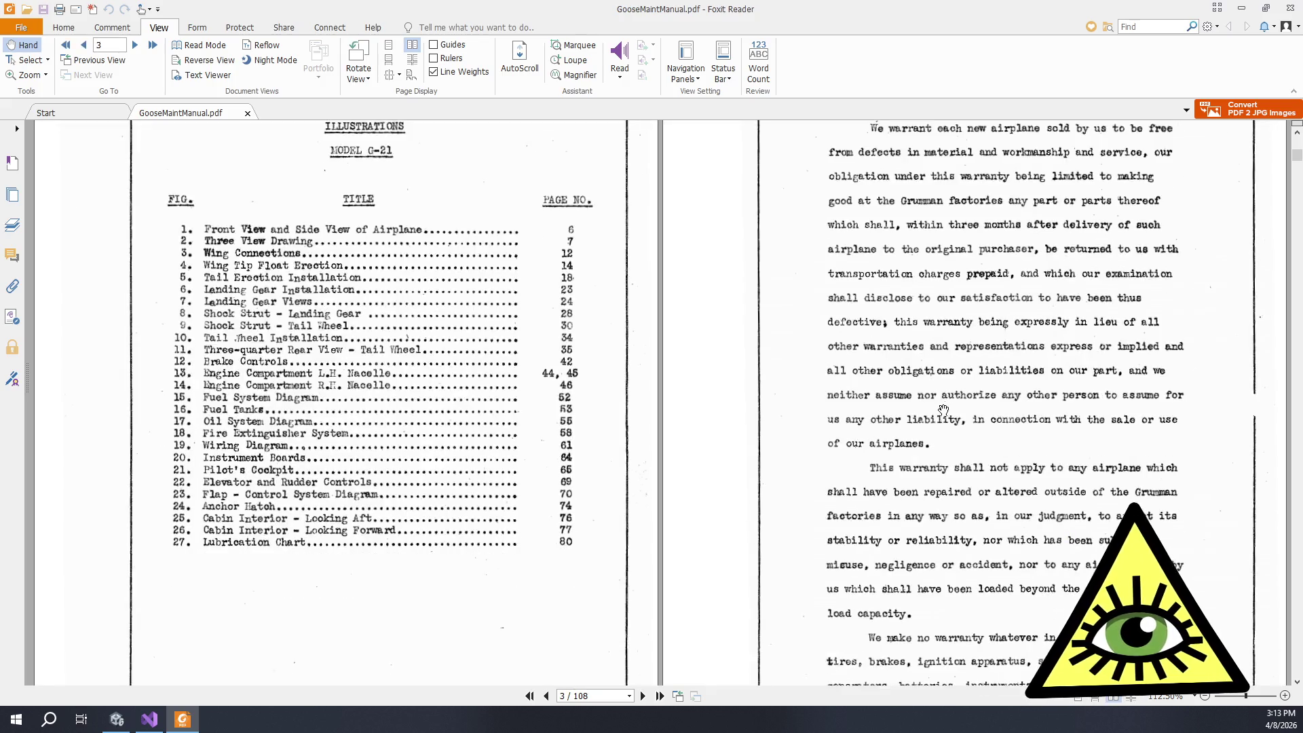
{"action": "scroll", "coordinate": [944, 401], "scroll_direction": "down", "scroll_amount": 1}
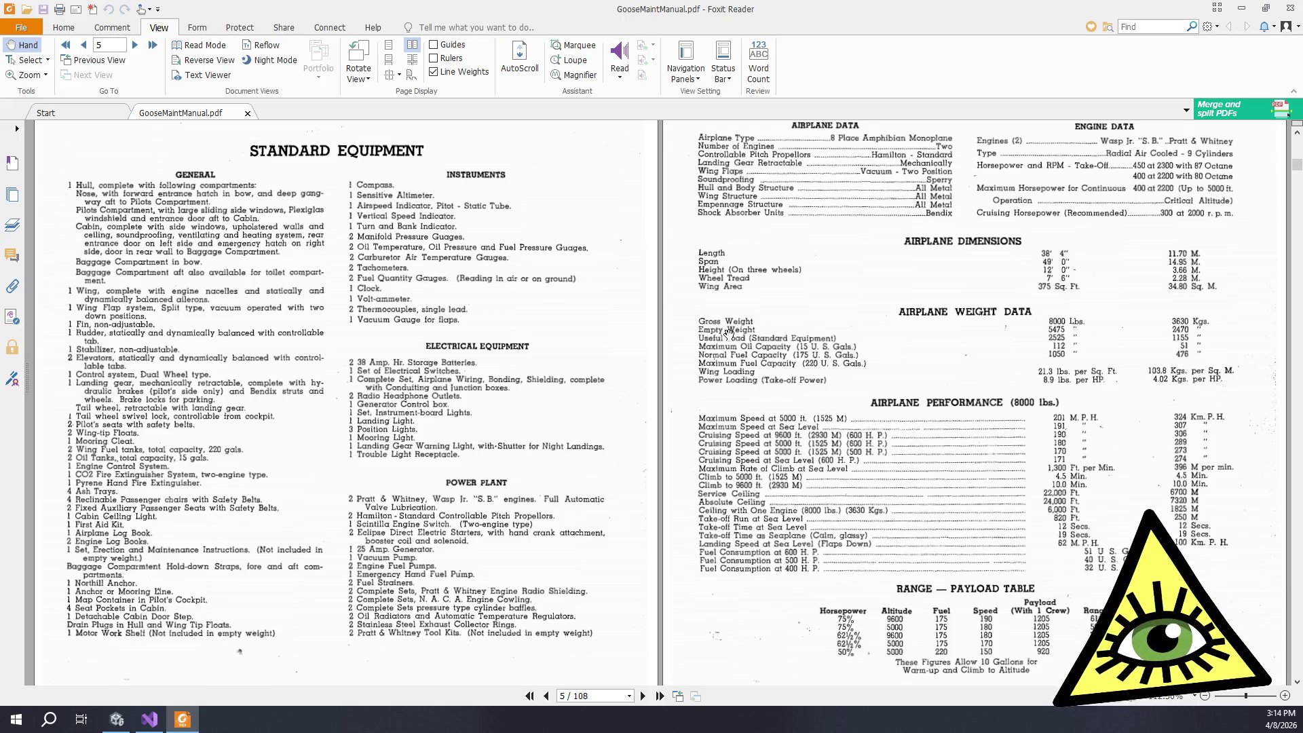
Step: Scroll onward through the Goose manual toward the oil system section
{"action": "scroll", "coordinate": [614, 358], "scroll_direction": "down", "scroll_amount": 1}
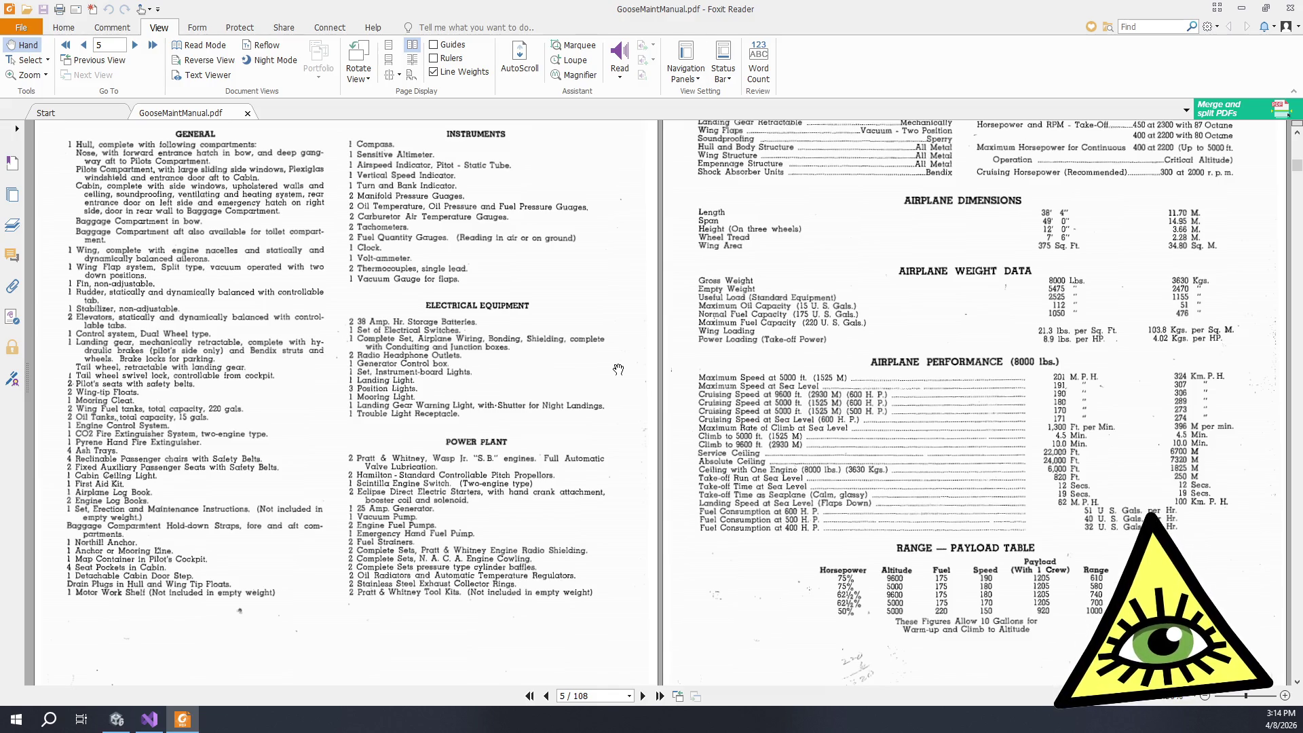
{"action": "scroll", "coordinate": [618, 370], "scroll_direction": "down", "scroll_amount": 1}
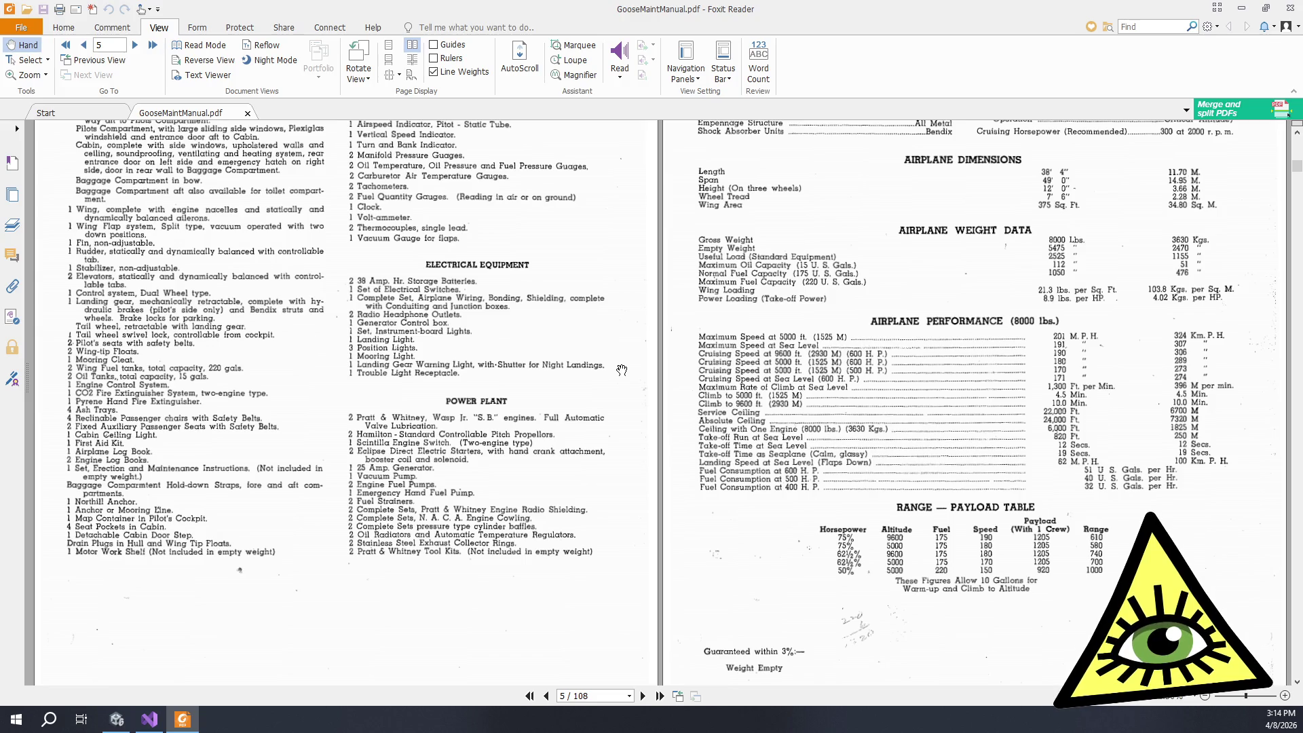
{"action": "scroll", "coordinate": [623, 365], "scroll_direction": "up", "scroll_amount": 1}
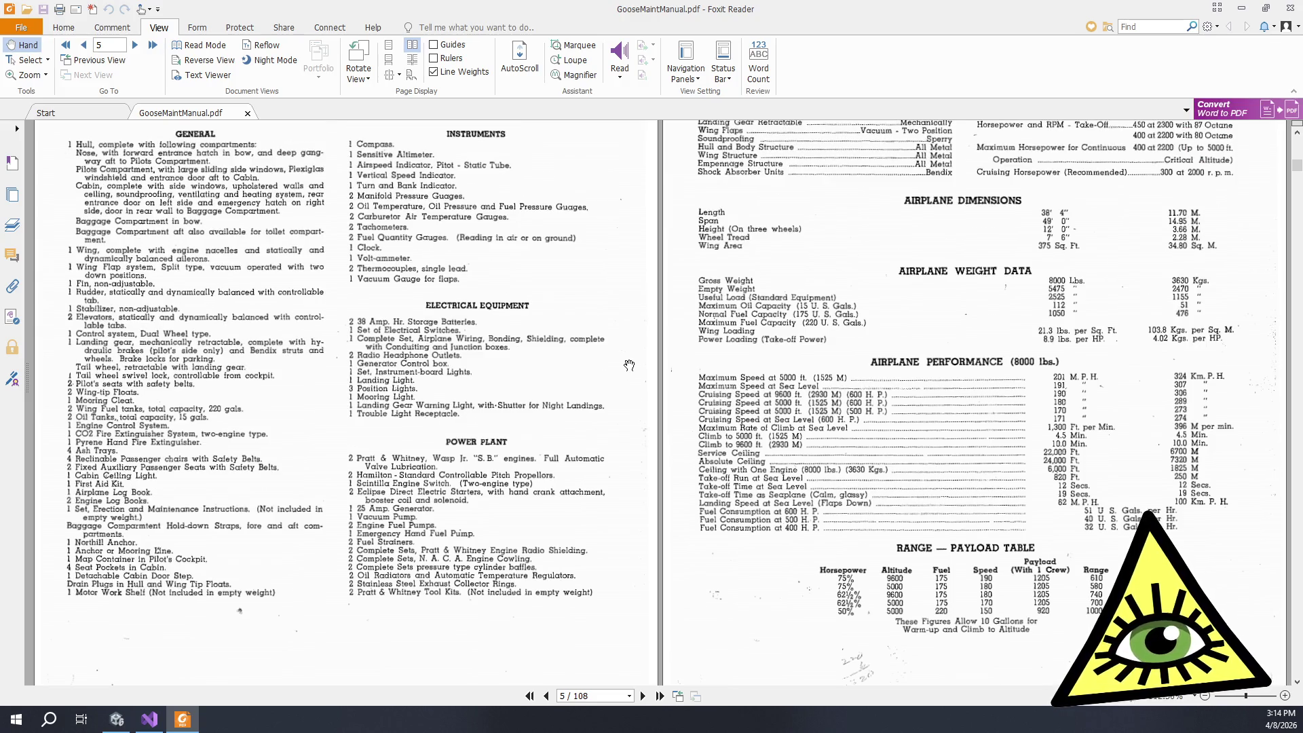
{"action": "scroll", "coordinate": [642, 391], "scroll_direction": "down", "scroll_amount": 2}
{"action": "scroll", "coordinate": [643, 394], "scroll_direction": "down", "scroll_amount": 3}
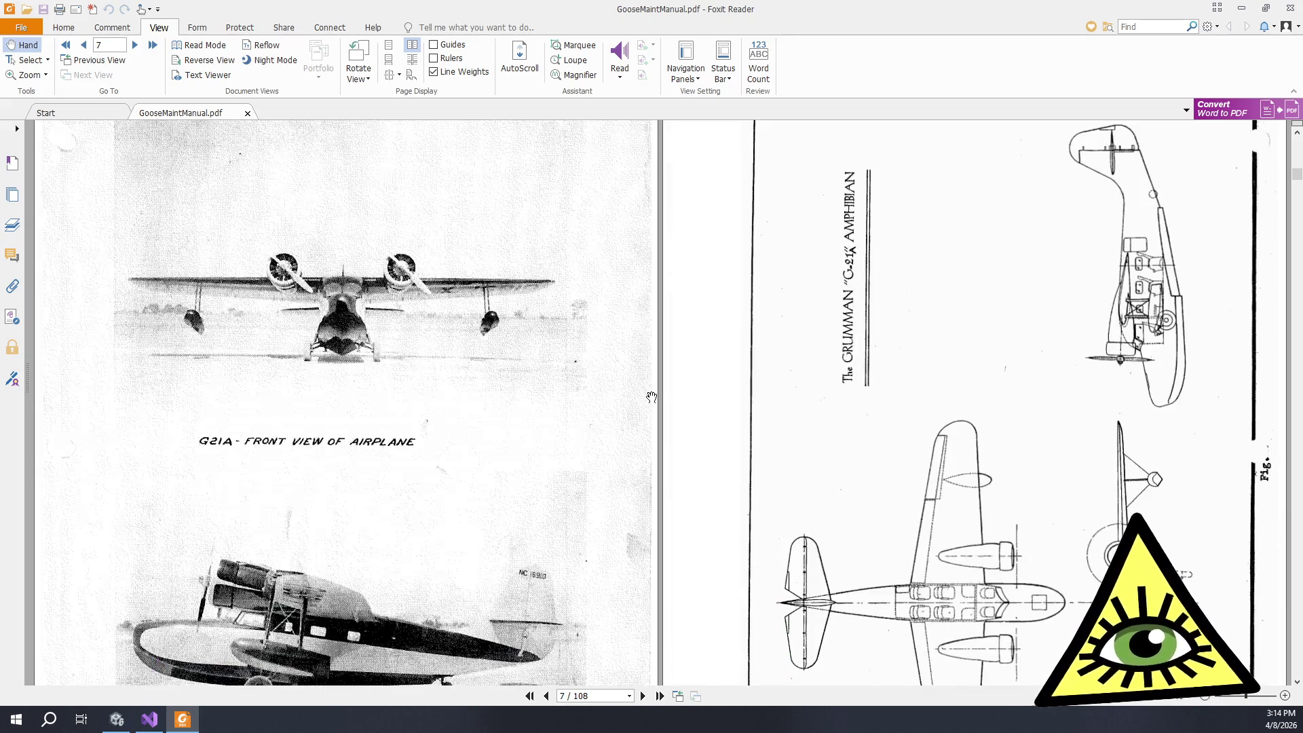
{"action": "scroll", "coordinate": [652, 395], "scroll_direction": "down", "scroll_amount": 5}
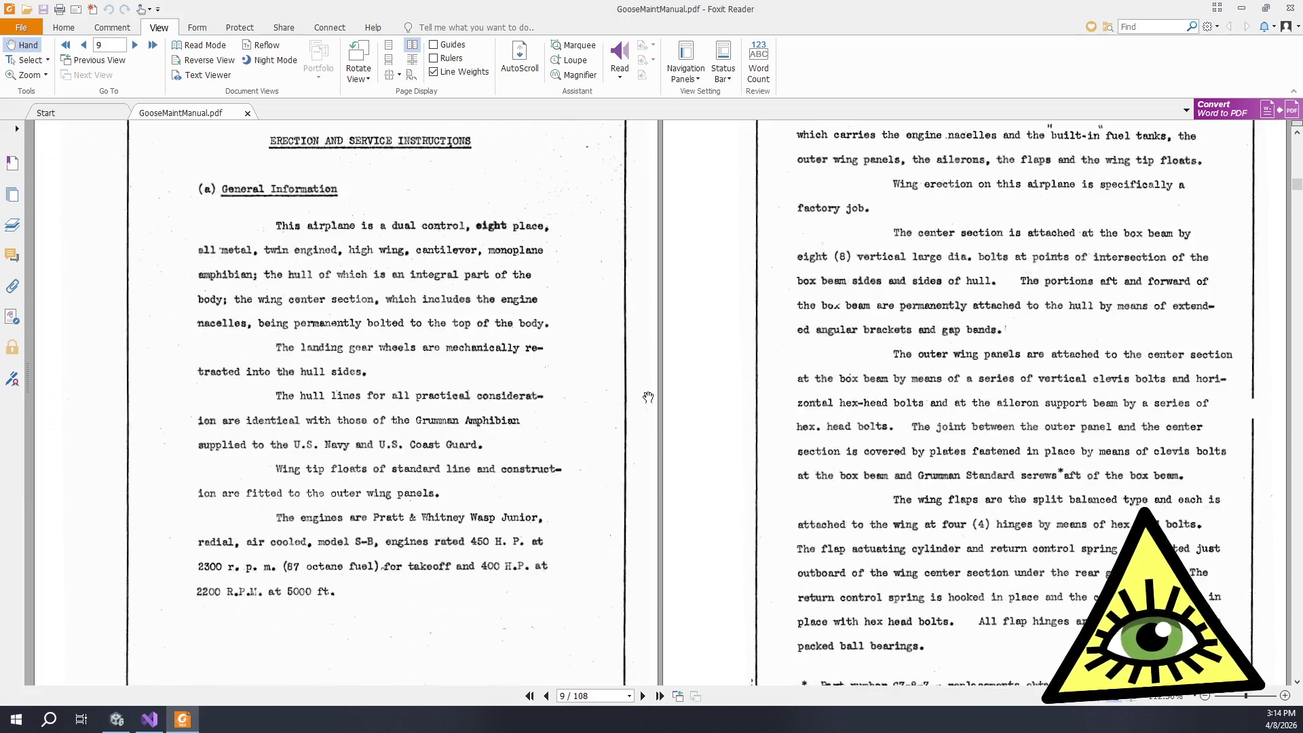
{"action": "scroll", "coordinate": [648, 396], "scroll_direction": "up", "scroll_amount": 6}
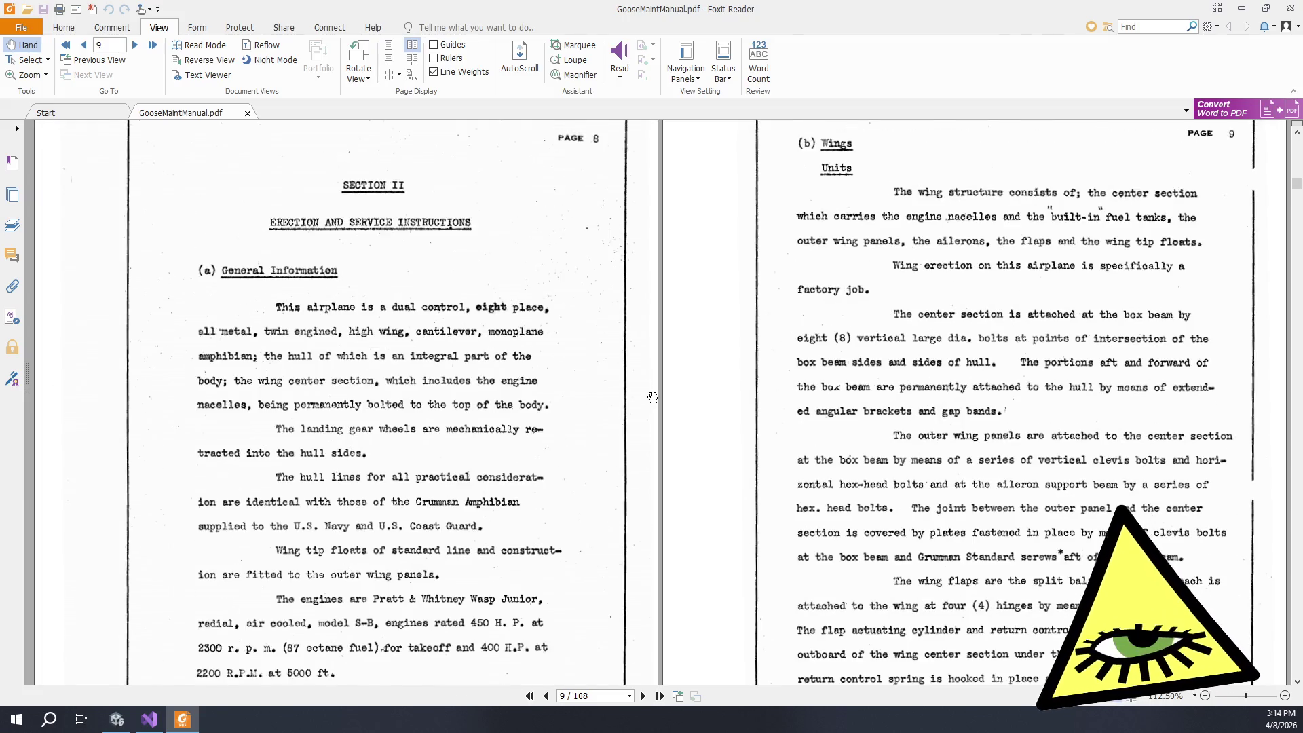
{"action": "scroll", "coordinate": [877, 360], "scroll_direction": "down", "scroll_amount": 10}
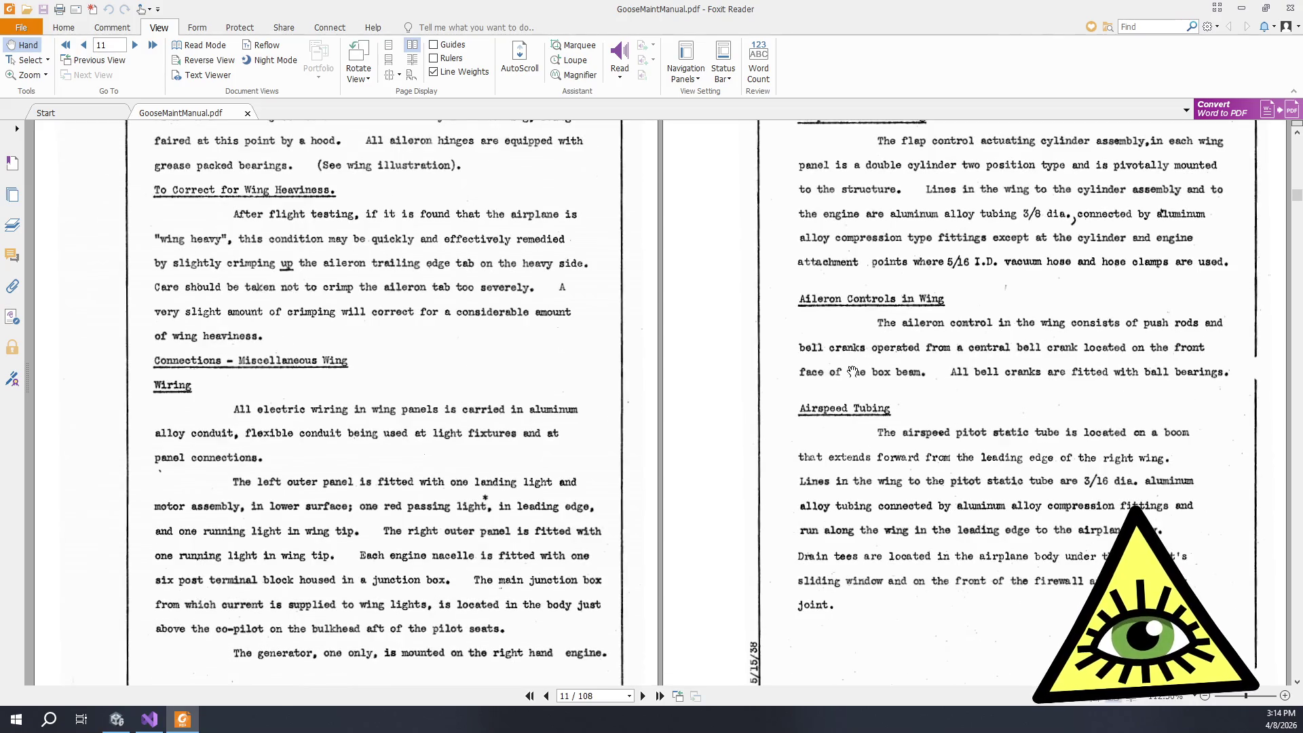
{"action": "scroll", "coordinate": [828, 393], "scroll_direction": "down", "scroll_amount": 5}
{"action": "scroll", "coordinate": [821, 417], "scroll_direction": "down", "scroll_amount": 5}
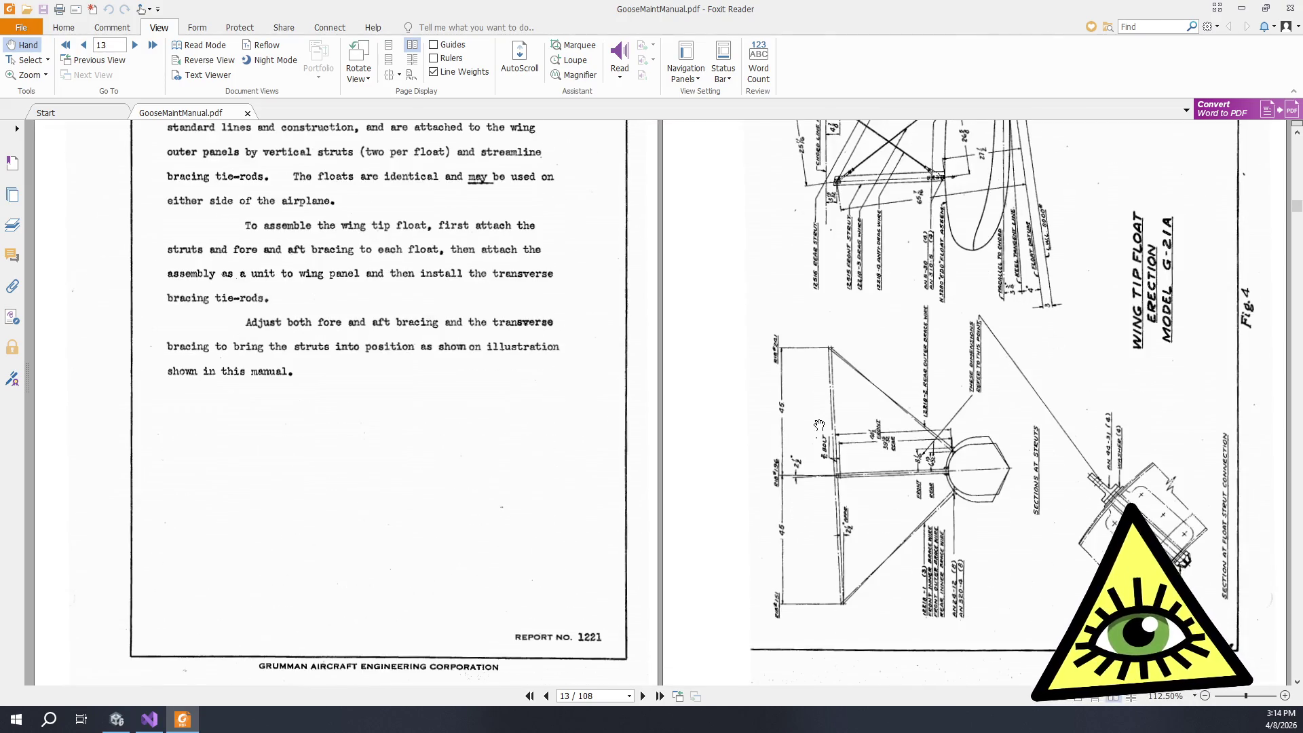
{"action": "scroll", "coordinate": [760, 462], "scroll_direction": "down", "scroll_amount": 10}
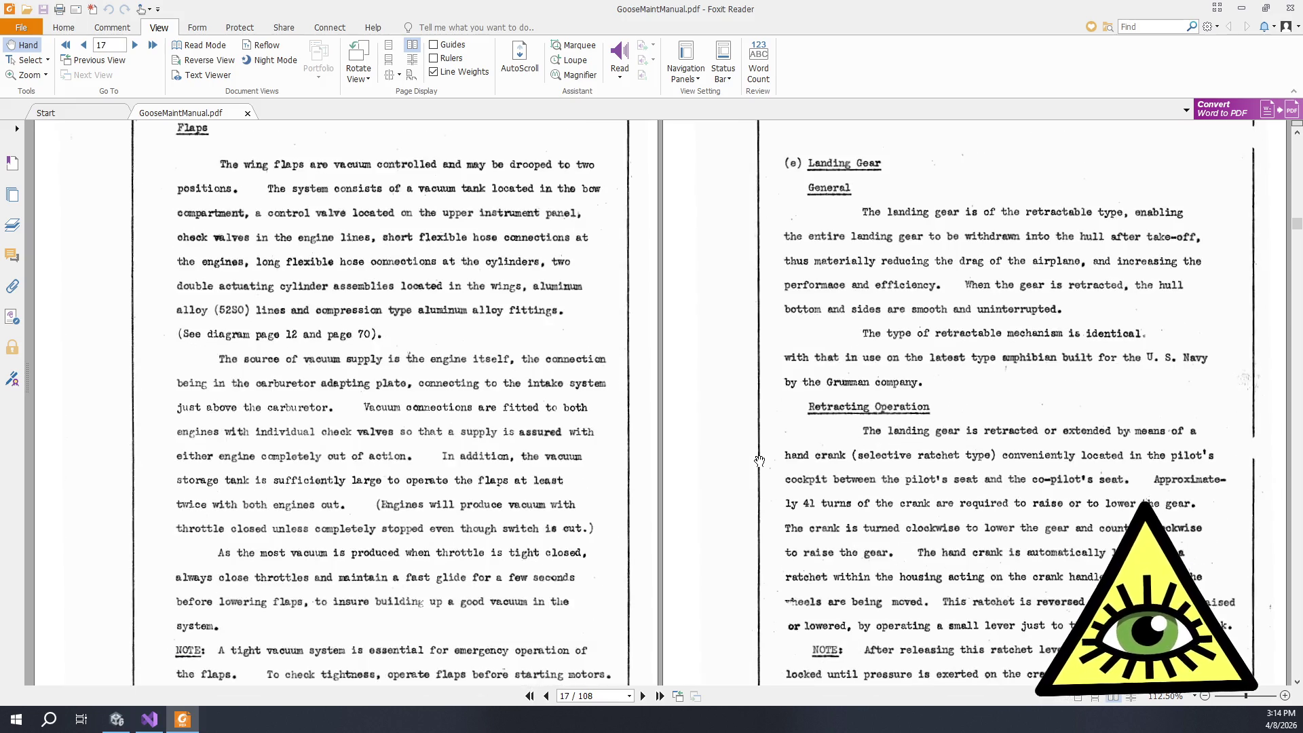
{"action": "scroll", "coordinate": [758, 441], "scroll_direction": "down", "scroll_amount": 8}
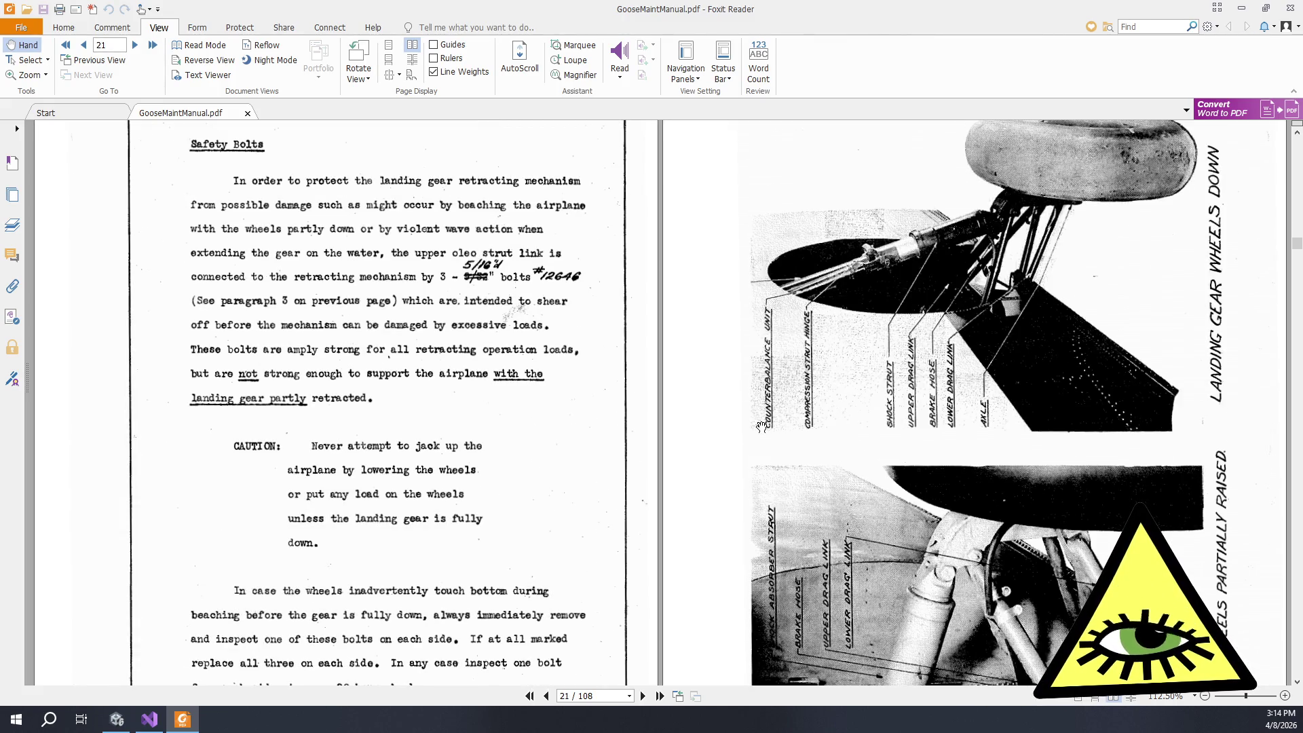
{"action": "scroll", "coordinate": [746, 455], "scroll_direction": "down", "scroll_amount": 6}
{"action": "scroll", "coordinate": [747, 455], "scroll_direction": "down", "scroll_amount": 8}
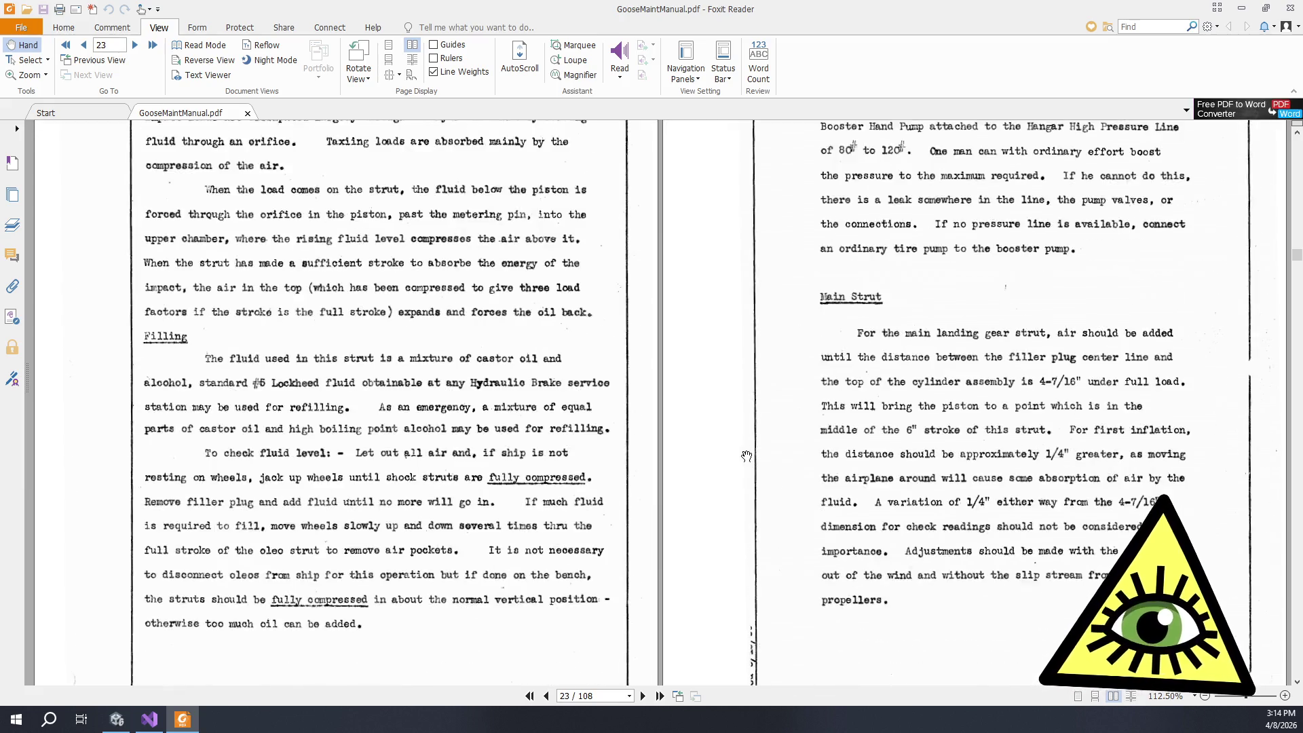
{"action": "scroll", "coordinate": [758, 464], "scroll_direction": "down", "scroll_amount": 1}
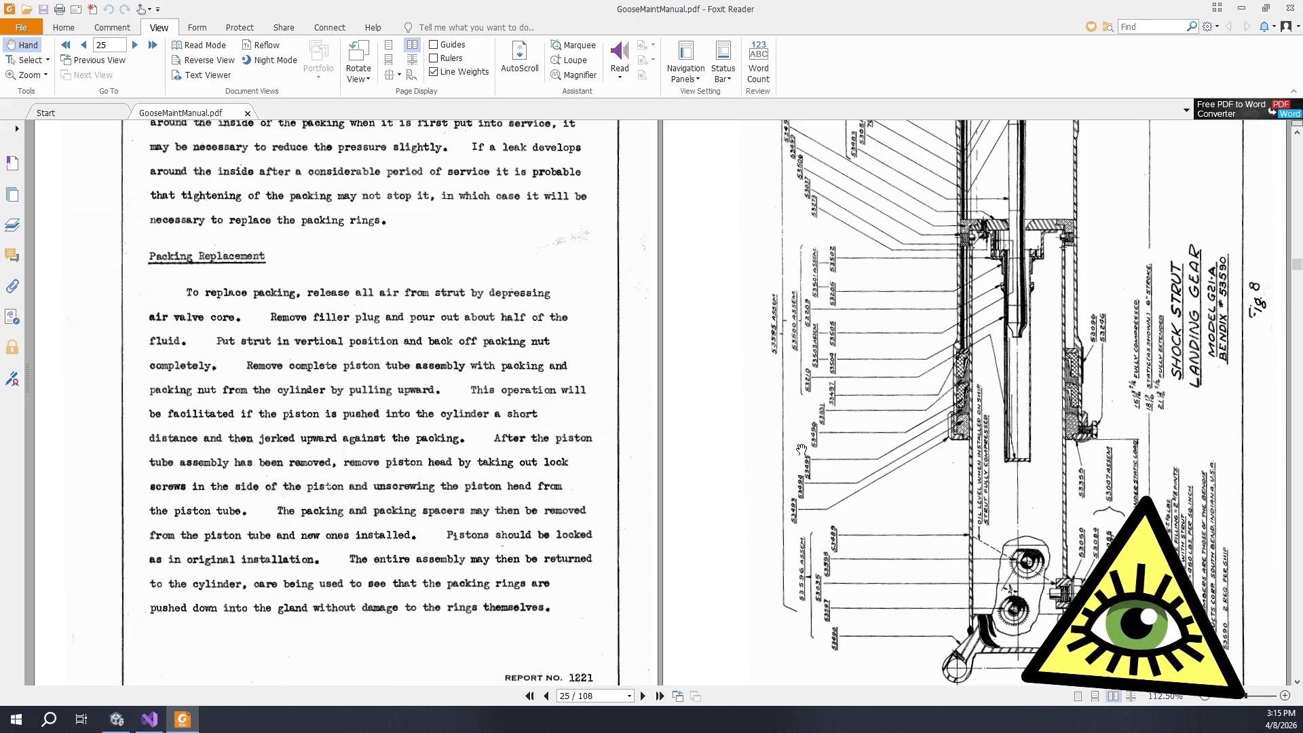
{"action": "scroll", "coordinate": [802, 449], "scroll_direction": "down", "scroll_amount": 20}
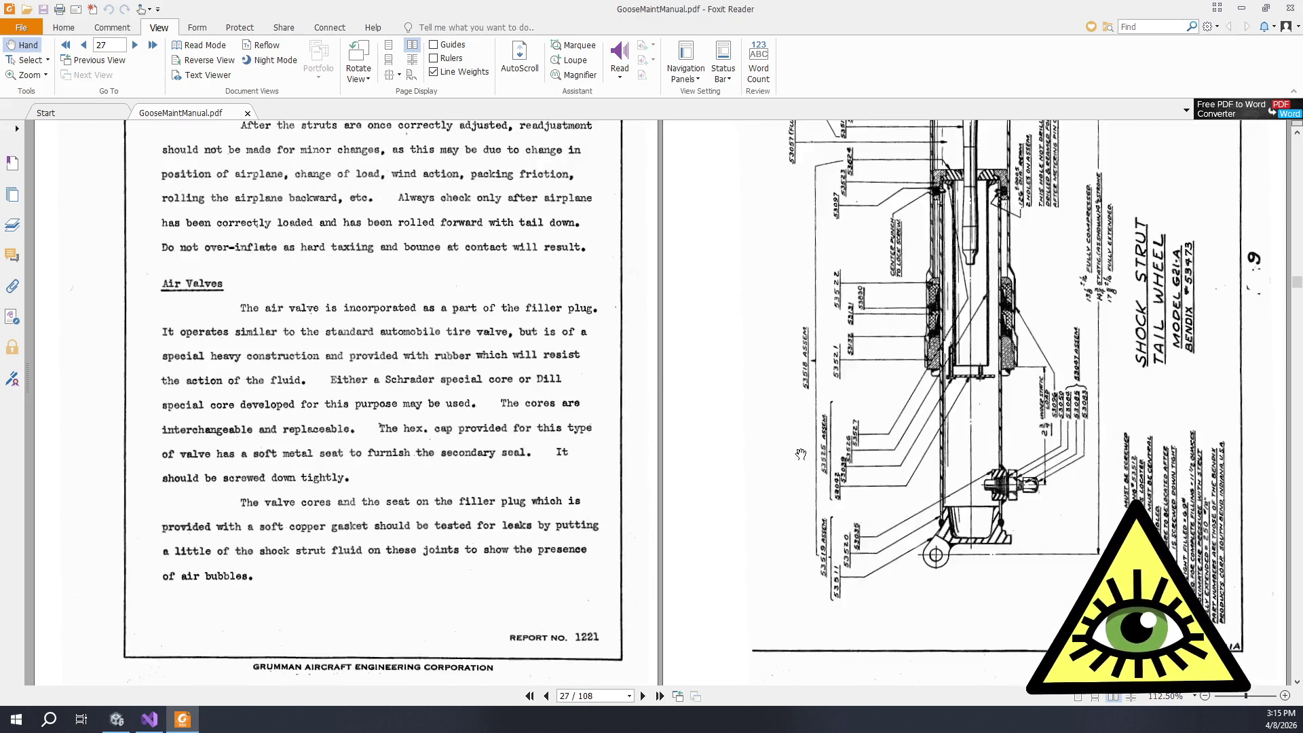
{"action": "scroll", "coordinate": [801, 453], "scroll_direction": "down", "scroll_amount": 20}
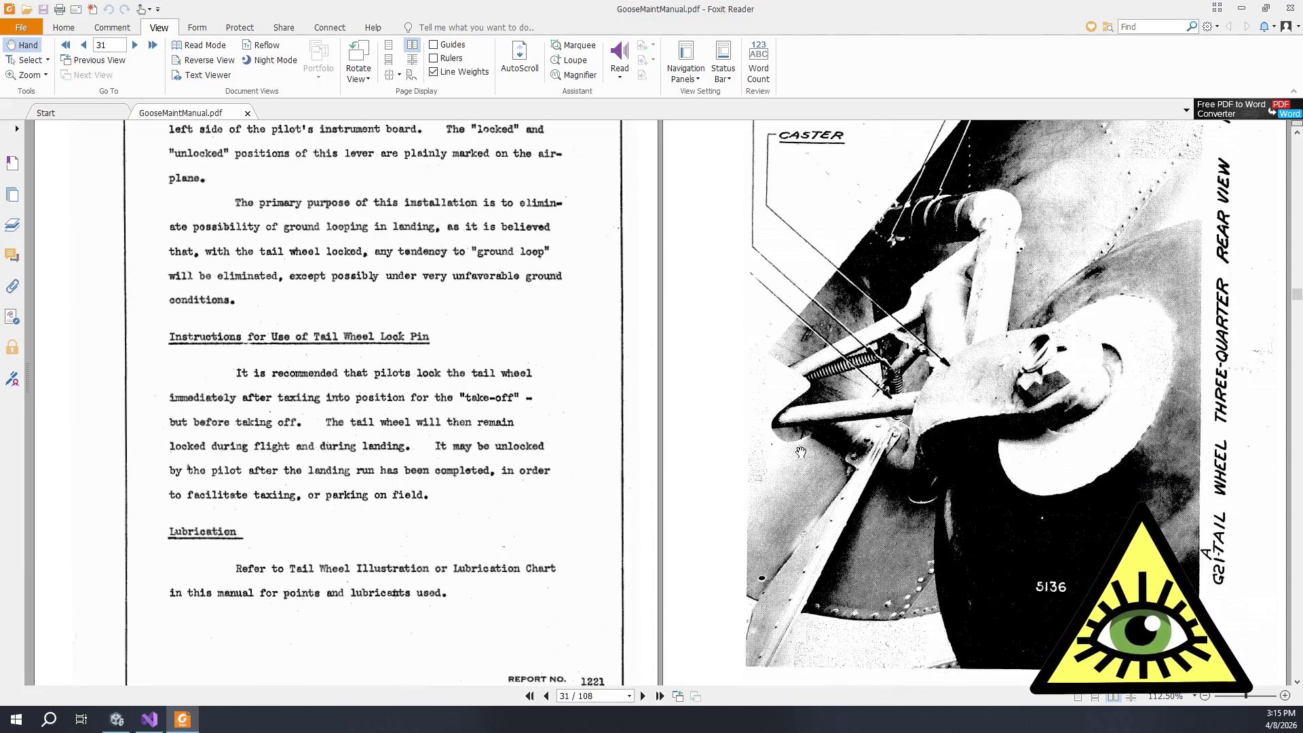
Step: Reach the oil system pages around page 55, then close Foxit Reader
{"action": "scroll", "coordinate": [802, 452], "scroll_direction": "down", "scroll_amount": 20}
{"action": "scroll", "coordinate": [756, 437], "scroll_direction": "down", "scroll_amount": 10}
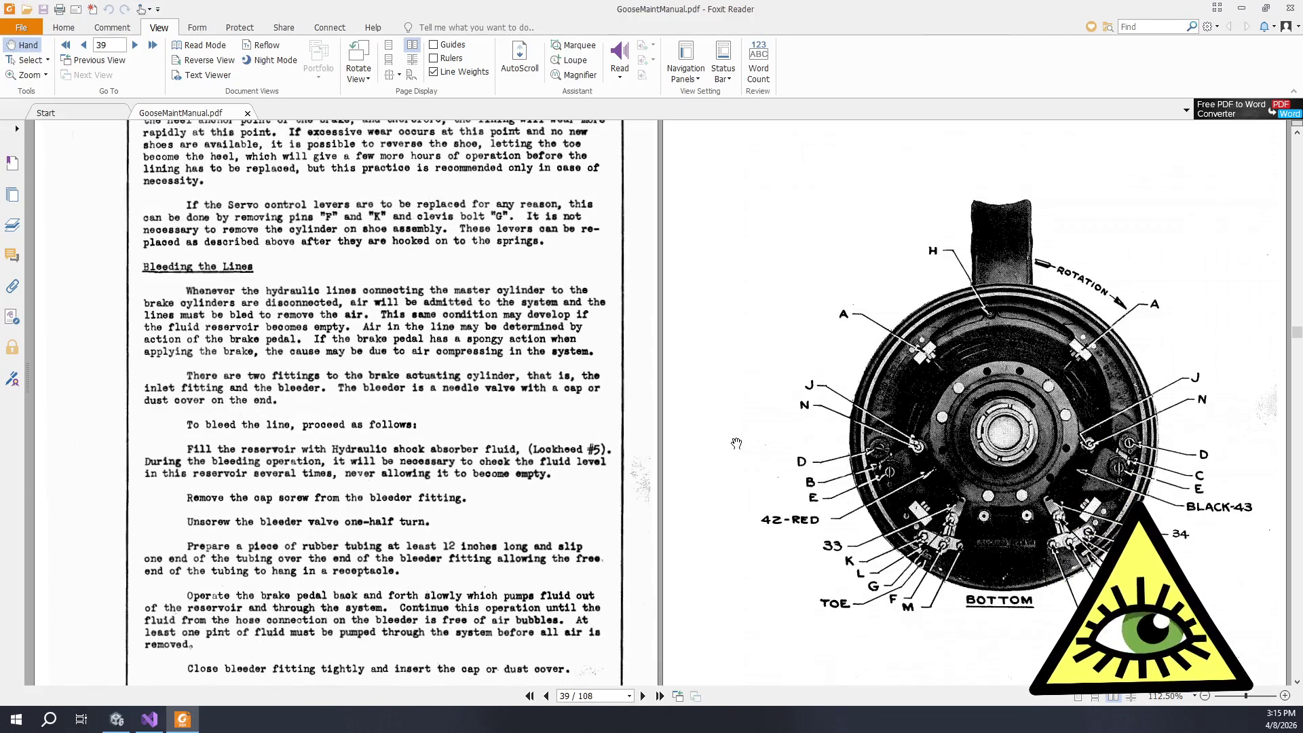
{"action": "scroll", "coordinate": [749, 509], "scroll_direction": "down", "scroll_amount": 4}
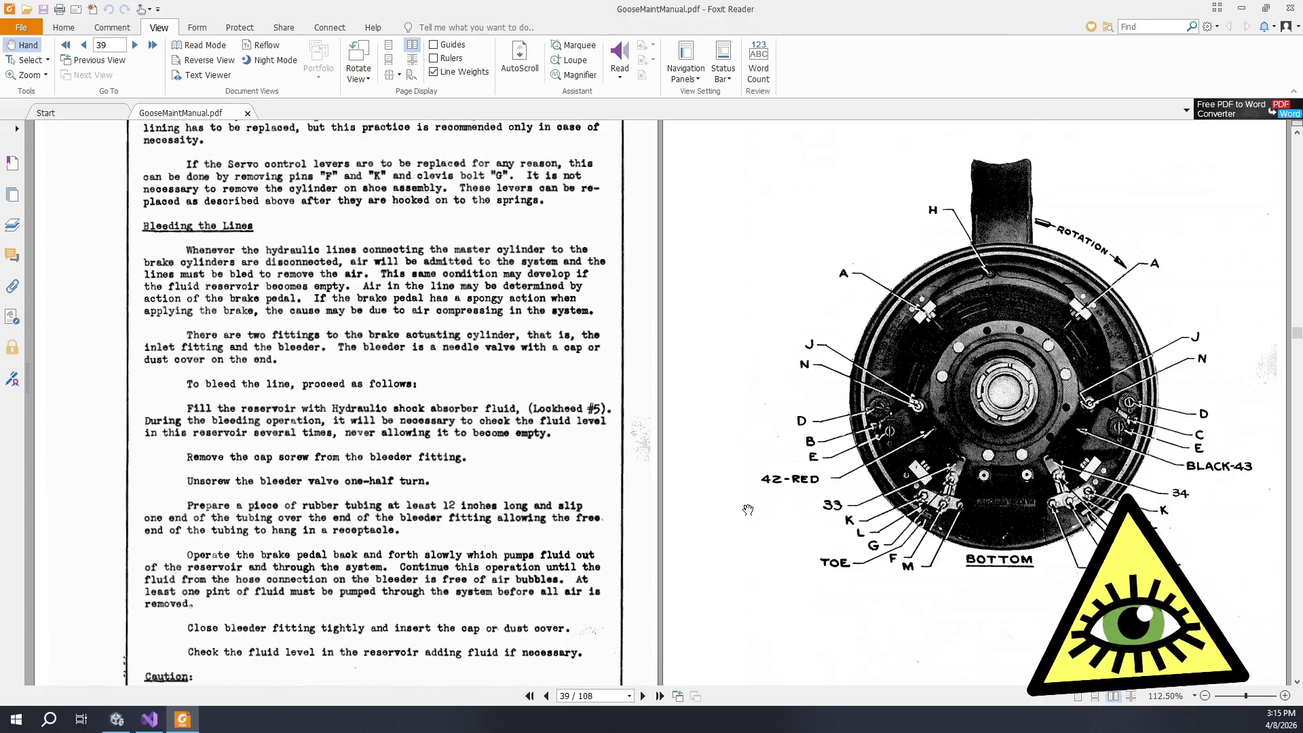
{"action": "scroll", "coordinate": [737, 495], "scroll_direction": "down", "scroll_amount": 8}
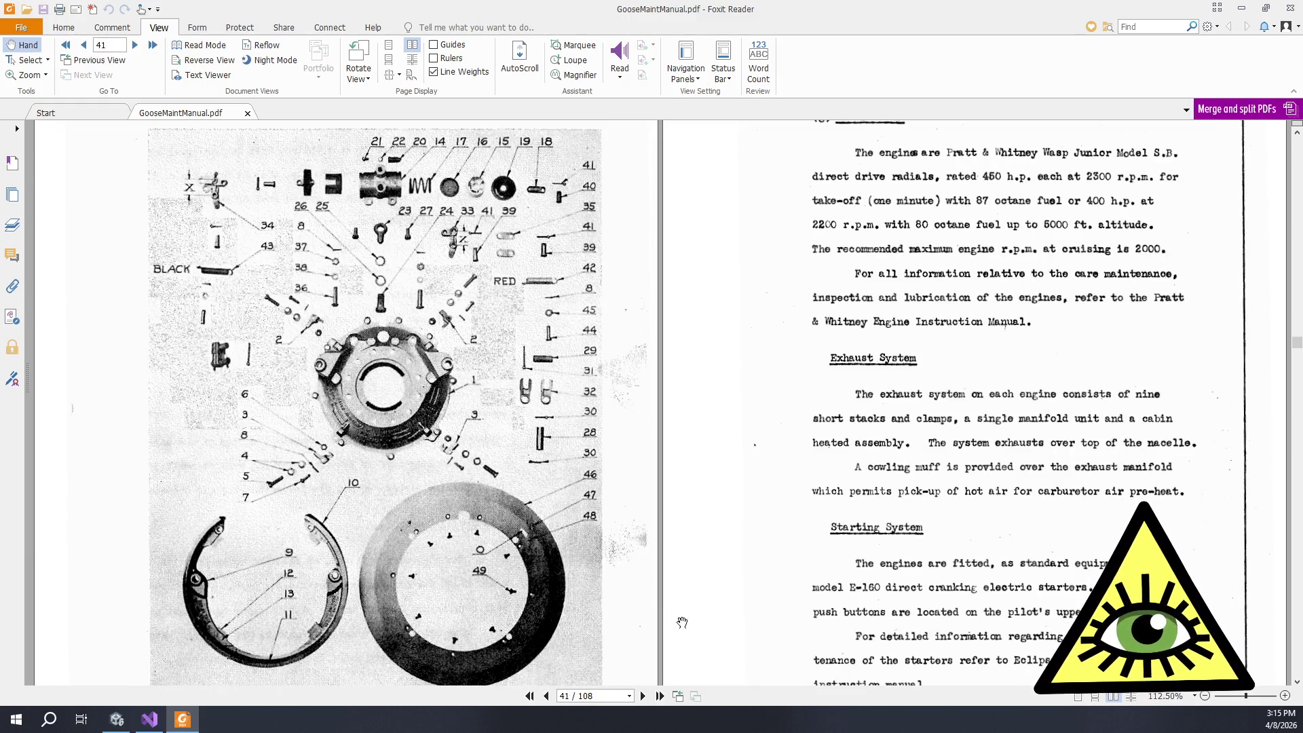
{"action": "scroll", "coordinate": [683, 333], "scroll_direction": "down", "scroll_amount": 4}
{"action": "scroll", "coordinate": [530, 126], "scroll_direction": "up", "scroll_amount": 3}
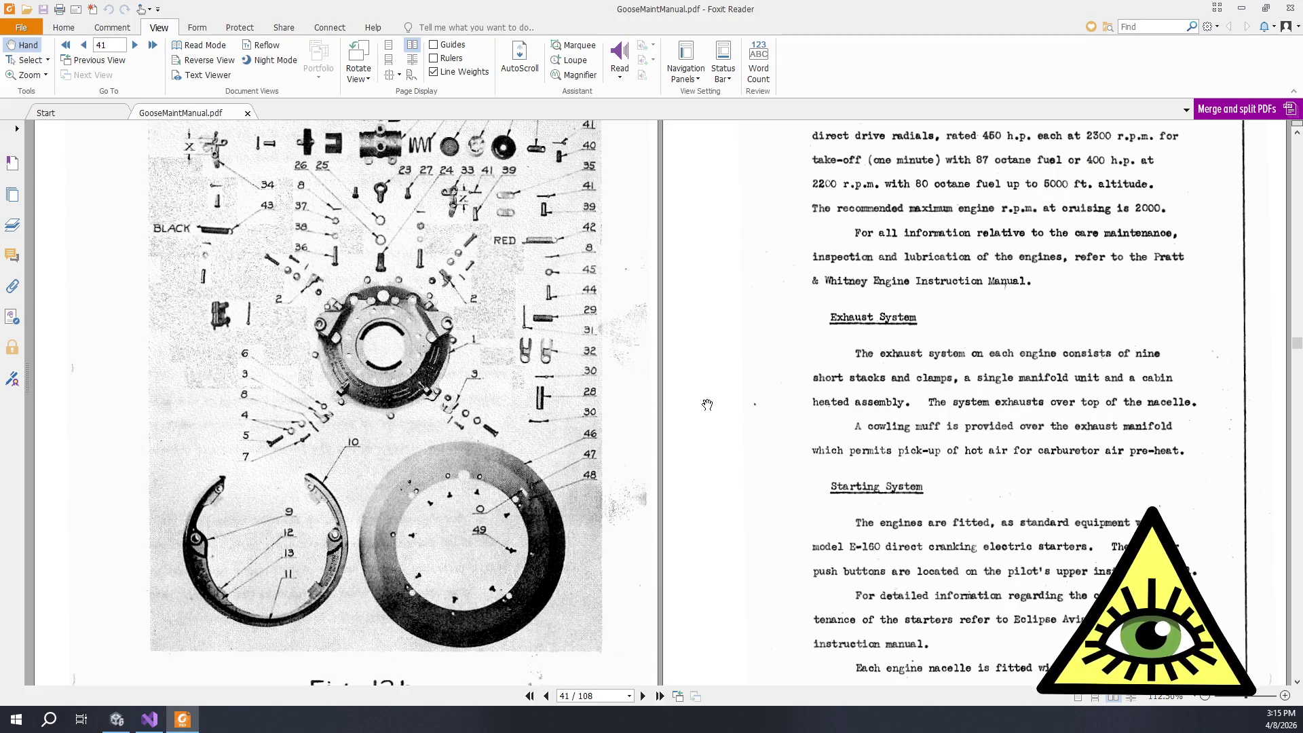
{"action": "scroll", "coordinate": [709, 407], "scroll_direction": "down", "scroll_amount": 2}
{"action": "scroll", "coordinate": [709, 407], "scroll_direction": "down", "scroll_amount": 12}
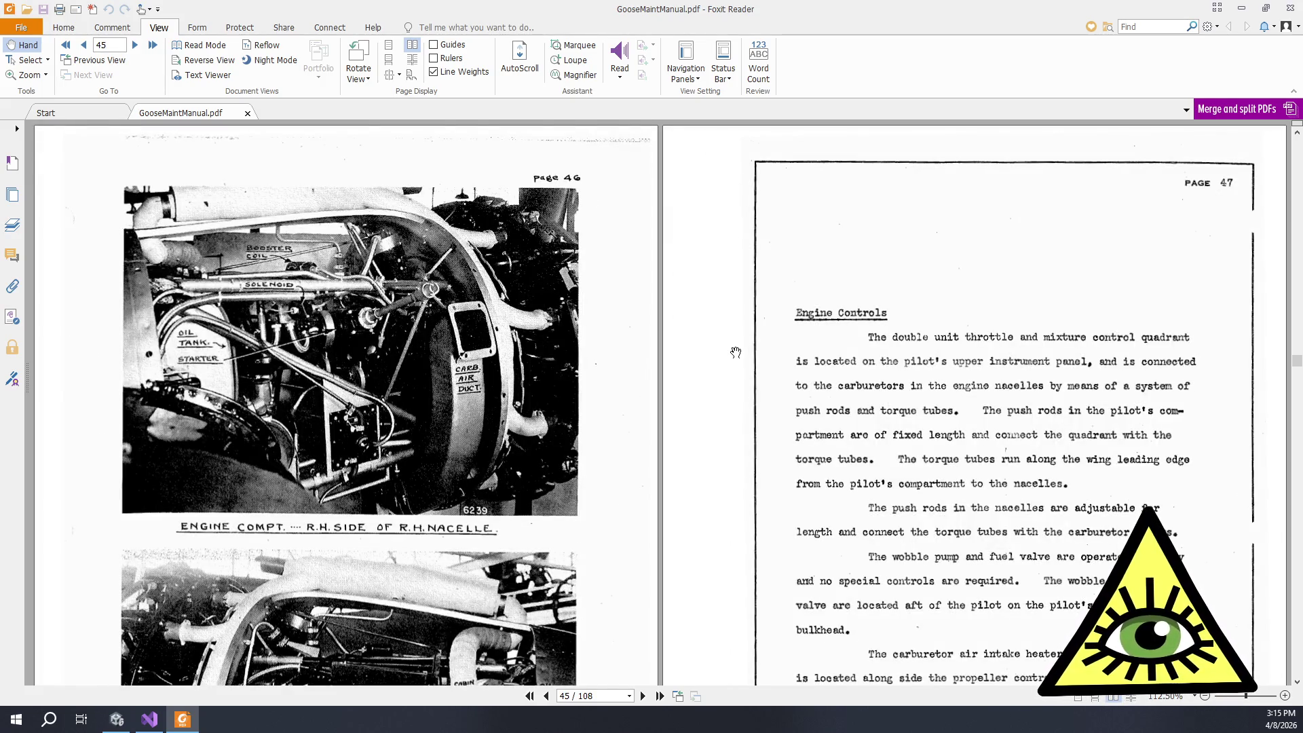
{"action": "scroll", "coordinate": [723, 359], "scroll_direction": "down", "scroll_amount": 10}
{"action": "scroll", "coordinate": [731, 344], "scroll_direction": "down", "scroll_amount": 18}
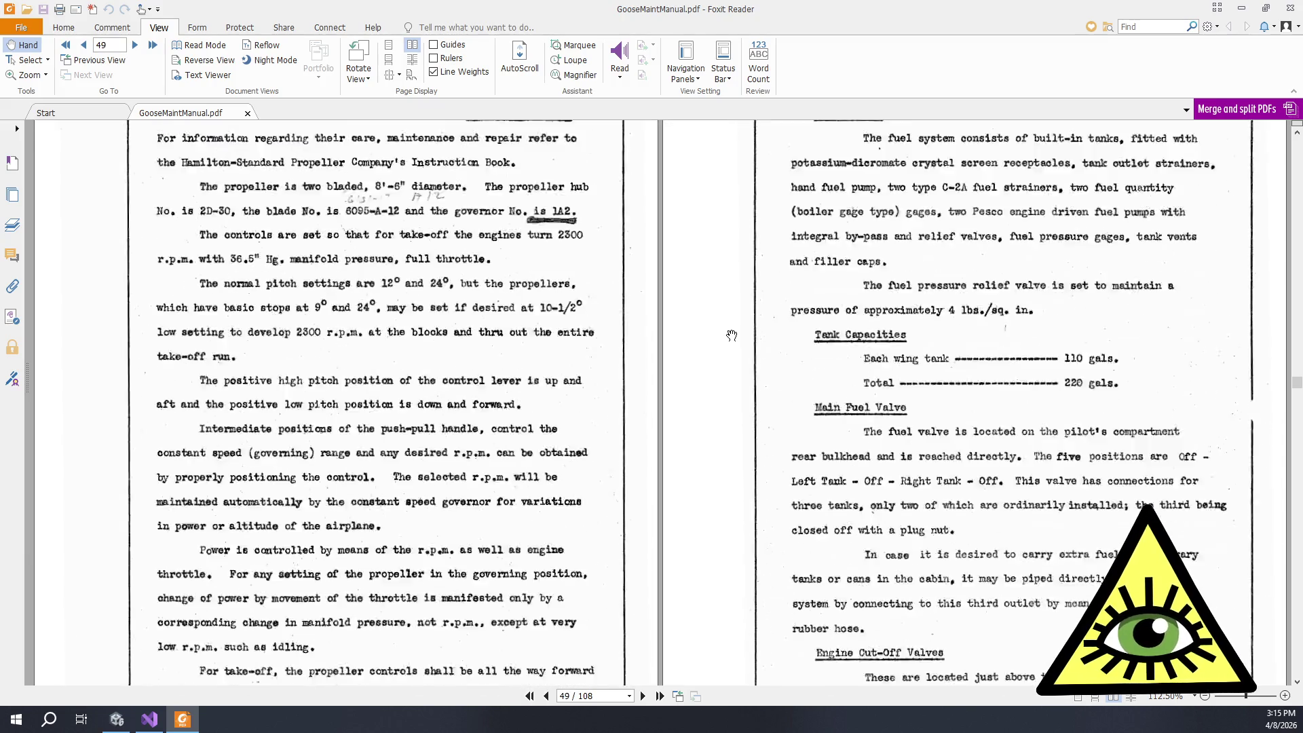
{"action": "scroll", "coordinate": [744, 325], "scroll_direction": "down", "scroll_amount": 3}
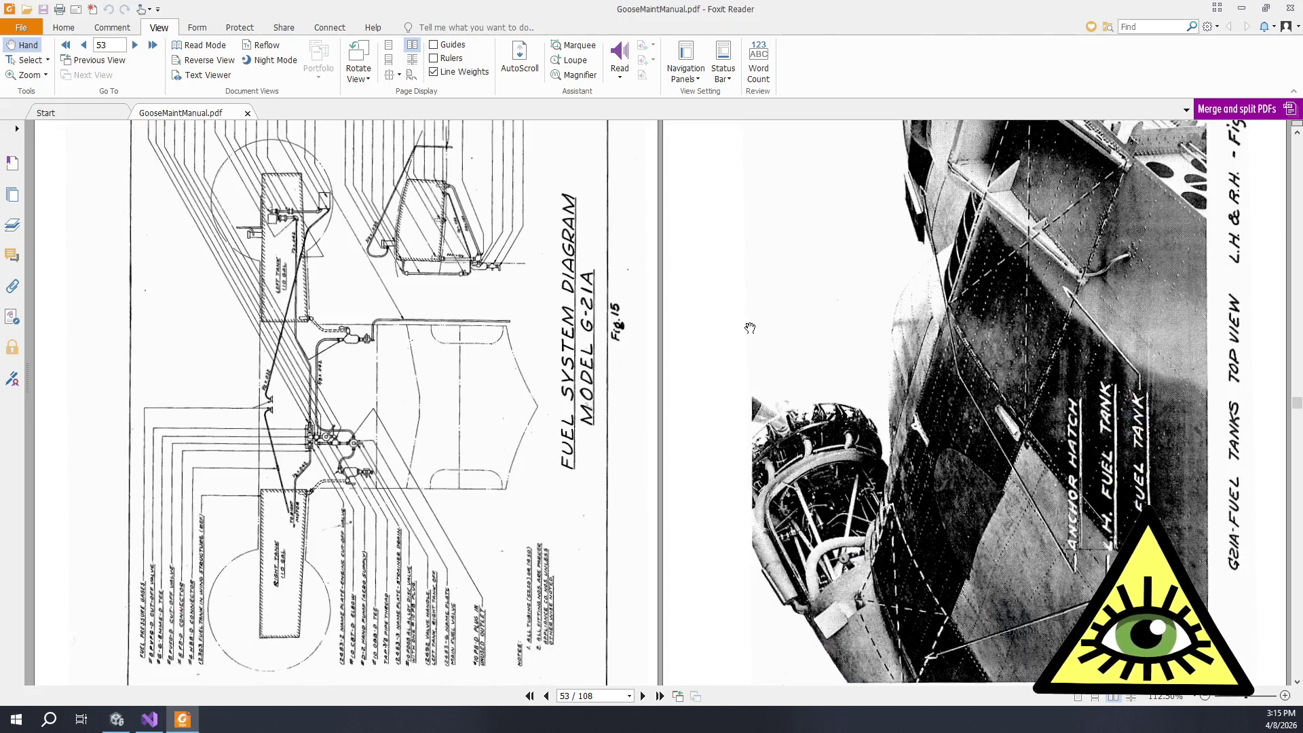
{"action": "scroll", "coordinate": [757, 322], "scroll_direction": "down", "scroll_amount": 4}
{"action": "scroll", "coordinate": [758, 321], "scroll_direction": "down", "scroll_amount": 2}
{"action": "scroll", "coordinate": [753, 325], "scroll_direction": "up", "scroll_amount": 6}
{"action": "scroll", "coordinate": [719, 353], "scroll_direction": "down", "scroll_amount": 8}
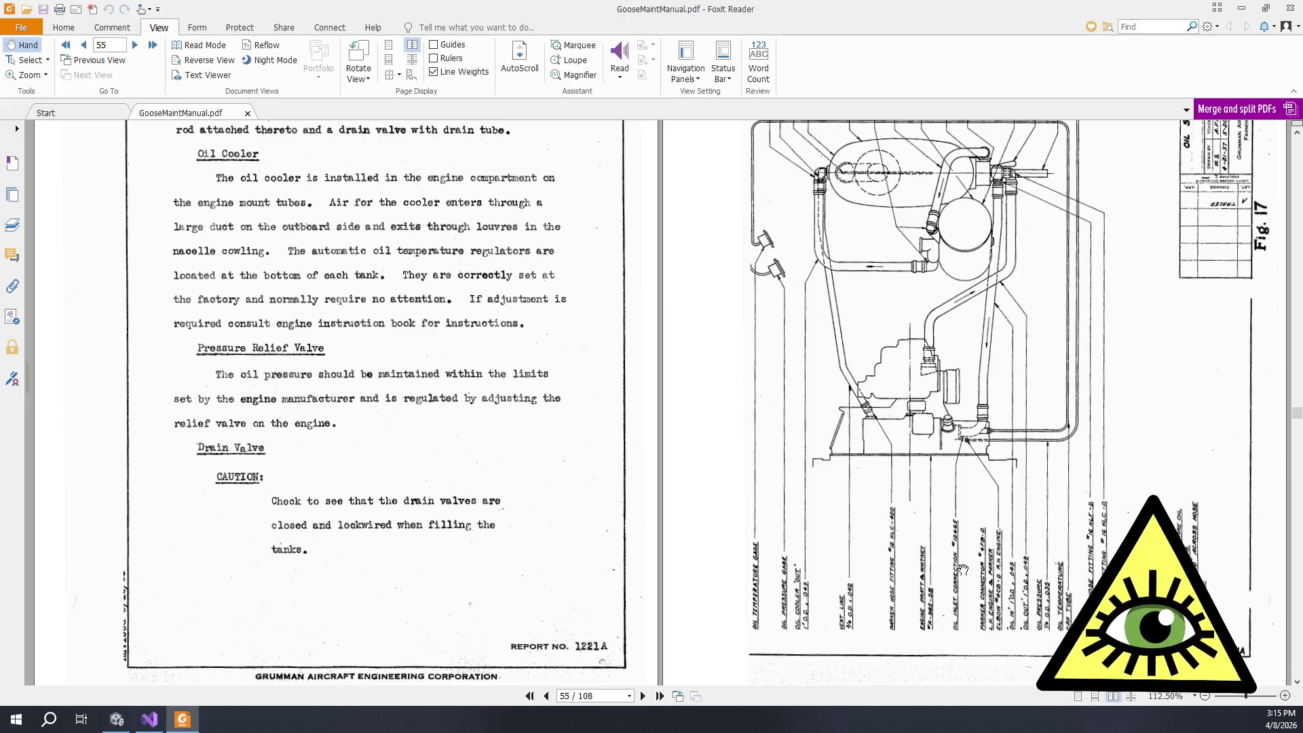
{"action": "left_click", "coordinate": [1291, 9]}
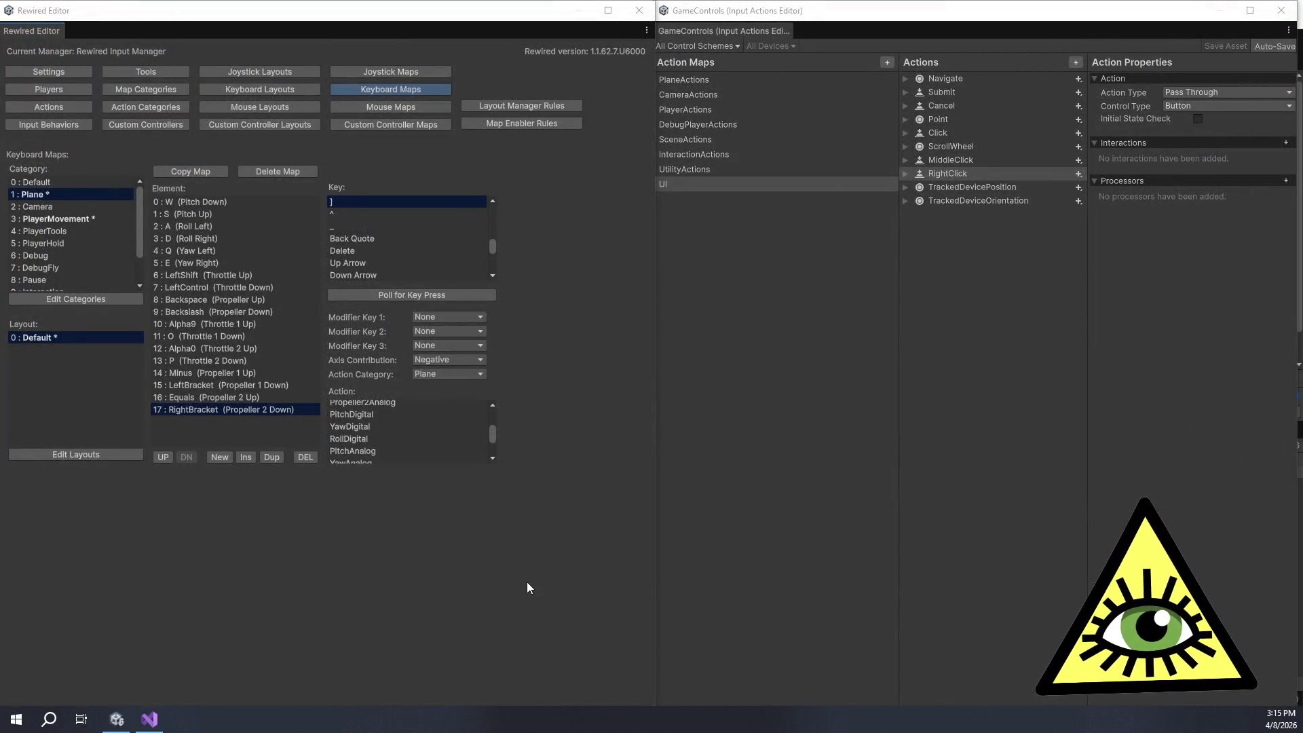
Step: Start capturing a keyboard key for the new Plane map element 18
{"action": "left_click", "coordinate": [1031, 375]}
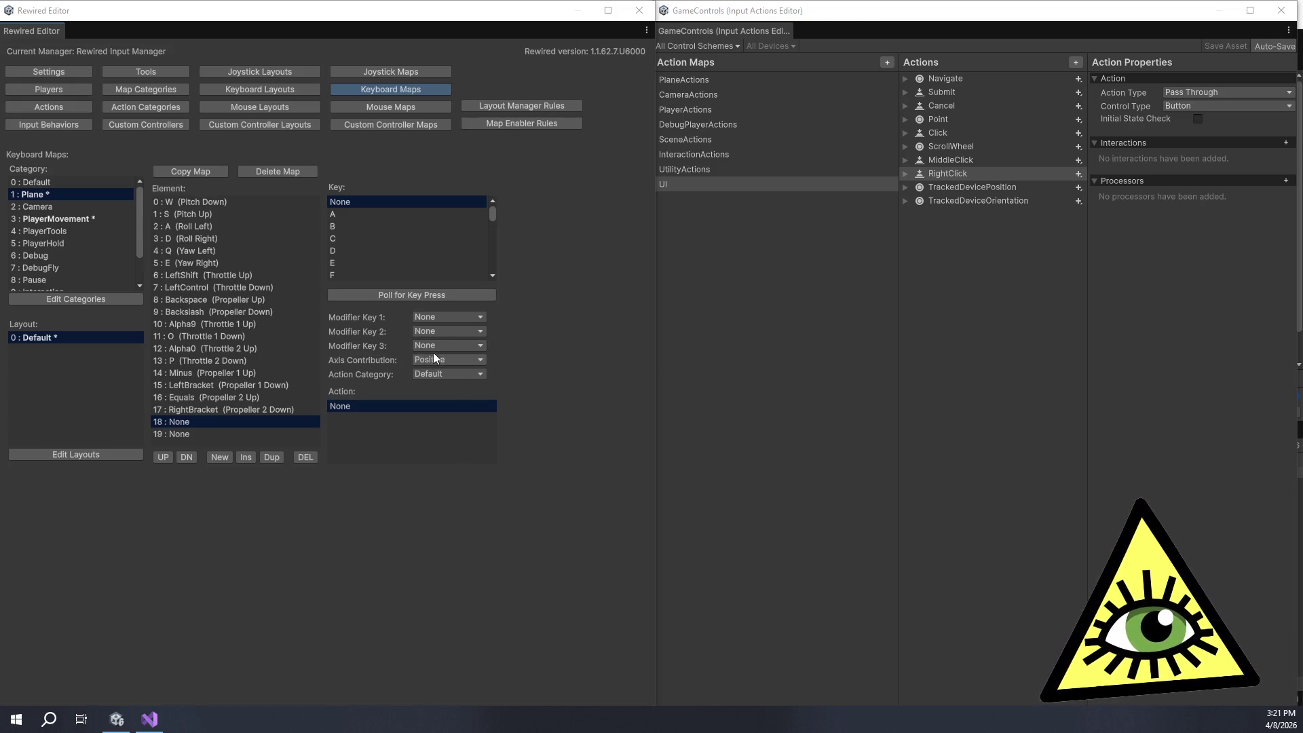
{"action": "left_click", "coordinate": [372, 295]}
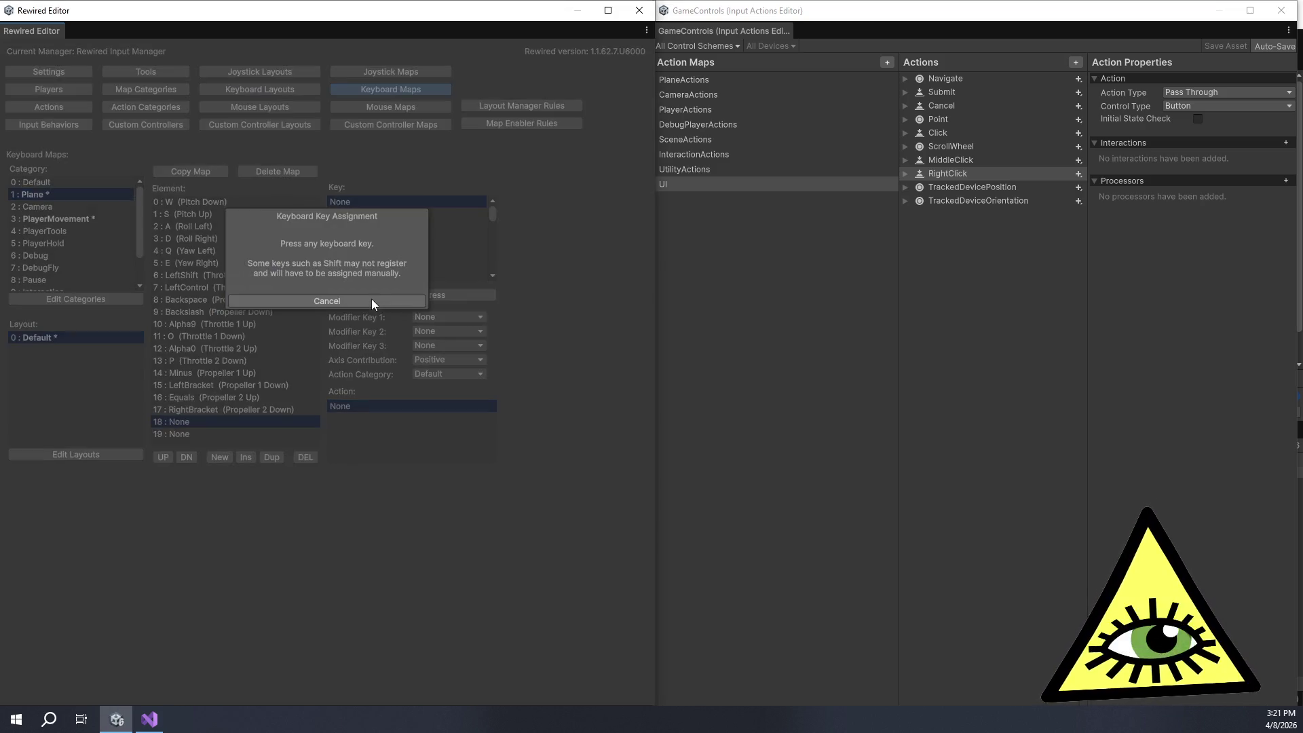
Step: Bind F on element 18 to FlapsUp in the Plane category with Positive contribution
{"action": "key", "text": "f"}
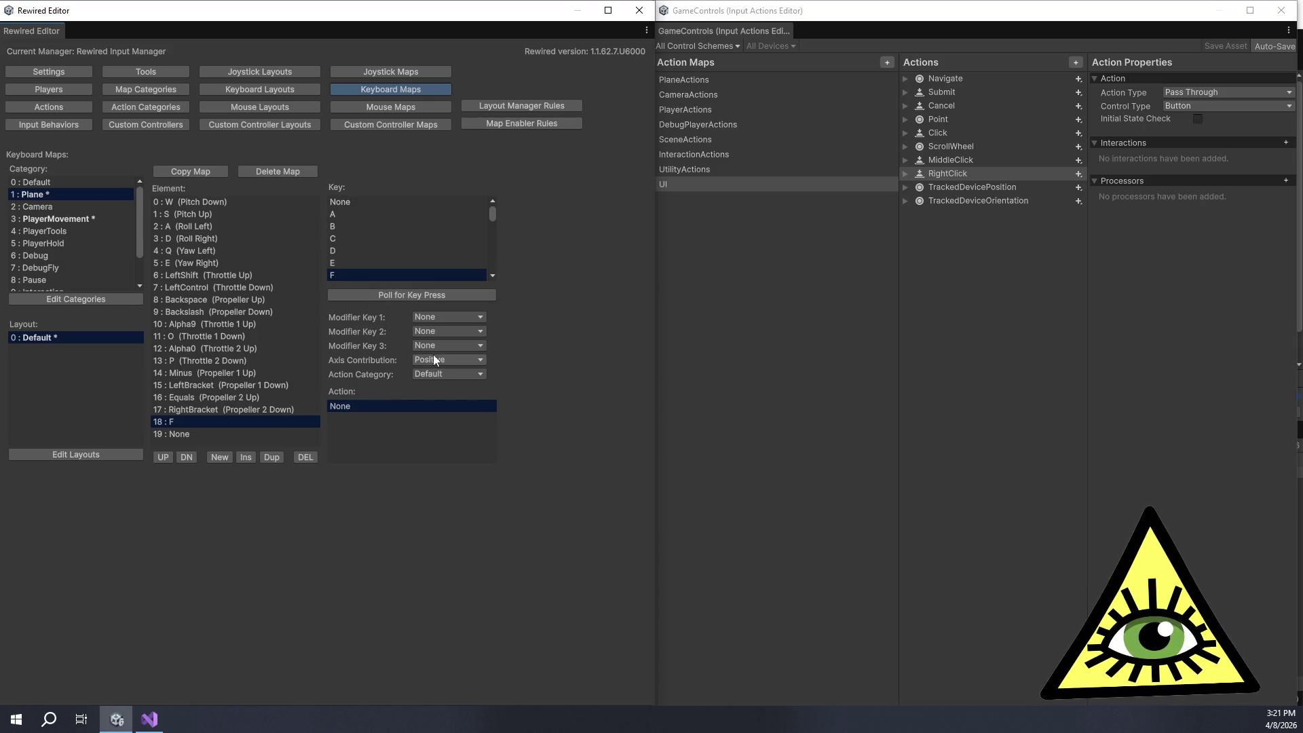
{"action": "left_click", "coordinate": [439, 373]}
{"action": "left_click", "coordinate": [434, 360]}
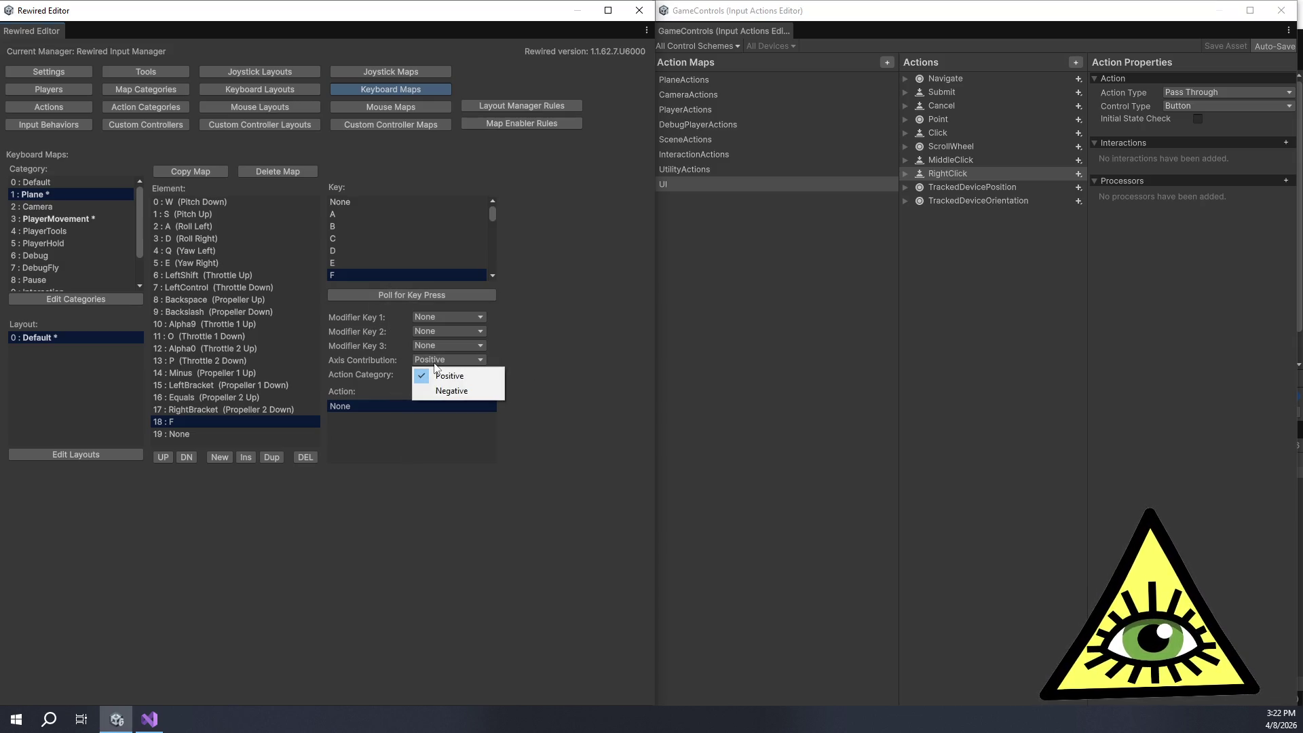
{"action": "left_click", "coordinate": [537, 364]}
{"action": "left_click", "coordinate": [482, 373]}
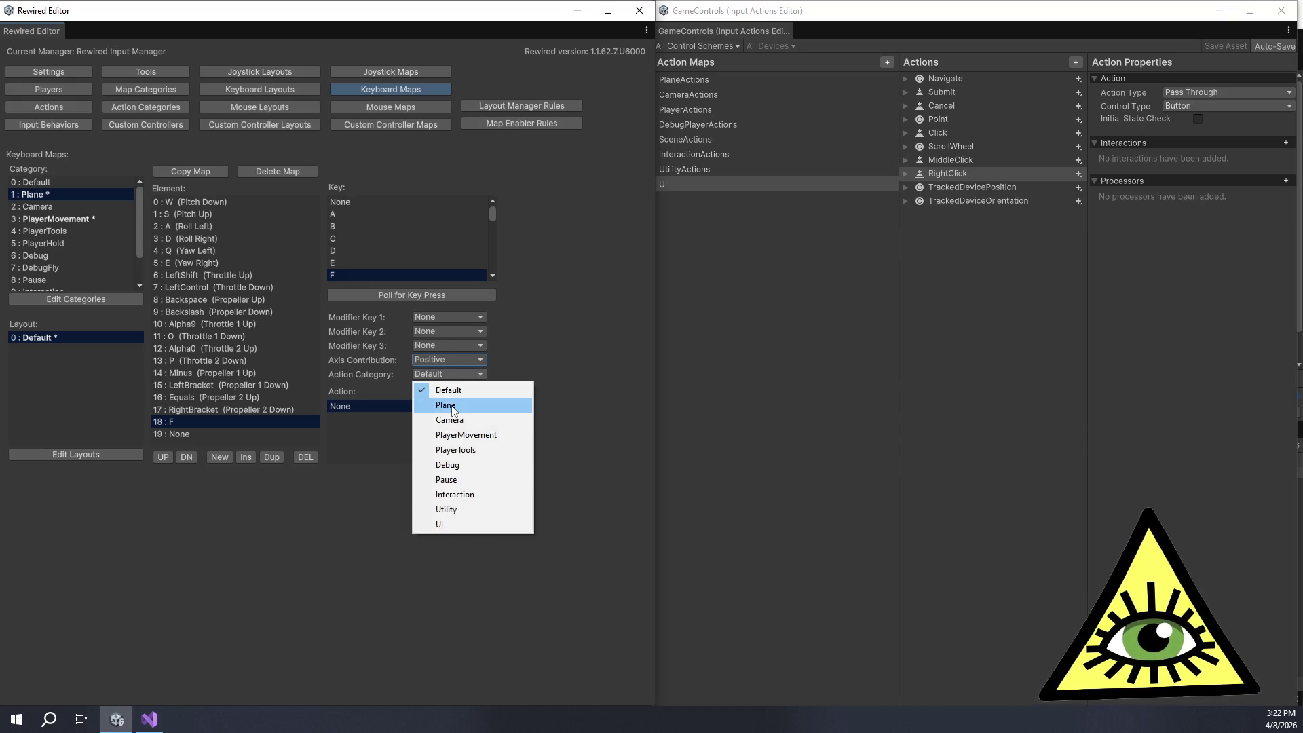
{"action": "left_click", "coordinate": [453, 418]}
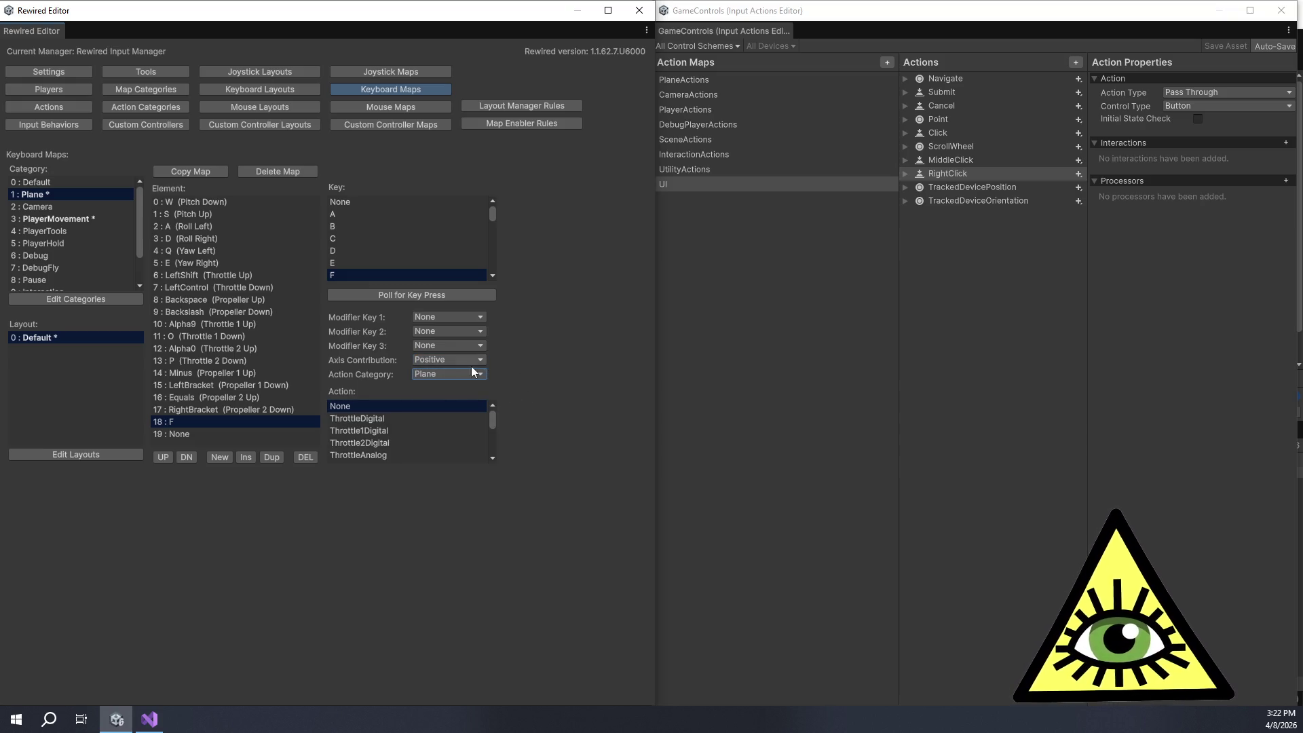
{"action": "scroll", "coordinate": [384, 442], "scroll_direction": "down", "scroll_amount": 3}
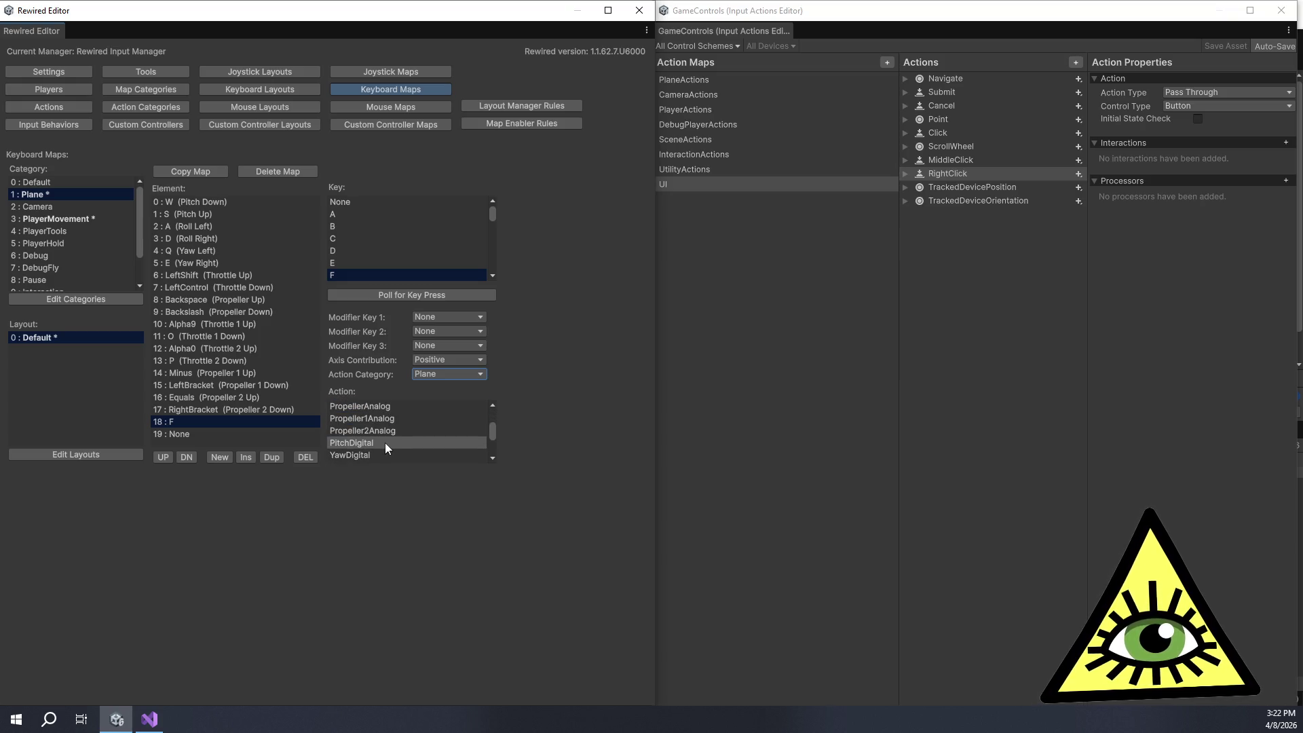
{"action": "scroll", "coordinate": [385, 442], "scroll_direction": "down", "scroll_amount": 2}
{"action": "left_click", "coordinate": [381, 435]}
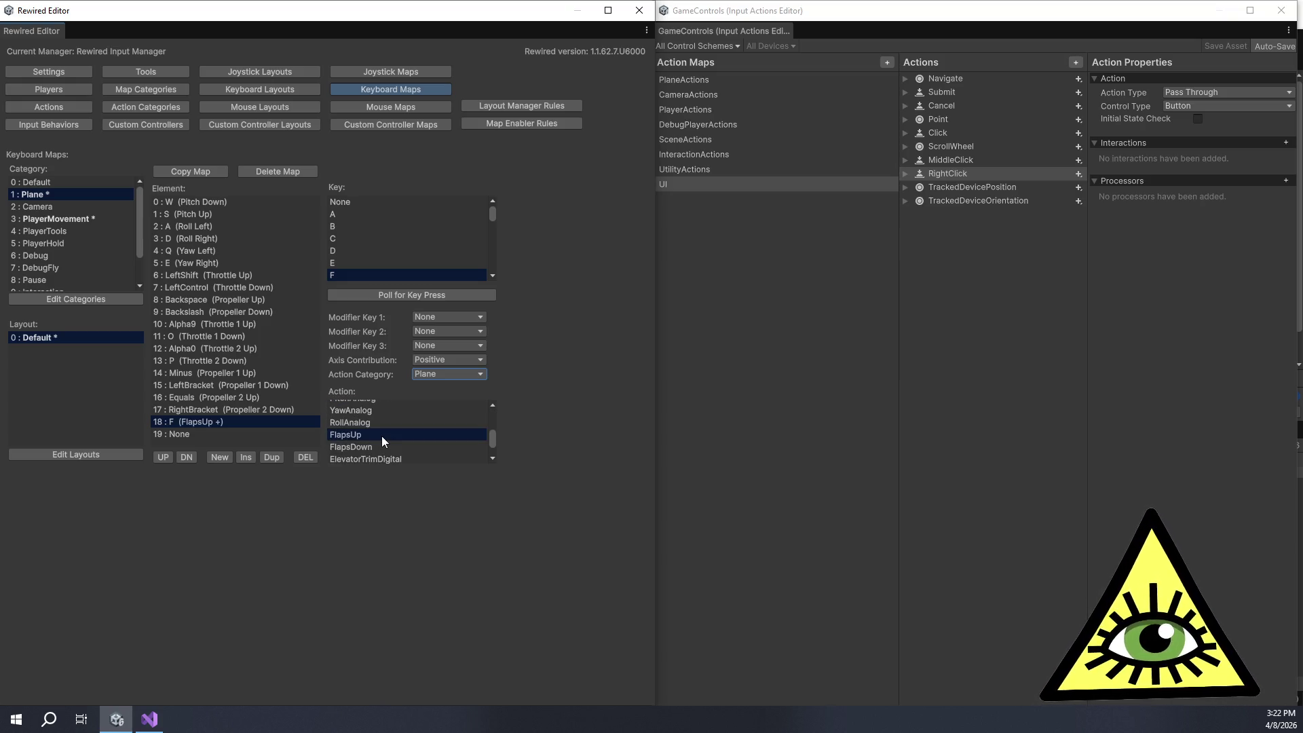
Step: Bind V on element 19 to FlapsDown in the Plane category
{"action": "left_click", "coordinate": [243, 434]}
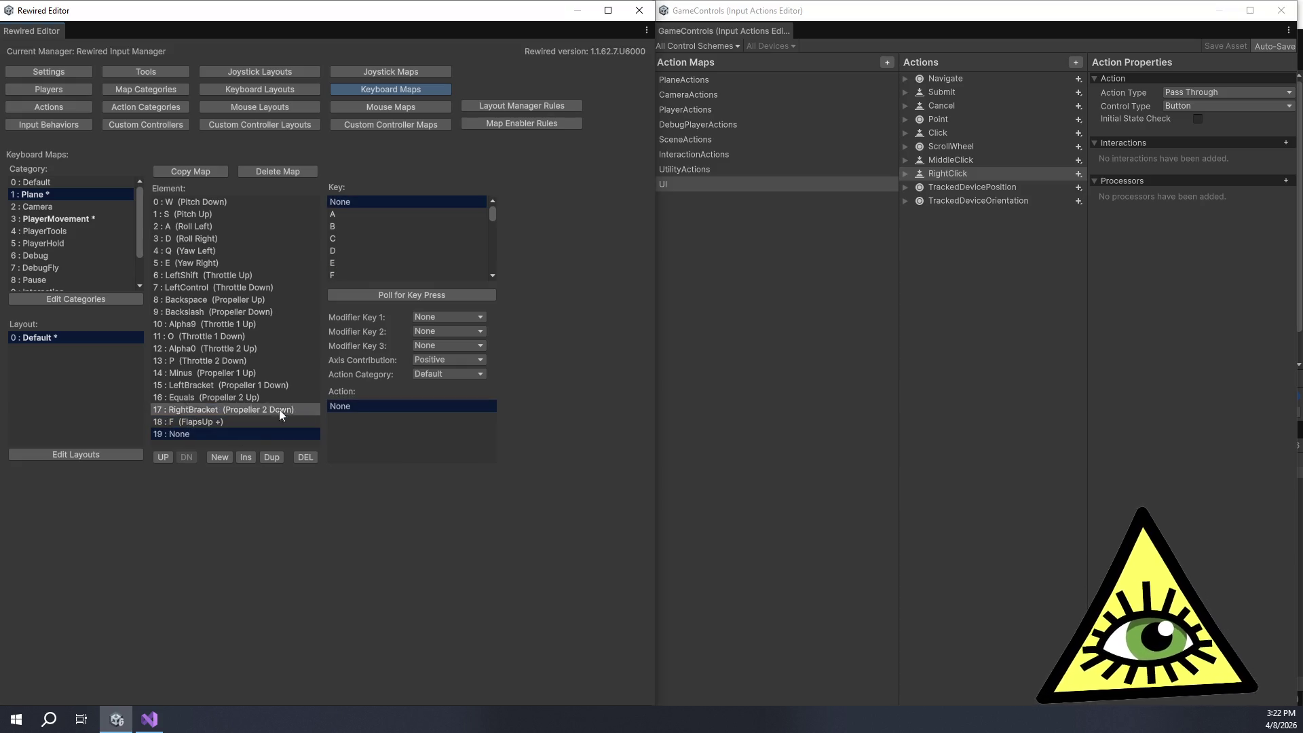
{"action": "left_click", "coordinate": [393, 293]}
{"action": "key", "text": "v"}
{"action": "left_click", "coordinate": [418, 374]}
{"action": "left_click", "coordinate": [427, 401]}
{"action": "scroll", "coordinate": [386, 439], "scroll_direction": "down", "scroll_amount": 2}
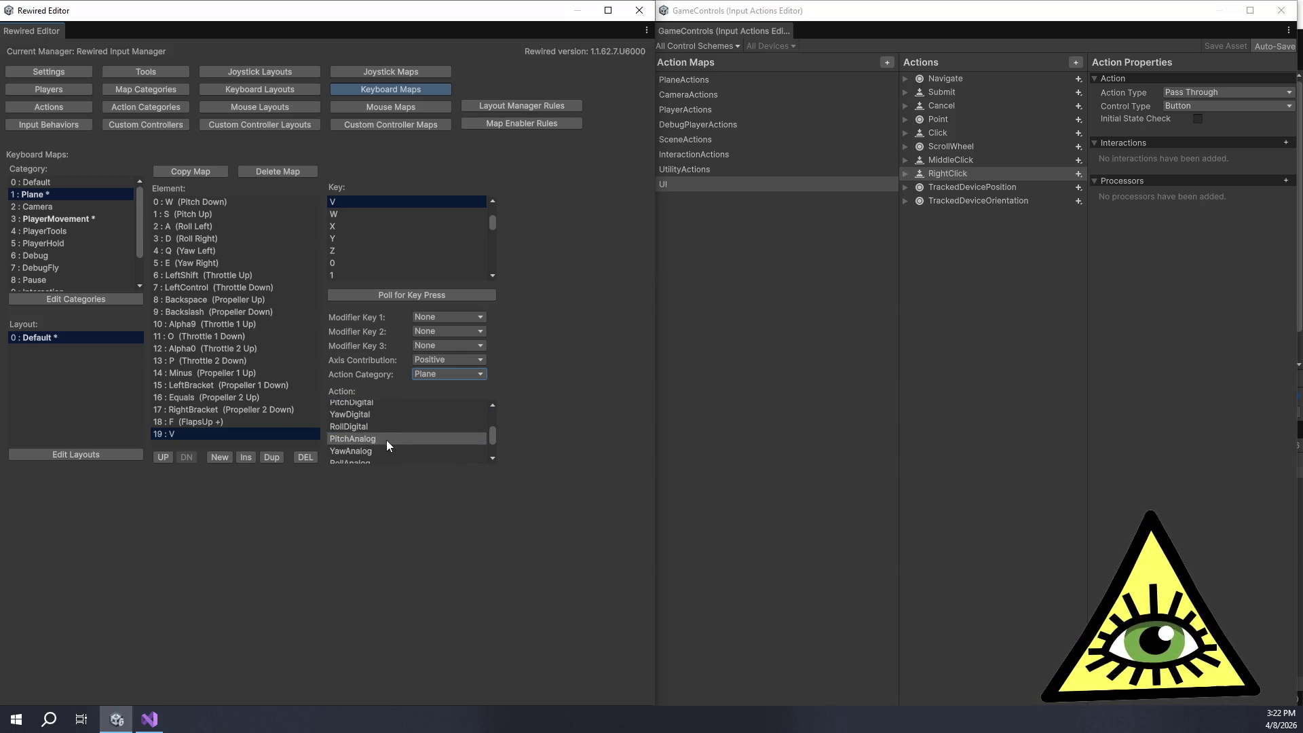
{"action": "scroll", "coordinate": [385, 441], "scroll_direction": "down", "scroll_amount": 2}
{"action": "left_click", "coordinate": [370, 446]}
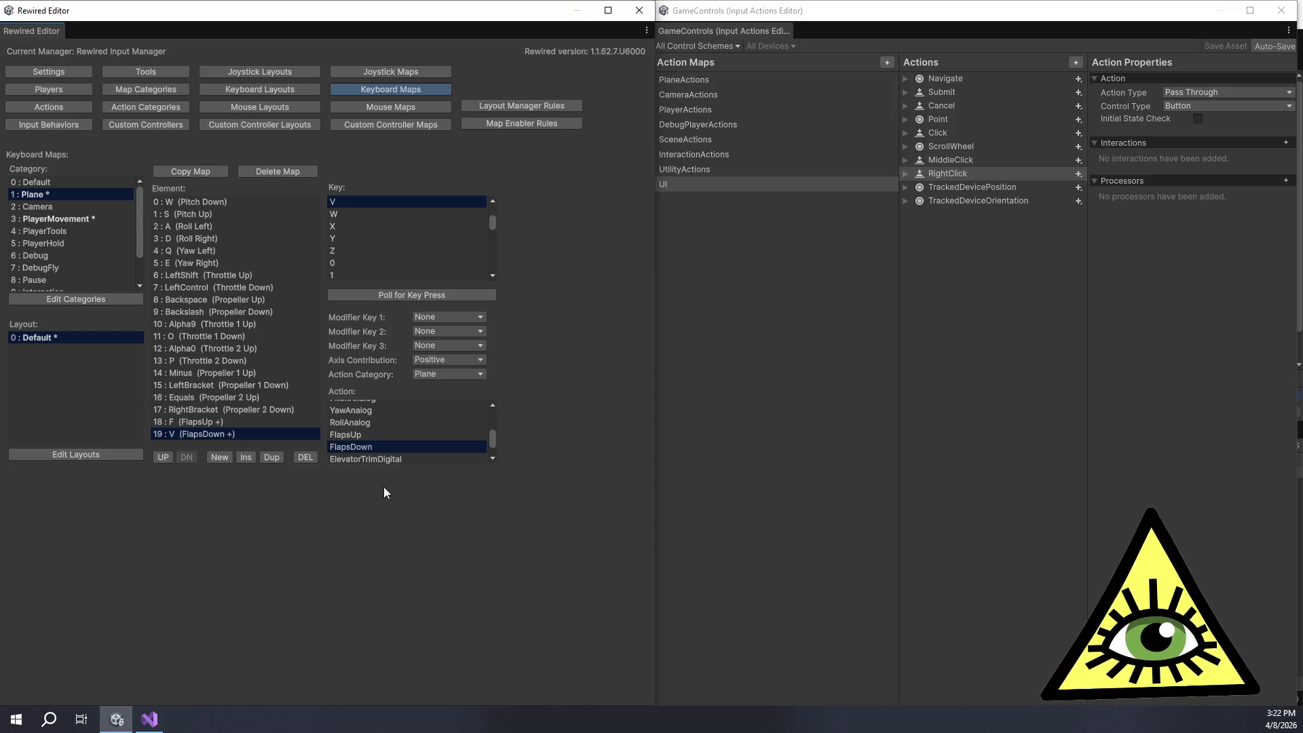
Step: Move the V FlapsDown binding up and back down, then add empty element 20
{"action": "scroll", "coordinate": [395, 455], "scroll_direction": "down", "scroll_amount": 3}
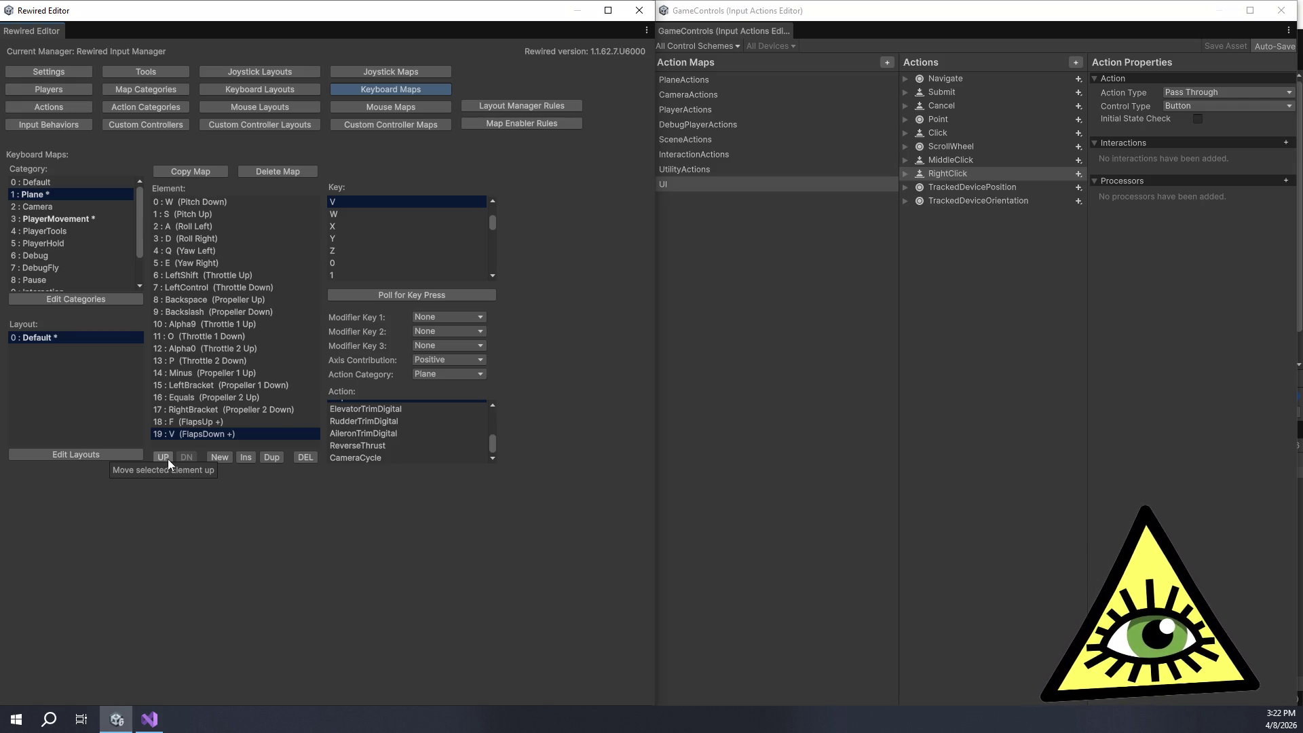
{"action": "left_click", "coordinate": [169, 459]}
{"action": "left_click", "coordinate": [168, 459]}
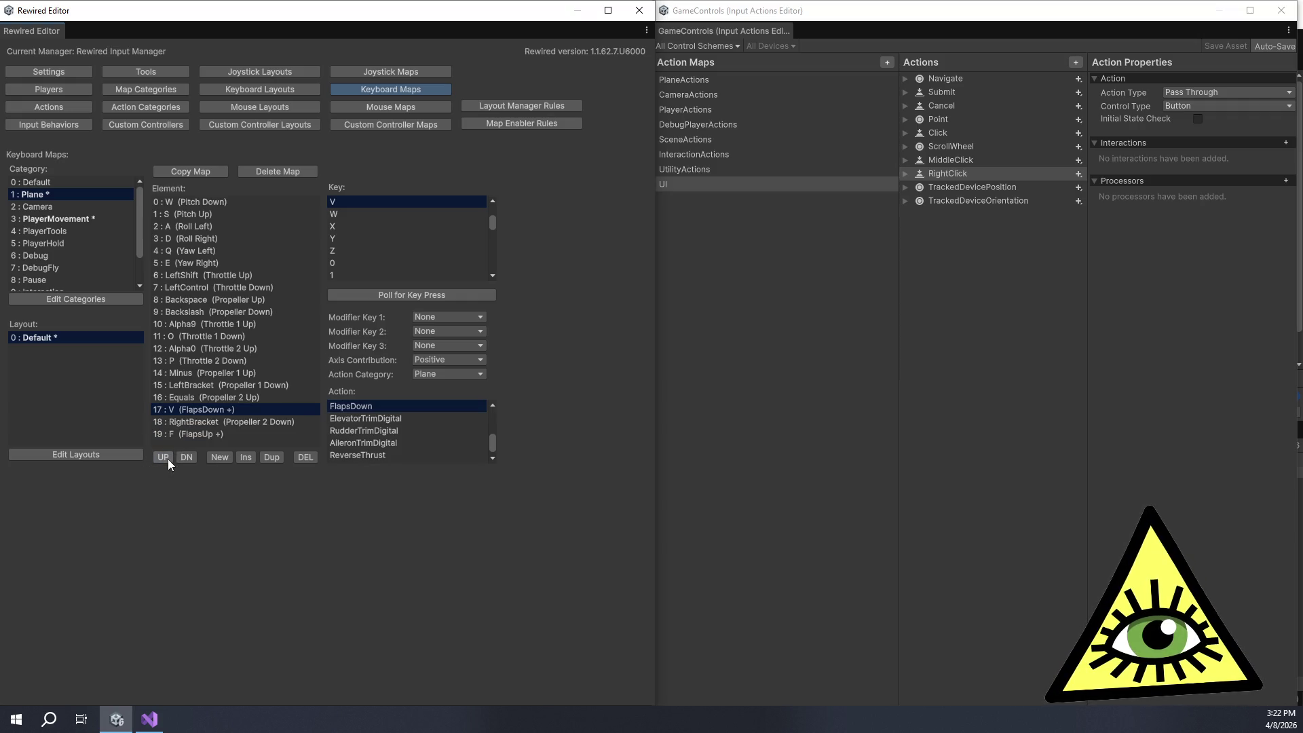
{"action": "left_click", "coordinate": [181, 459]}
{"action": "left_click", "coordinate": [181, 459]}
{"action": "left_click", "coordinate": [218, 462]}
{"action": "left_click", "coordinate": [243, 428]}
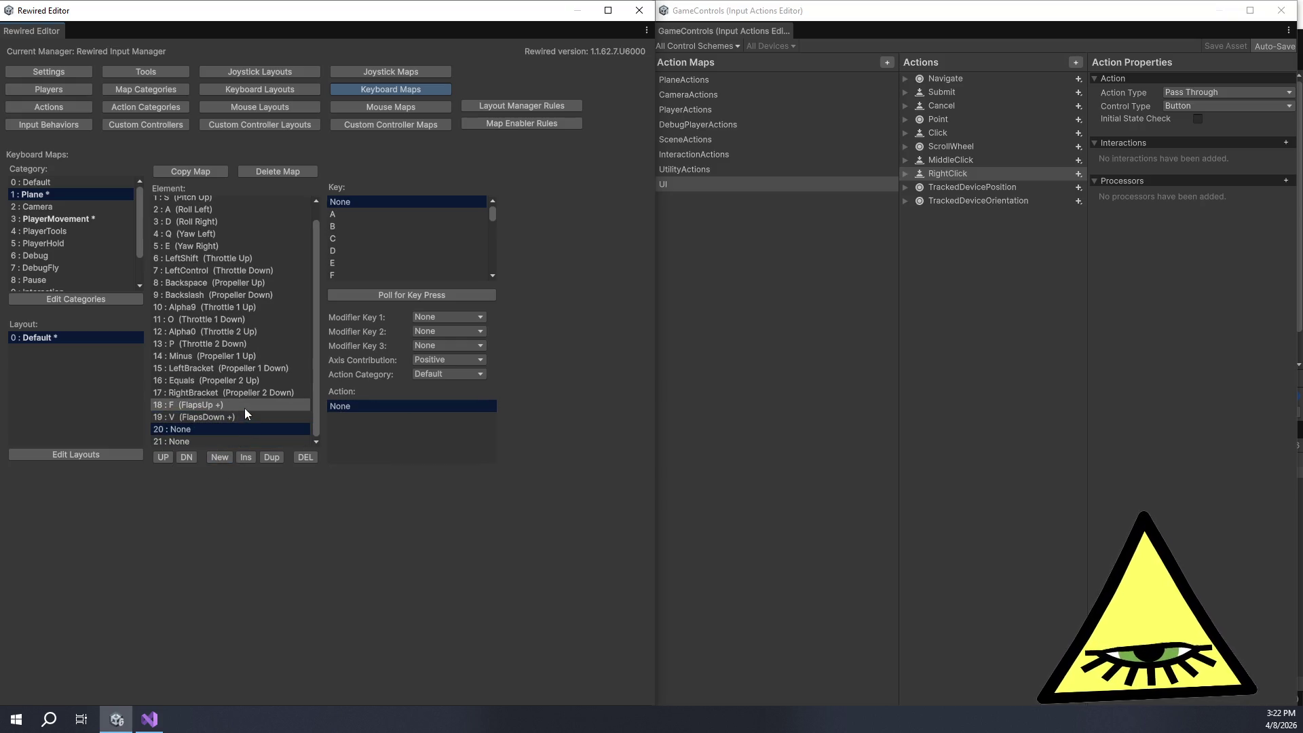
Step: Bind I on element 20 to Plane's ElevatorTrimDigital for trim down
{"action": "left_click", "coordinate": [383, 298]}
{"action": "key", "text": "i"}
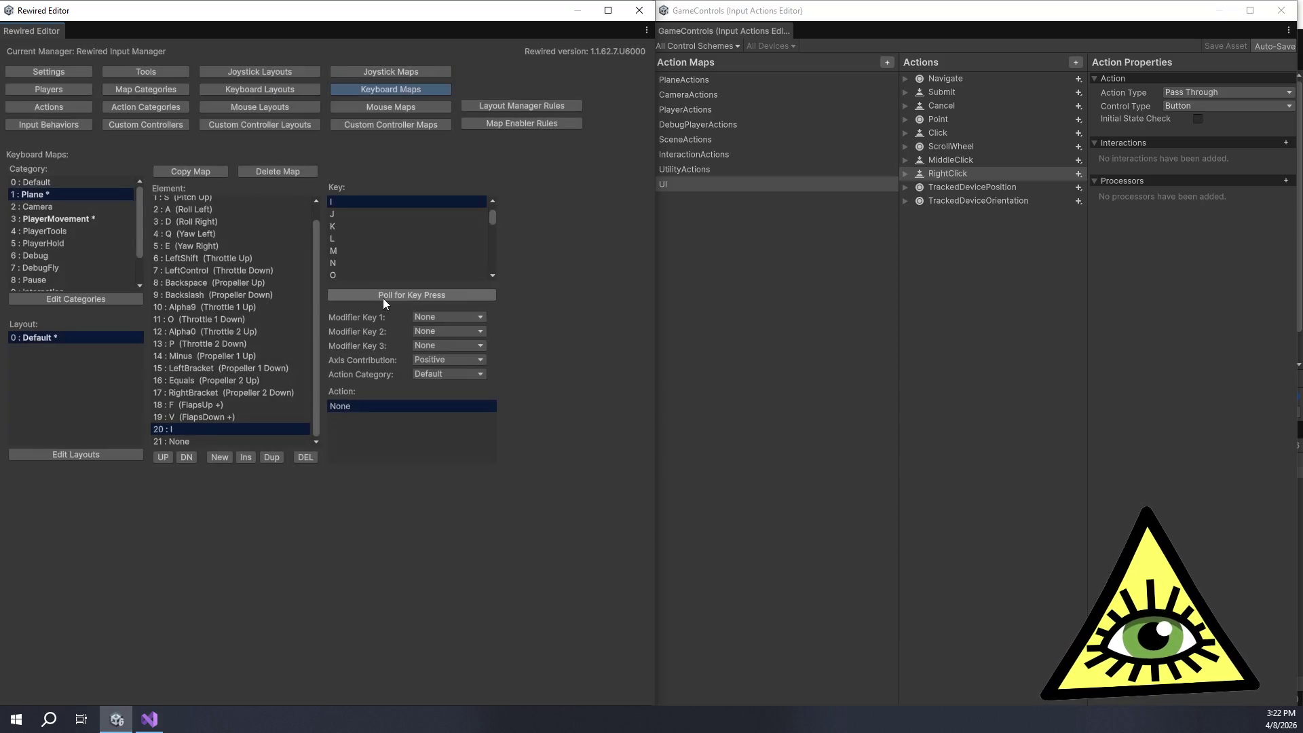
{"action": "left_click", "coordinate": [417, 375]}
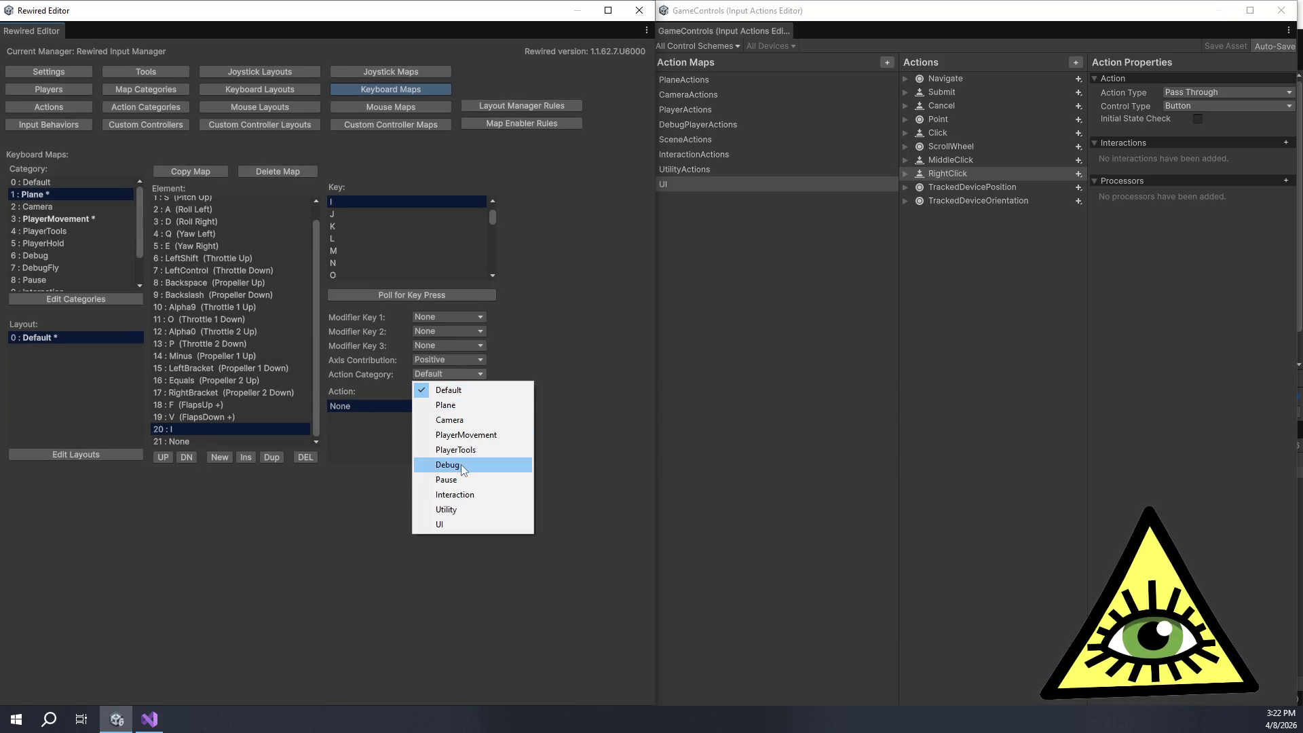
{"action": "left_click", "coordinate": [438, 407]}
{"action": "scroll", "coordinate": [419, 437], "scroll_direction": "down", "scroll_amount": 5}
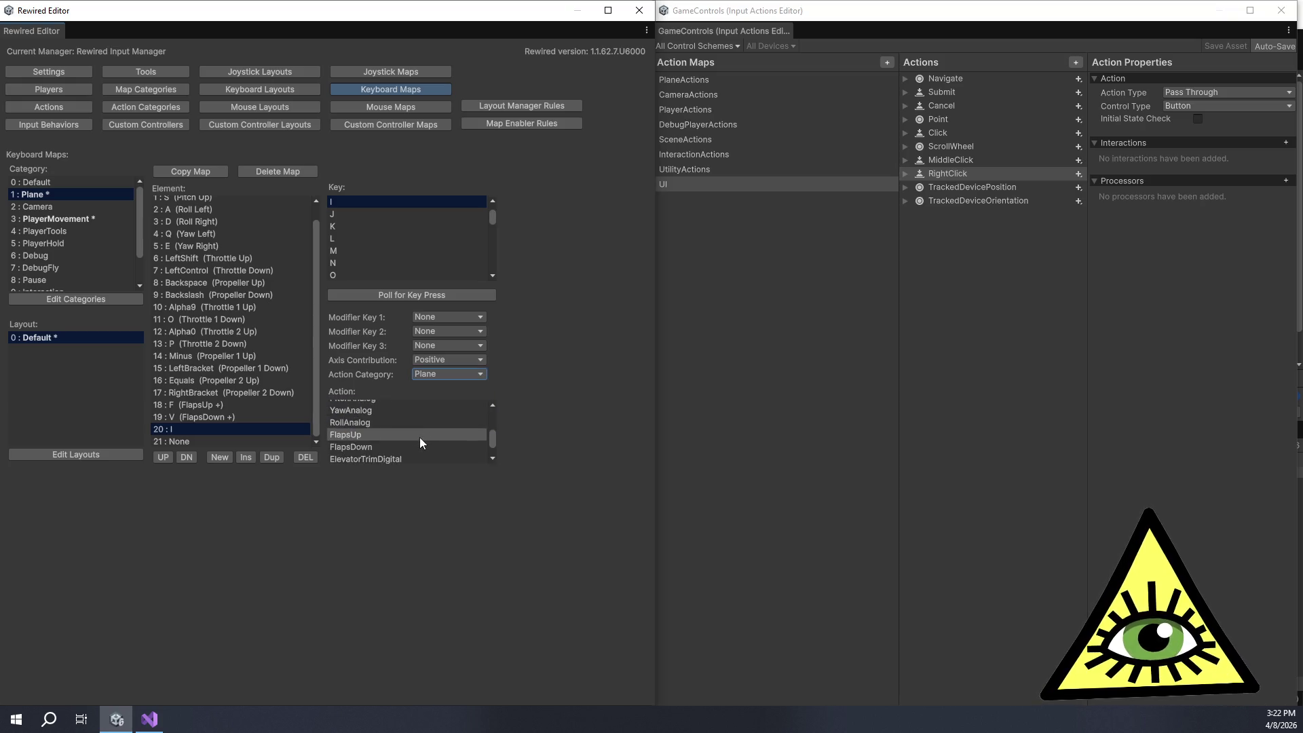
{"action": "left_click", "coordinate": [413, 448]}
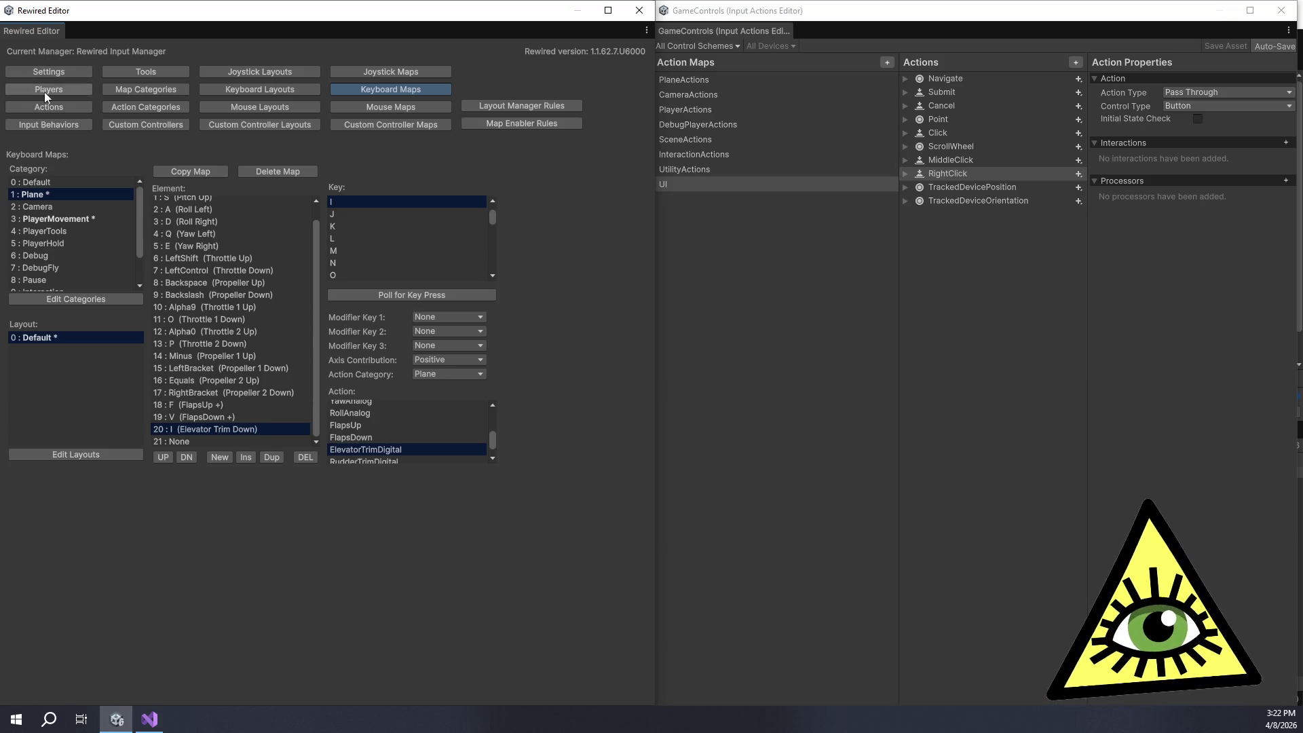
Step: Bind K on element 21 to ElevatorTrimDigital with Negative contribution for trim up
{"action": "left_click", "coordinate": [212, 441]}
{"action": "left_click", "coordinate": [372, 294]}
{"action": "key", "text": "k"}
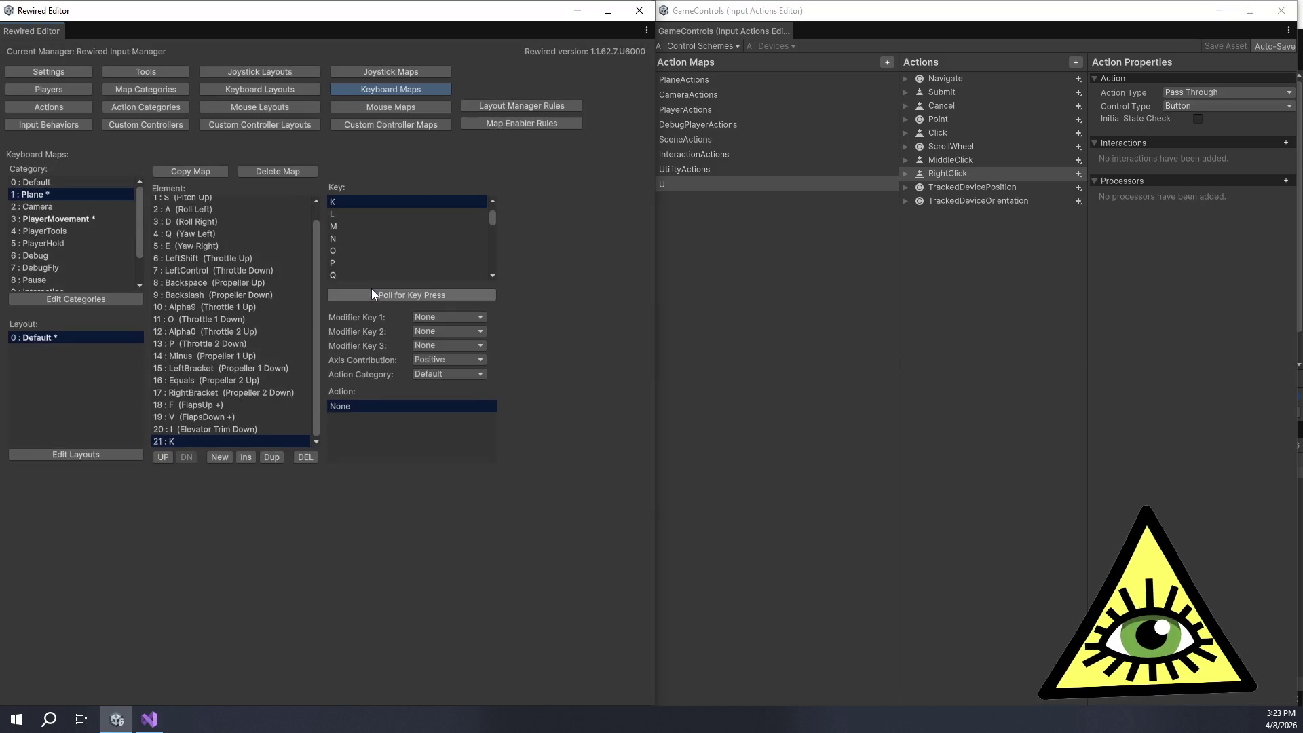
{"action": "left_click", "coordinate": [435, 360]}
{"action": "left_click", "coordinate": [453, 391]}
{"action": "left_click", "coordinate": [428, 374]}
{"action": "left_click", "coordinate": [445, 404]}
{"action": "scroll", "coordinate": [378, 424], "scroll_direction": "down", "scroll_amount": 5}
{"action": "left_click", "coordinate": [389, 420]}
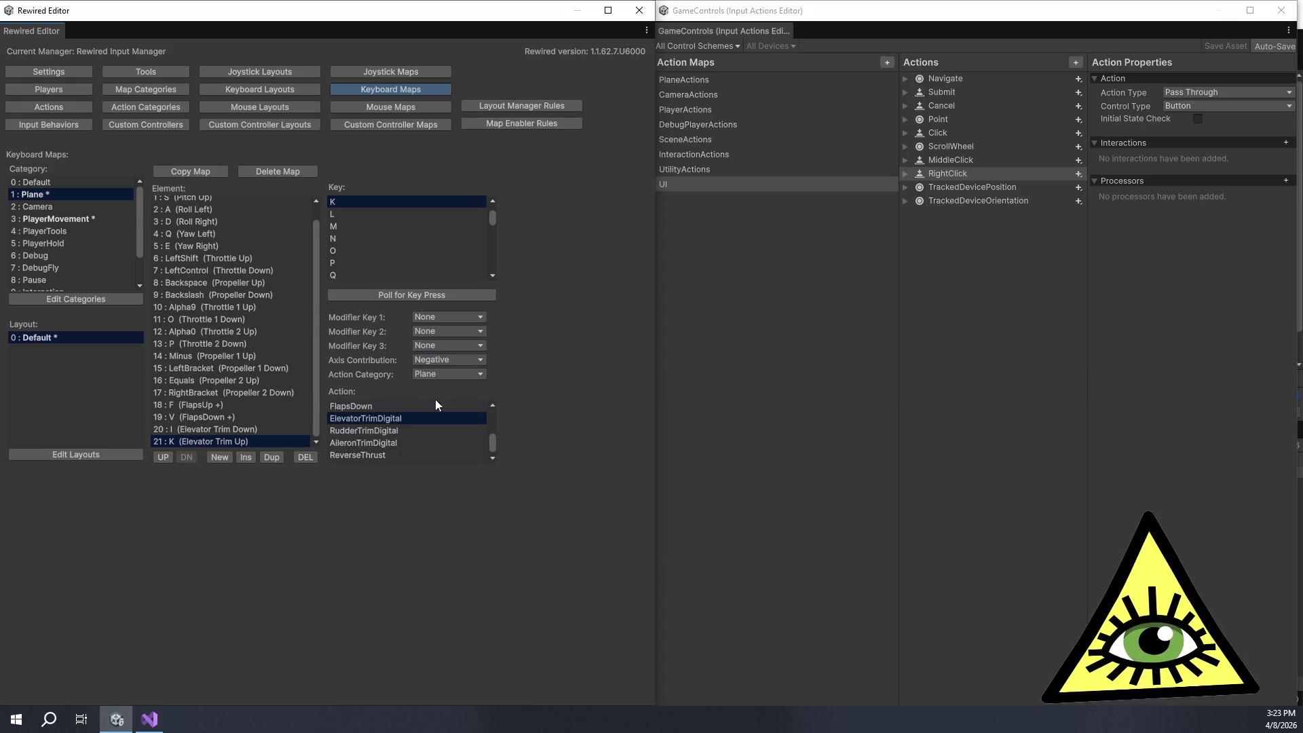
Step: Insert 'Nose' into ElevatorTrimDigital's positive and negative description names
{"action": "left_click", "coordinate": [76, 104]}
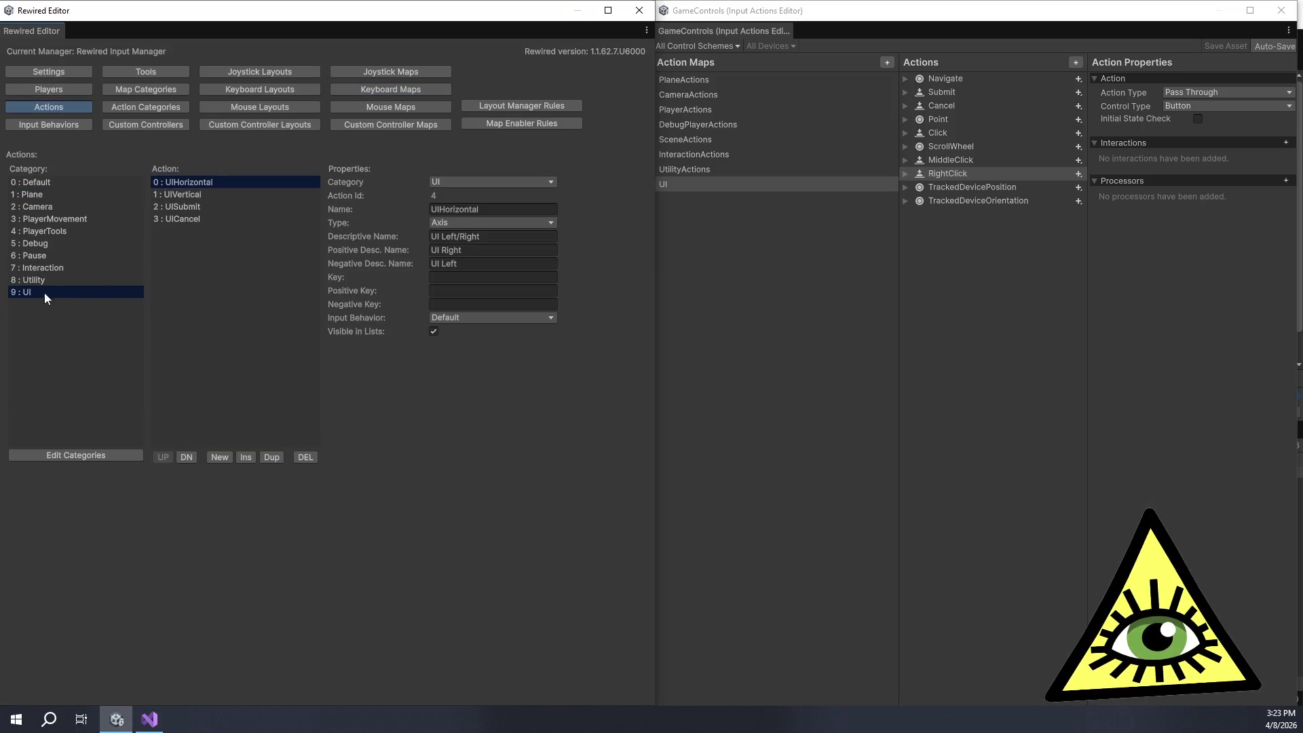
{"action": "left_click", "coordinate": [97, 194]}
{"action": "scroll", "coordinate": [242, 319], "scroll_direction": "down", "scroll_amount": 1}
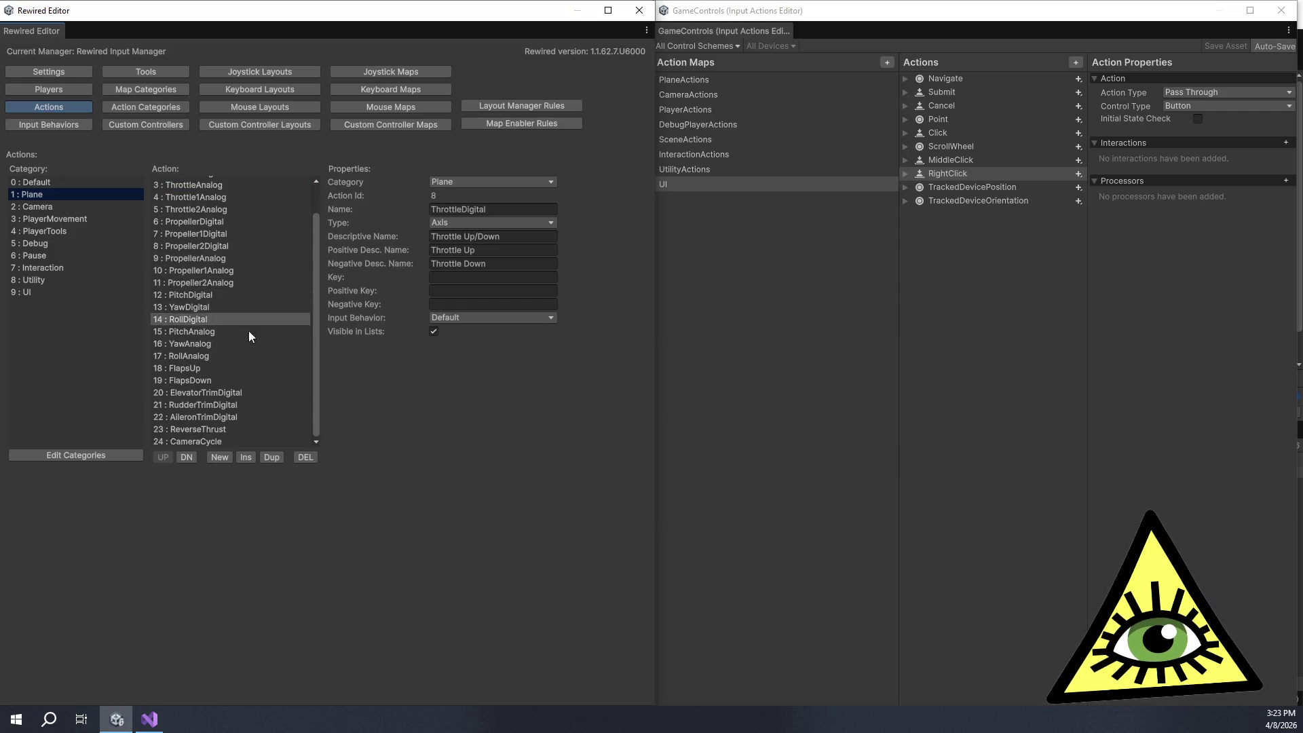
{"action": "left_click", "coordinate": [267, 393]}
{"action": "left_click", "coordinate": [512, 250]}
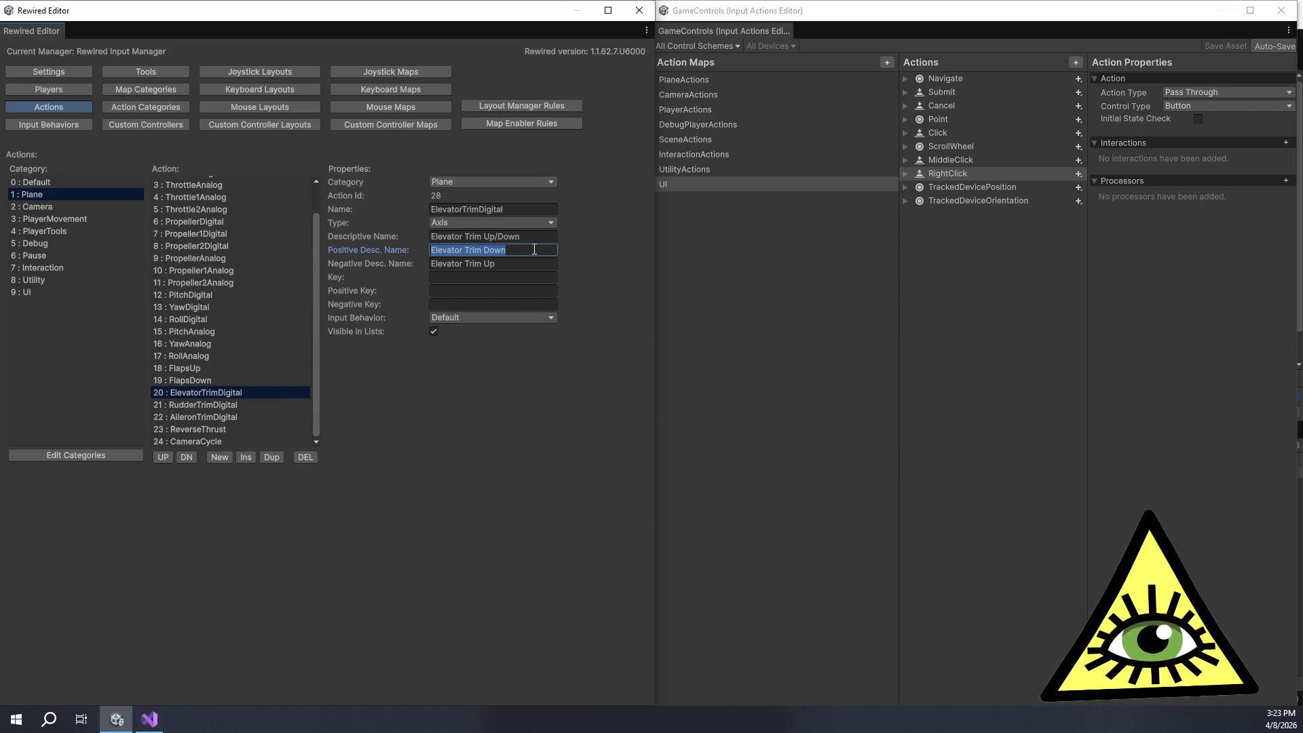
{"action": "left_click", "coordinate": [534, 250]}
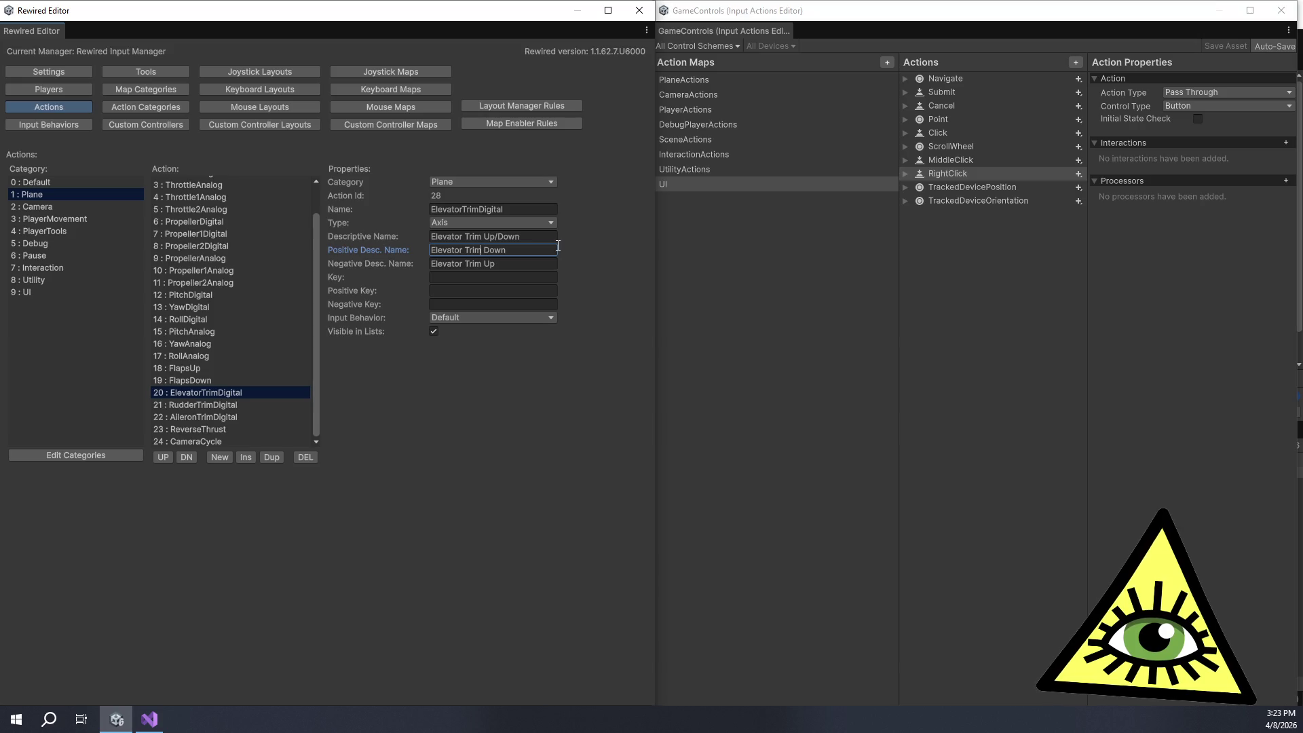
{"action": "type", "text": "Nose"}
{"action": "key", "text": "Tab"}
{"action": "key", "text": "Right"}
{"action": "type", "text": "Nose"}
Step: Review both Nose Down/Nose Up names and return to Keyboard Maps
{"action": "left_click", "coordinate": [557, 246]}
{"action": "left_click", "coordinate": [558, 245]}
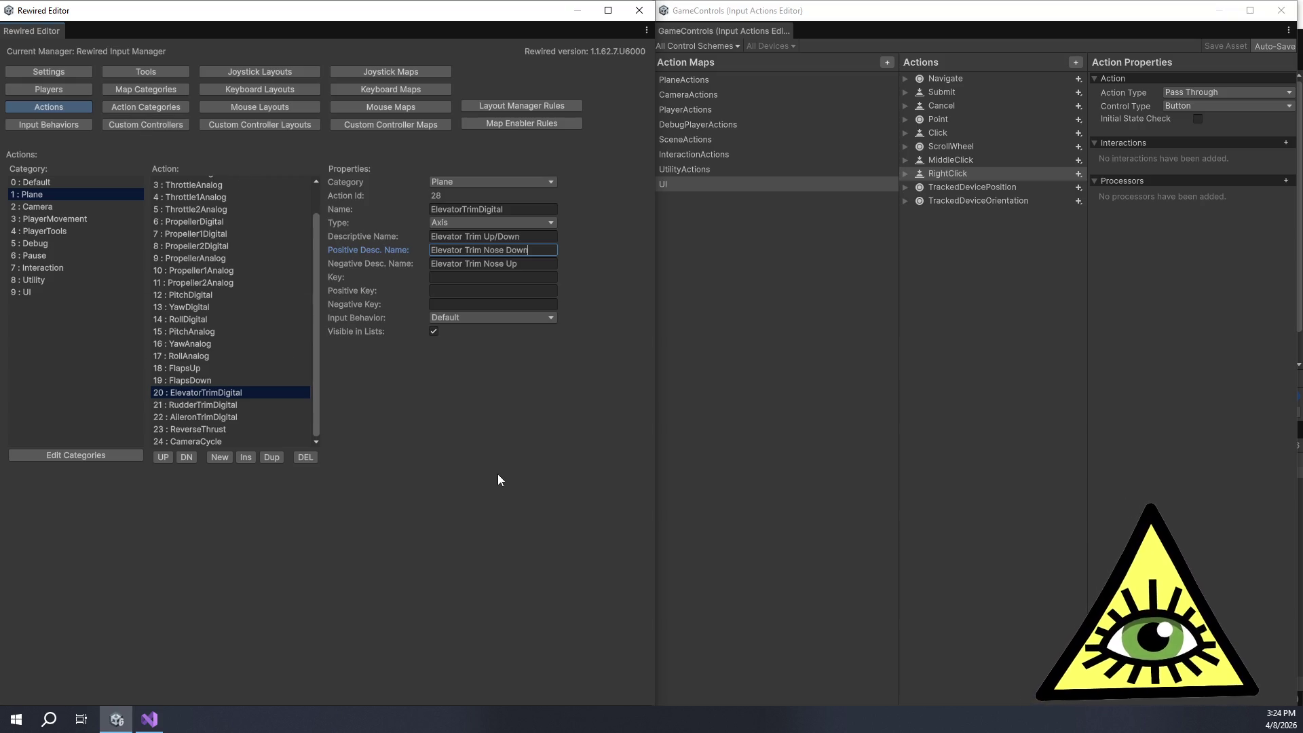
{"action": "left_click", "coordinate": [551, 267]}
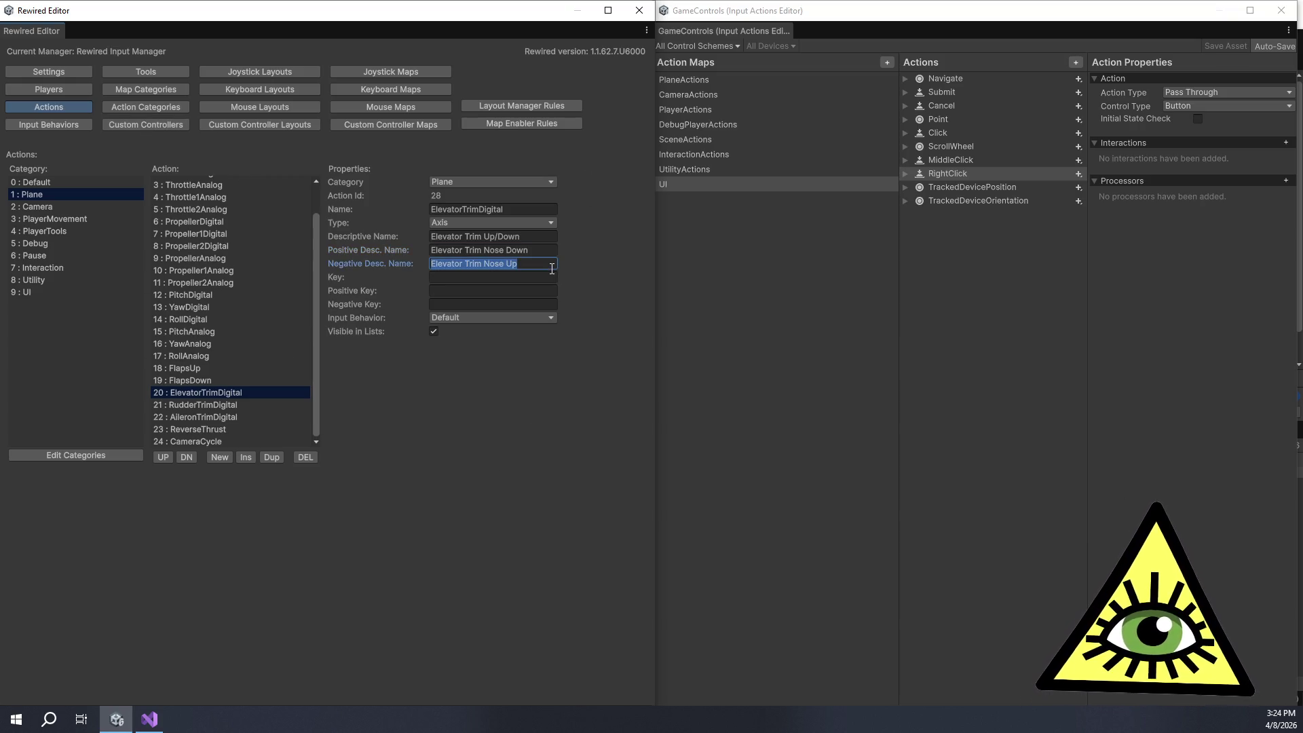
{"action": "left_click", "coordinate": [380, 93]}
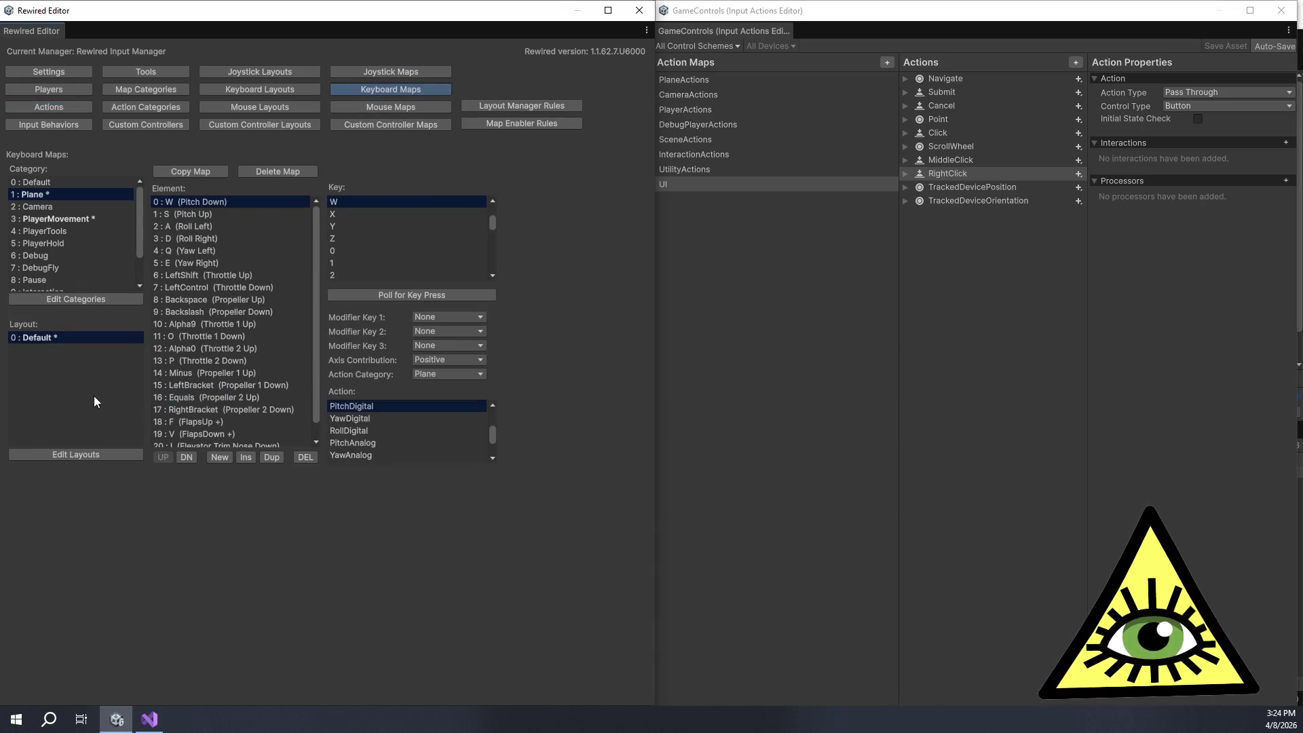
Step: Add elements 22 and 23 and assign them the J and L keys
{"action": "scroll", "coordinate": [264, 389], "scroll_direction": "down", "scroll_amount": 1}
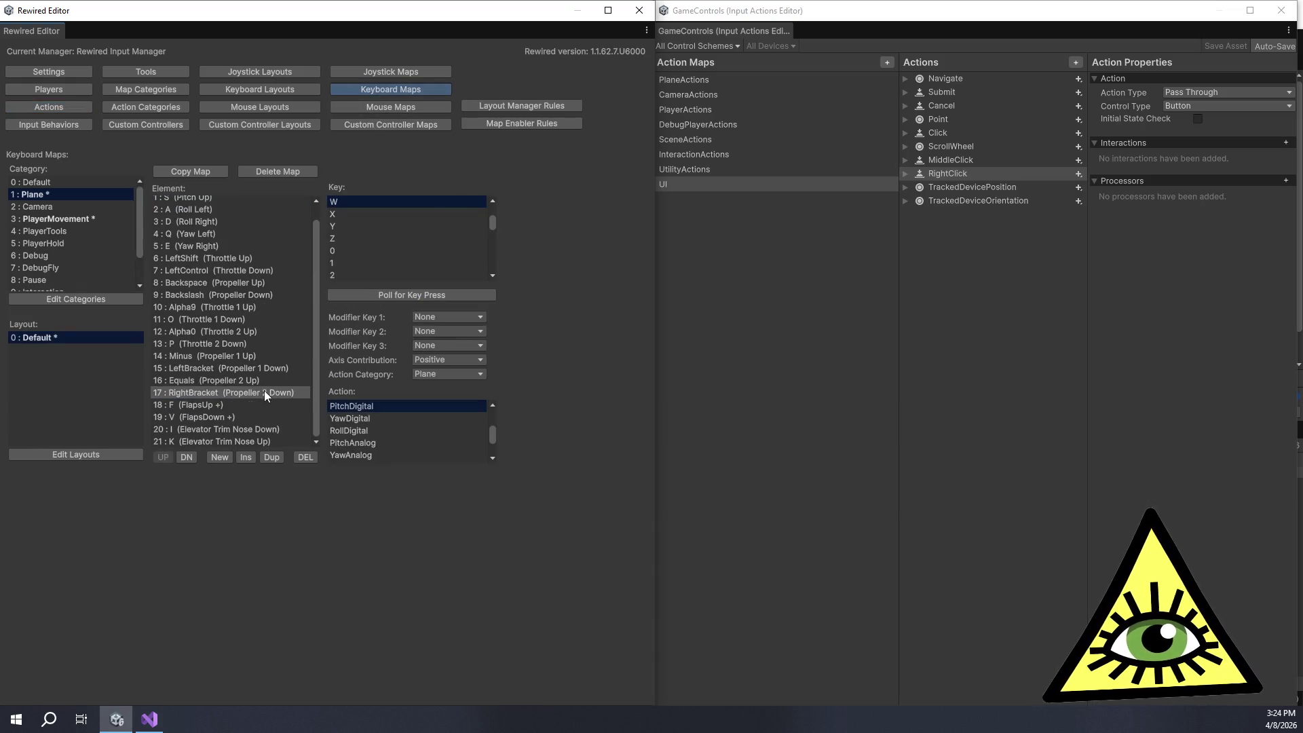
{"action": "left_click", "coordinate": [279, 439]}
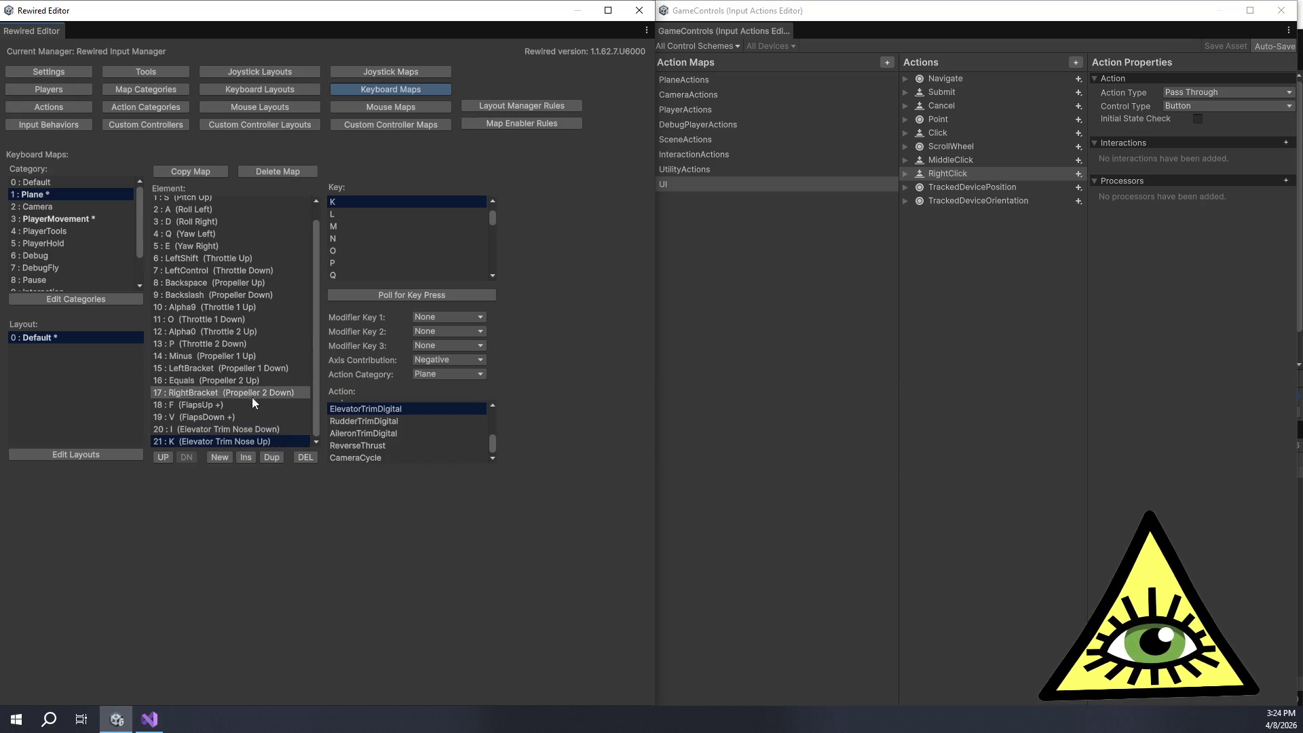
{"action": "double_click", "coordinate": [226, 457]}
{"action": "left_click", "coordinate": [230, 428]}
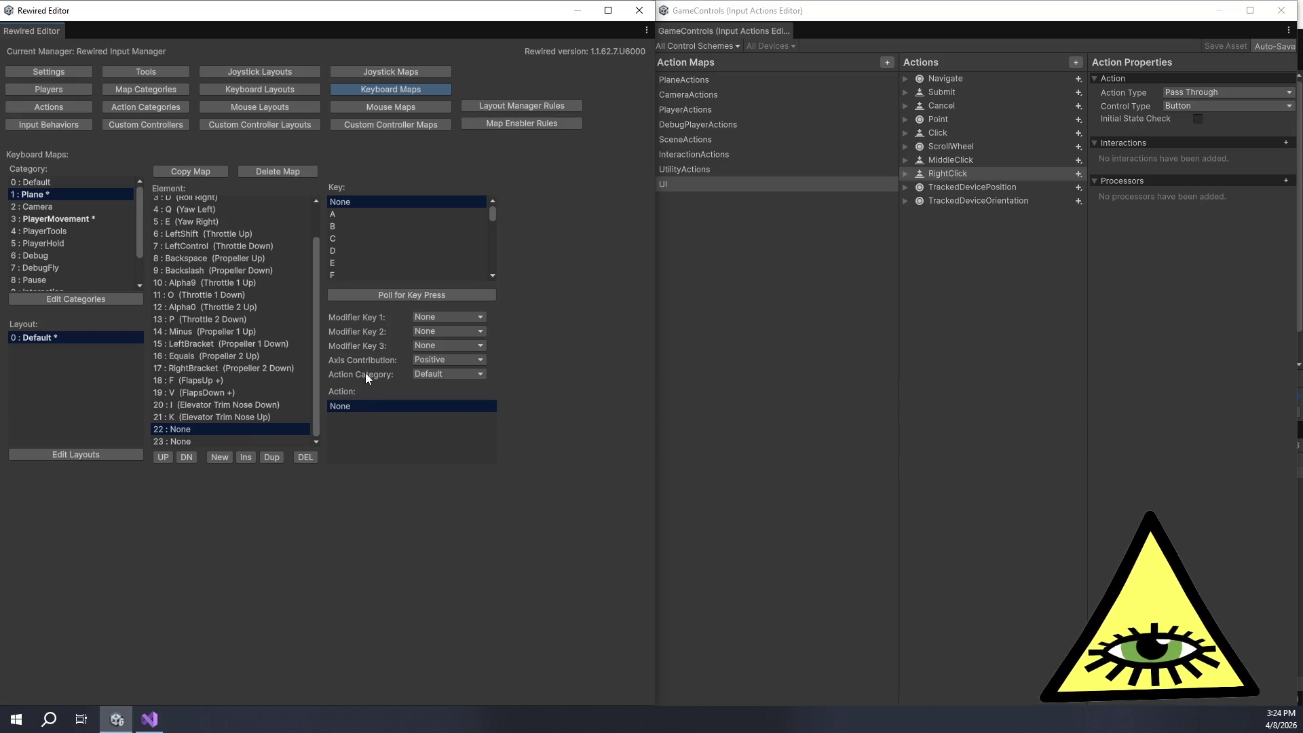
{"action": "left_click", "coordinate": [382, 298]}
{"action": "key", "text": "j"}
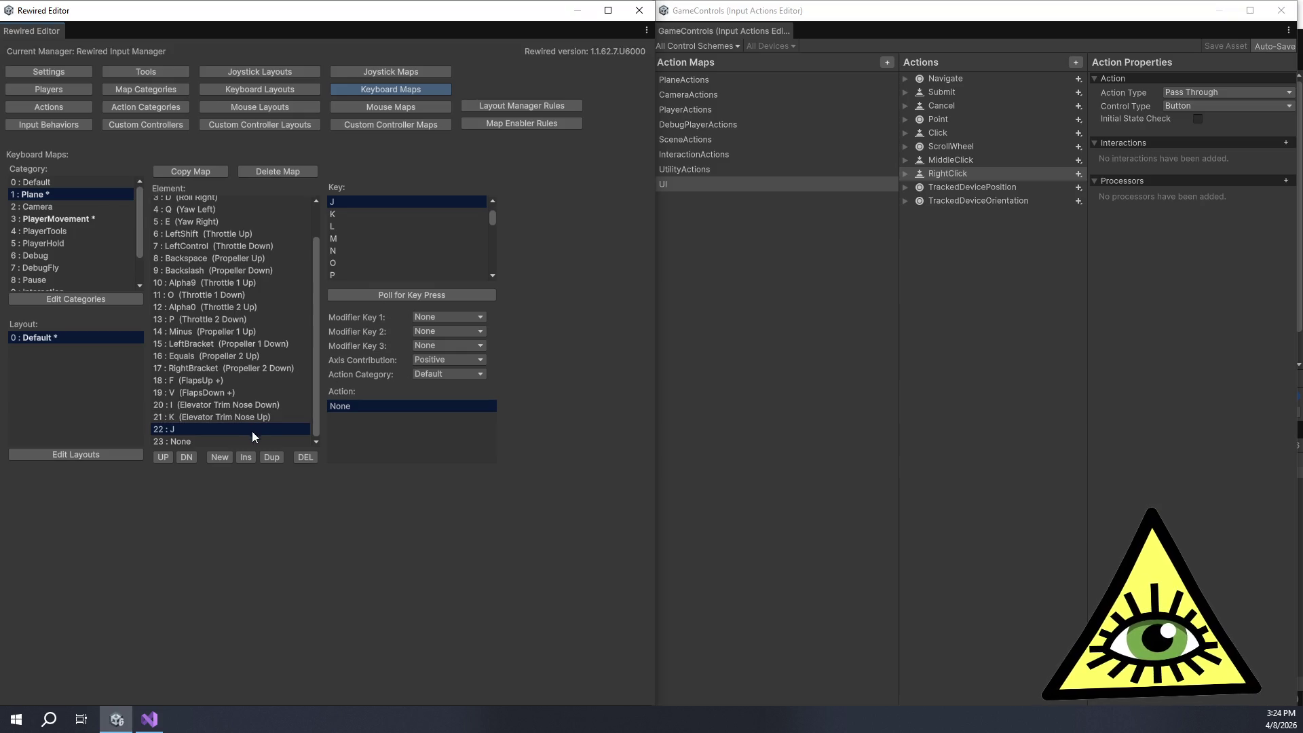
{"action": "left_click", "coordinate": [254, 440]}
{"action": "left_click", "coordinate": [372, 293]}
{"action": "key", "text": "l"}
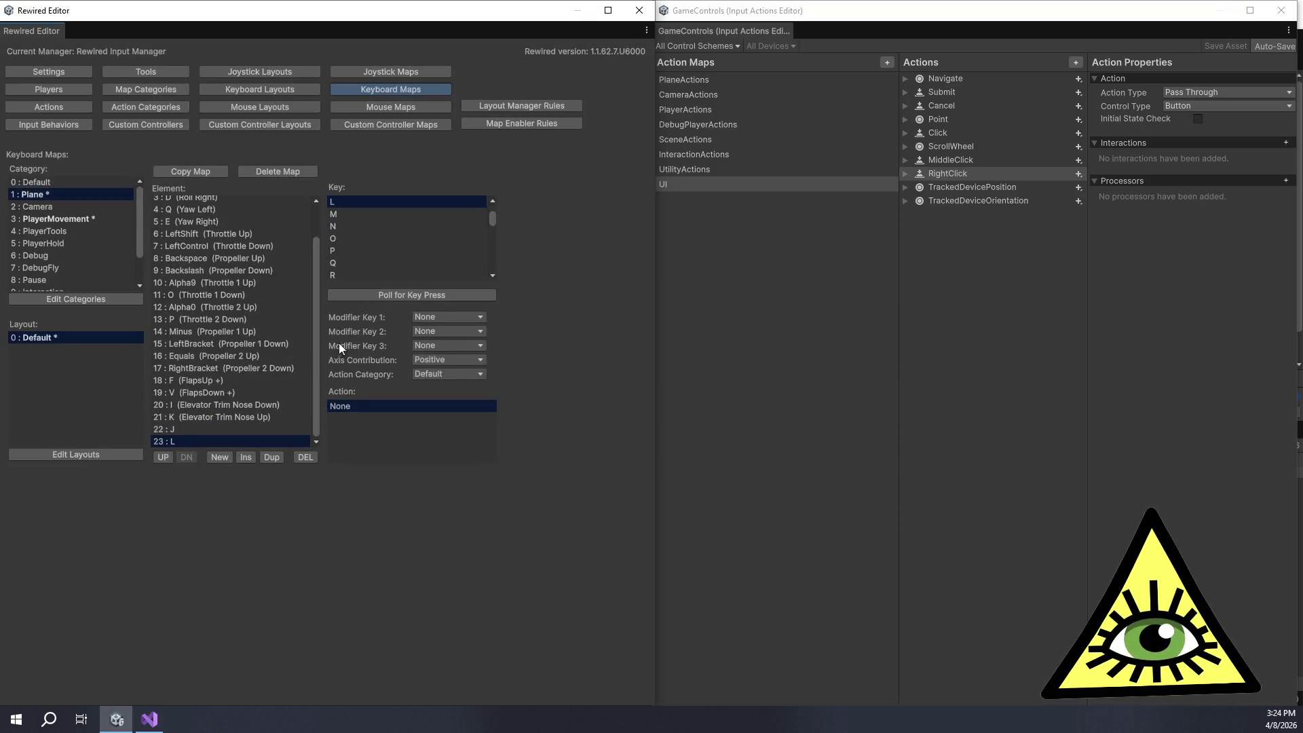
Step: Bind J to Plane's AileronTrimDigital with Negative contribution for trim left
{"action": "left_click", "coordinate": [249, 425]}
{"action": "left_click", "coordinate": [434, 360]}
{"action": "left_click", "coordinate": [441, 390]}
{"action": "left_click", "coordinate": [434, 375]}
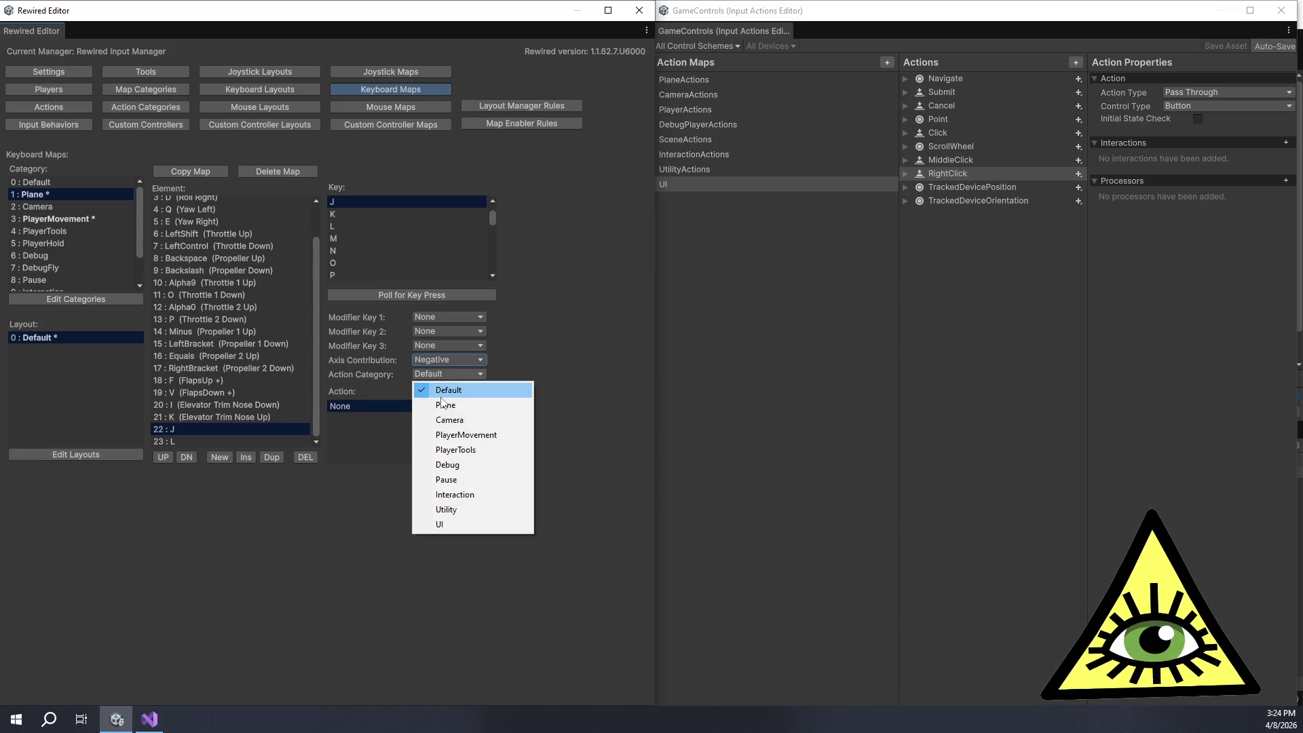
{"action": "left_click", "coordinate": [441, 405]}
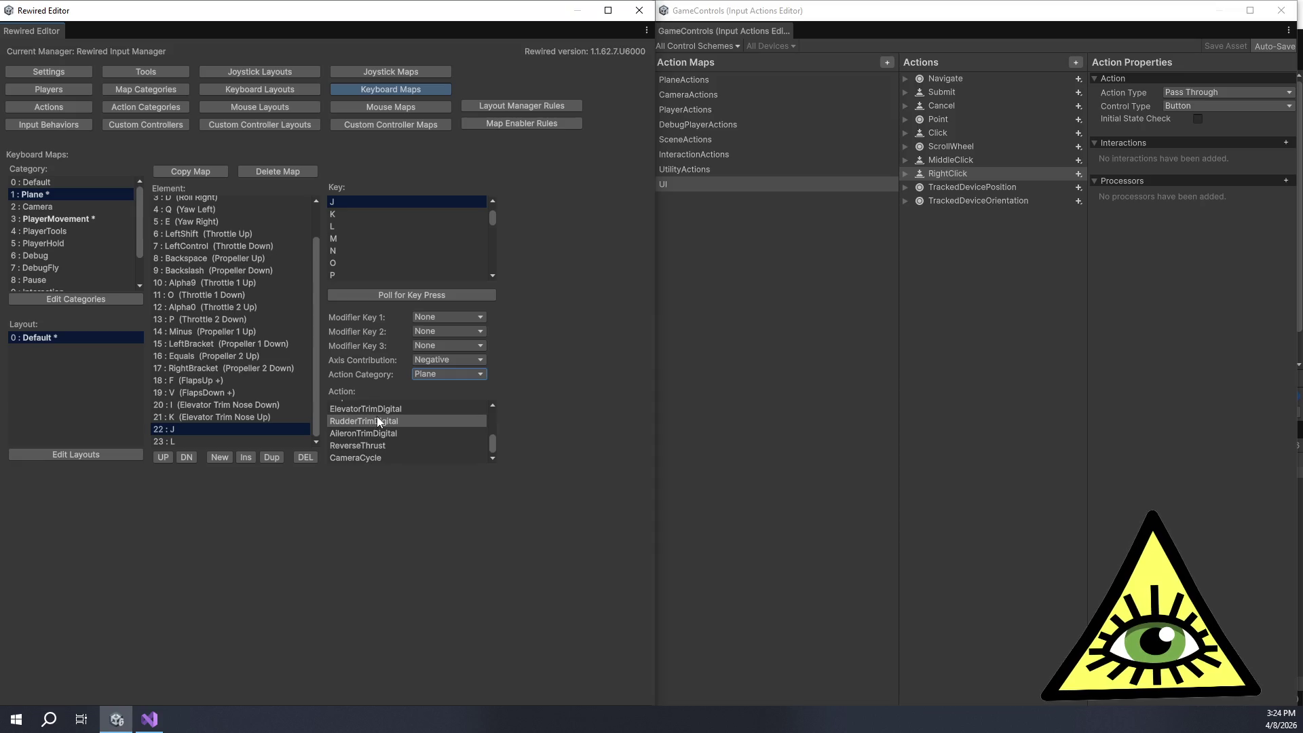
{"action": "left_click", "coordinate": [376, 432]}
Step: Bind L to AileronTrimDigital with Positive contribution, then add empty elements 24 and 25
{"action": "left_click", "coordinate": [278, 441]}
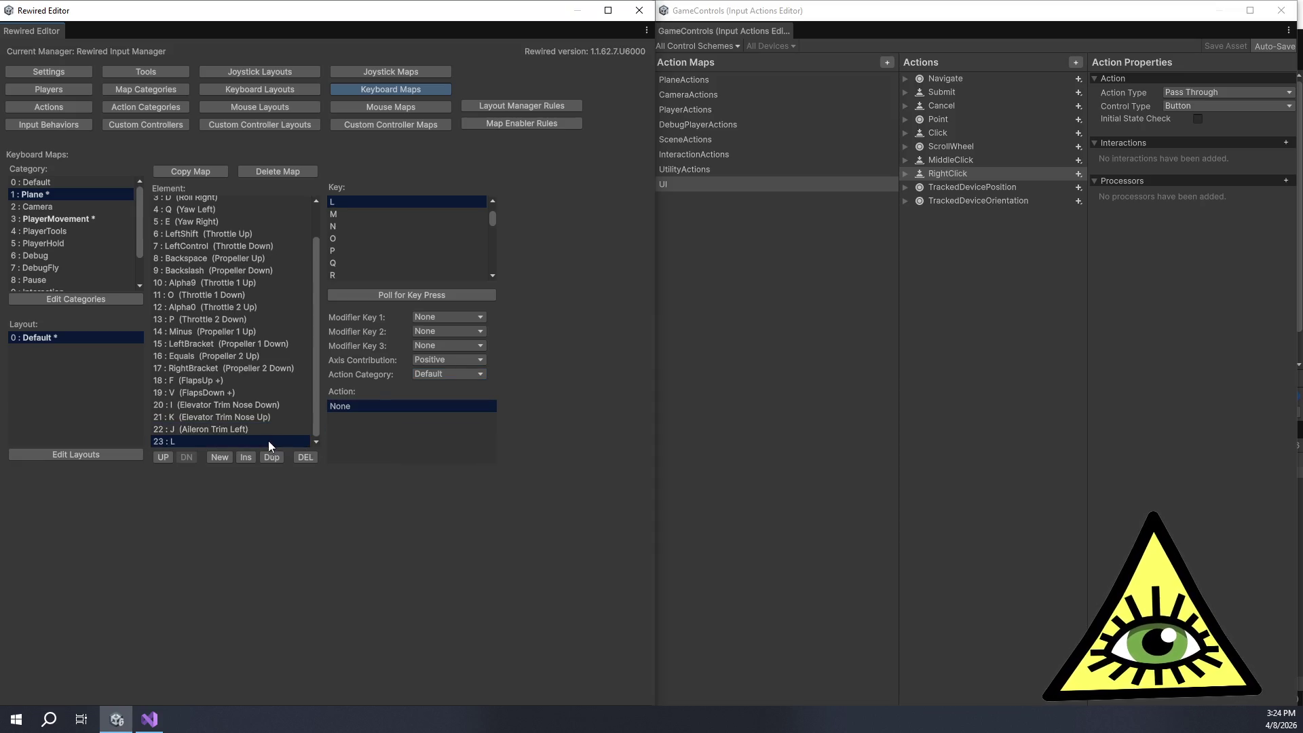
{"action": "left_click", "coordinate": [430, 360]}
{"action": "left_click", "coordinate": [428, 377]}
{"action": "left_click", "coordinate": [423, 373]}
{"action": "left_click", "coordinate": [445, 405]}
{"action": "scroll", "coordinate": [391, 438], "scroll_direction": "down", "scroll_amount": 5}
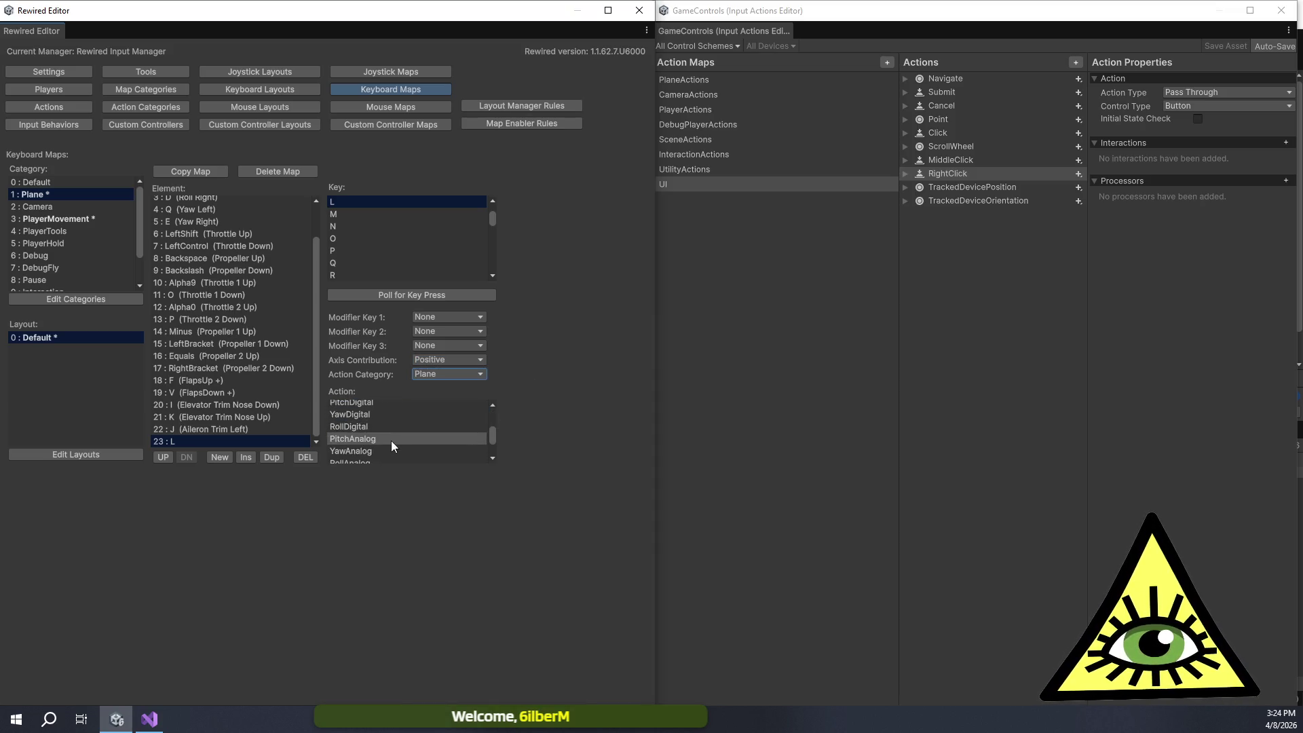
{"action": "scroll", "coordinate": [394, 434], "scroll_direction": "down", "scroll_amount": 5}
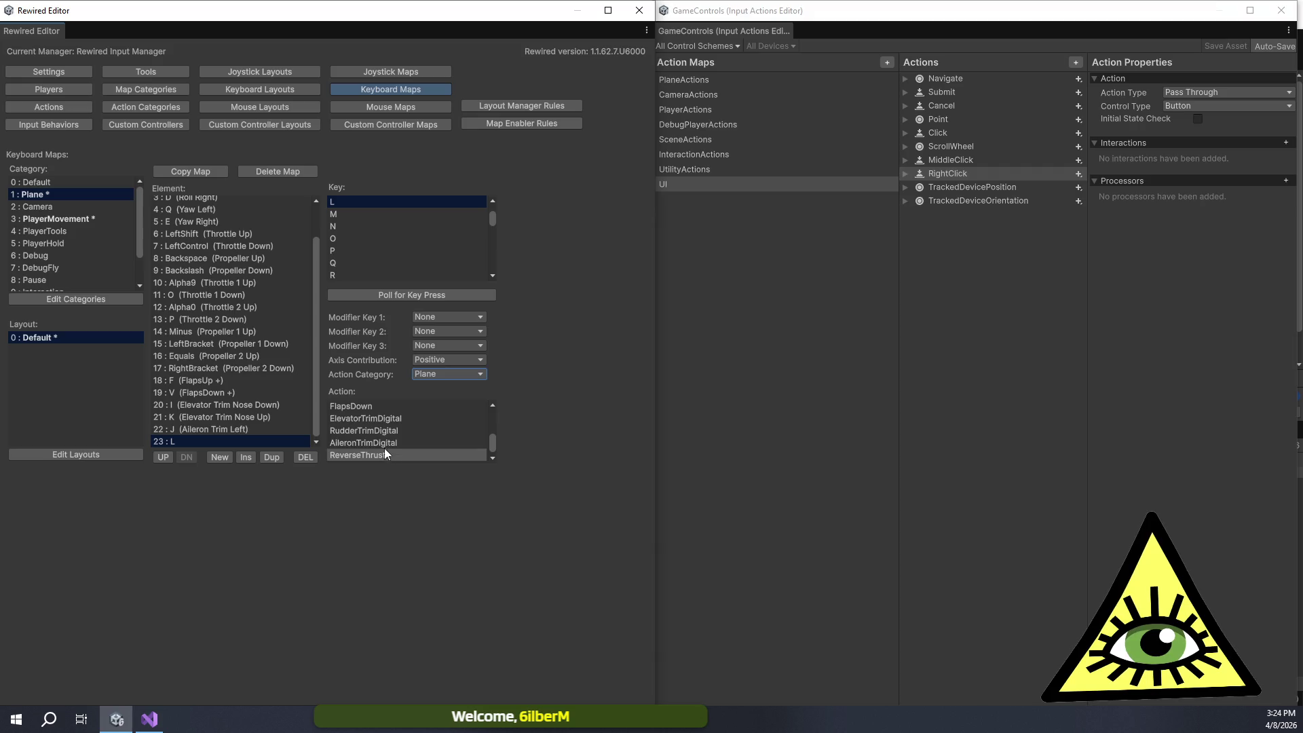
{"action": "left_click", "coordinate": [384, 417]}
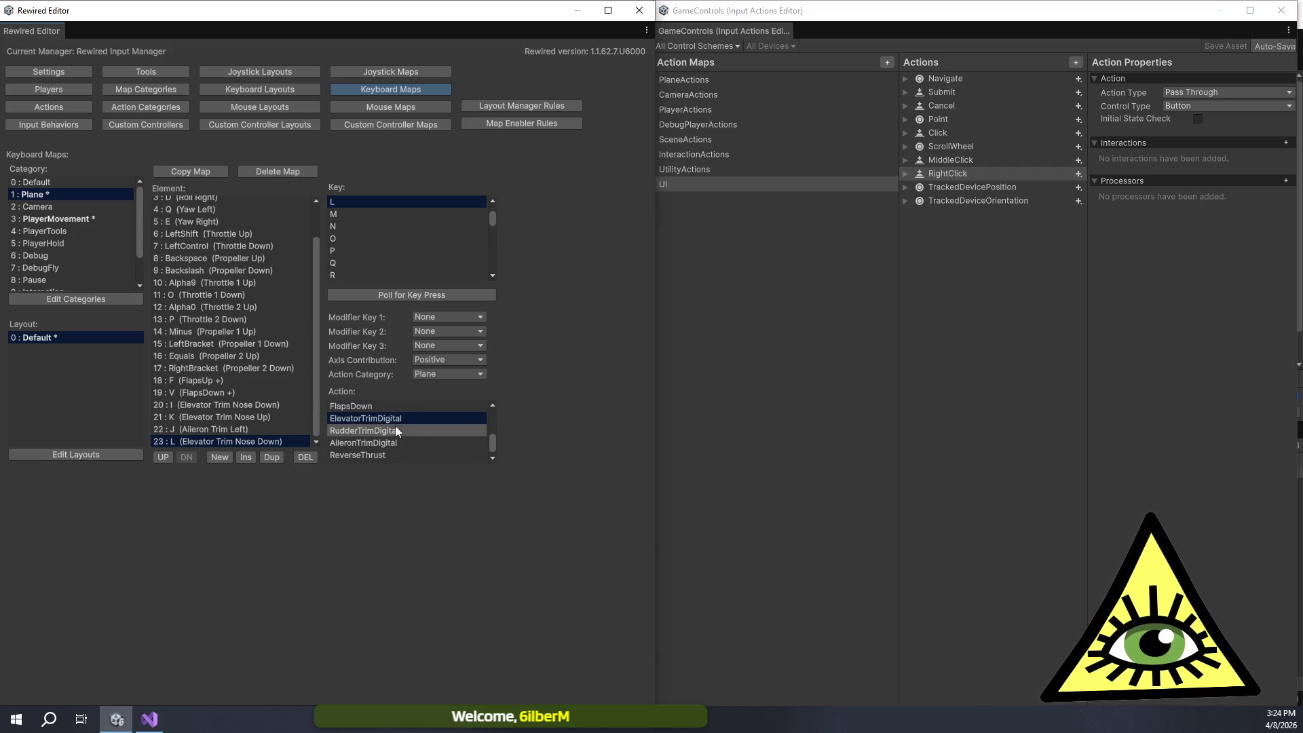
{"action": "left_click", "coordinate": [381, 442]}
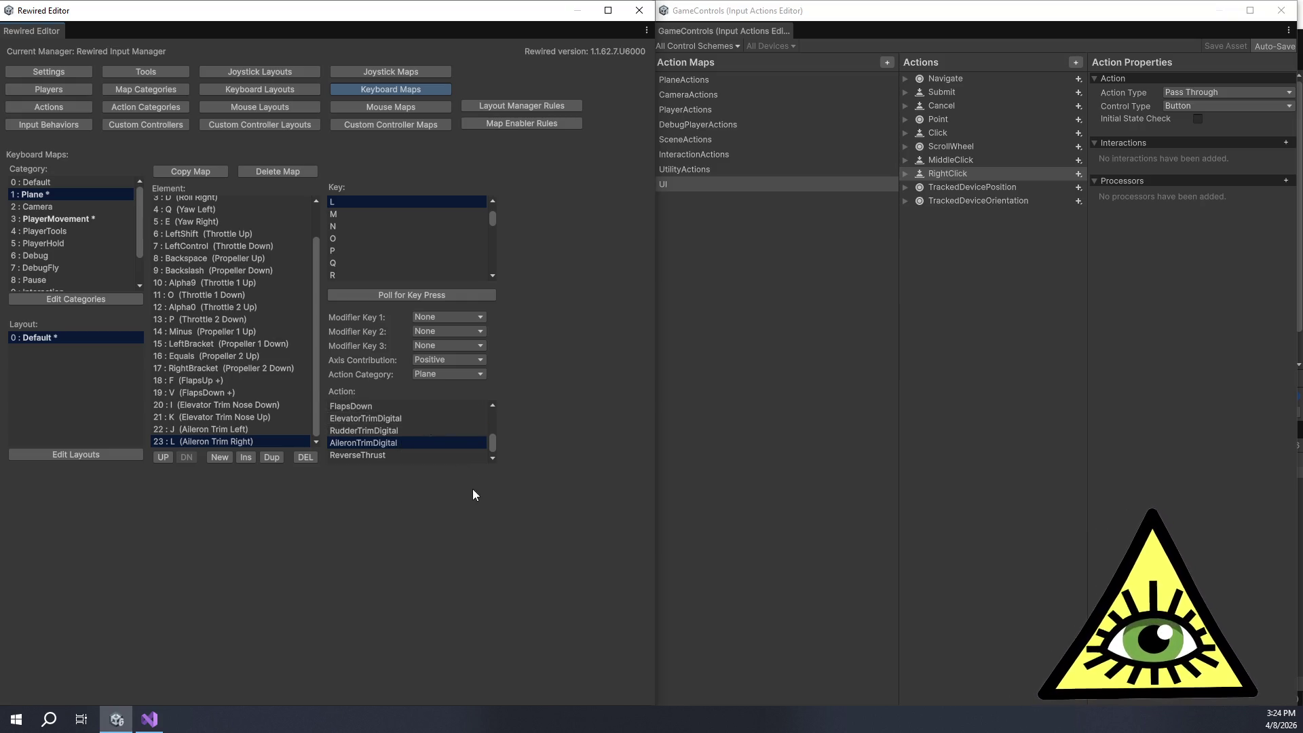
{"action": "left_click", "coordinate": [219, 457]}
{"action": "left_click", "coordinate": [219, 457]}
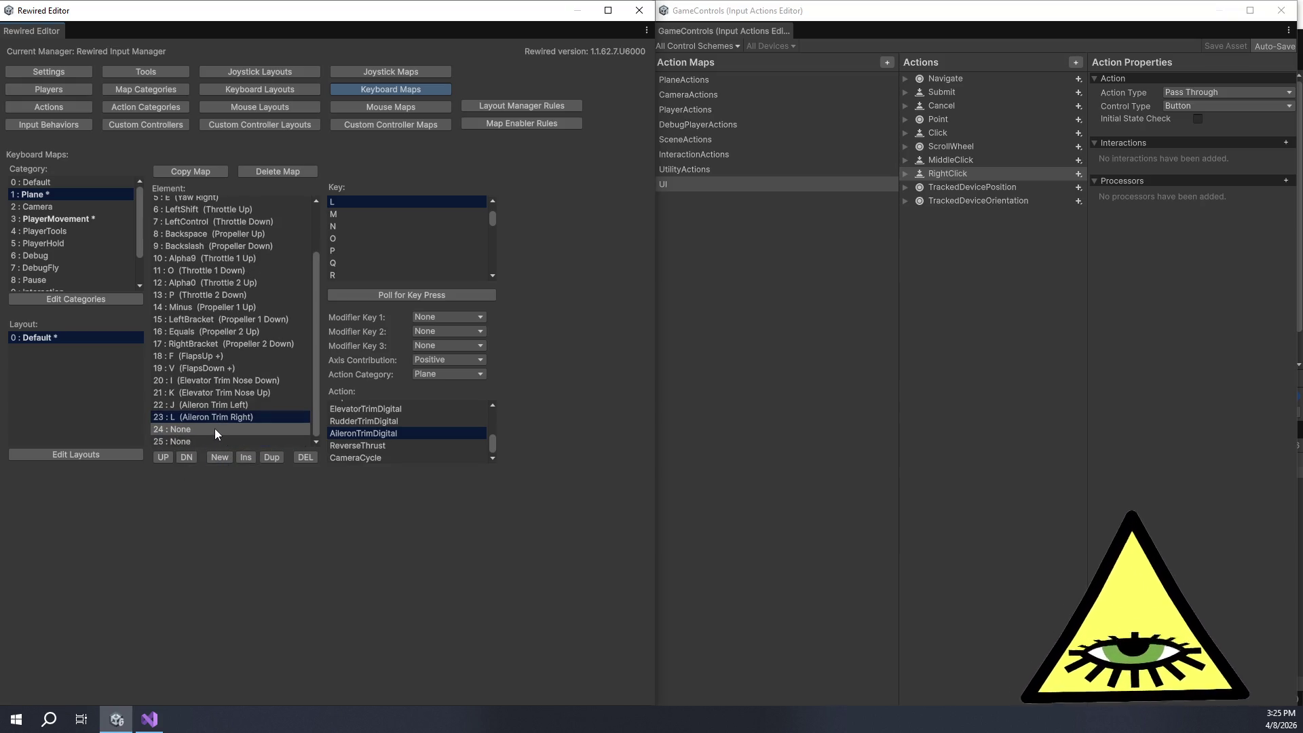
Step: Assign the N key to binding 24 and M to binding 25
{"action": "left_click", "coordinate": [215, 428]}
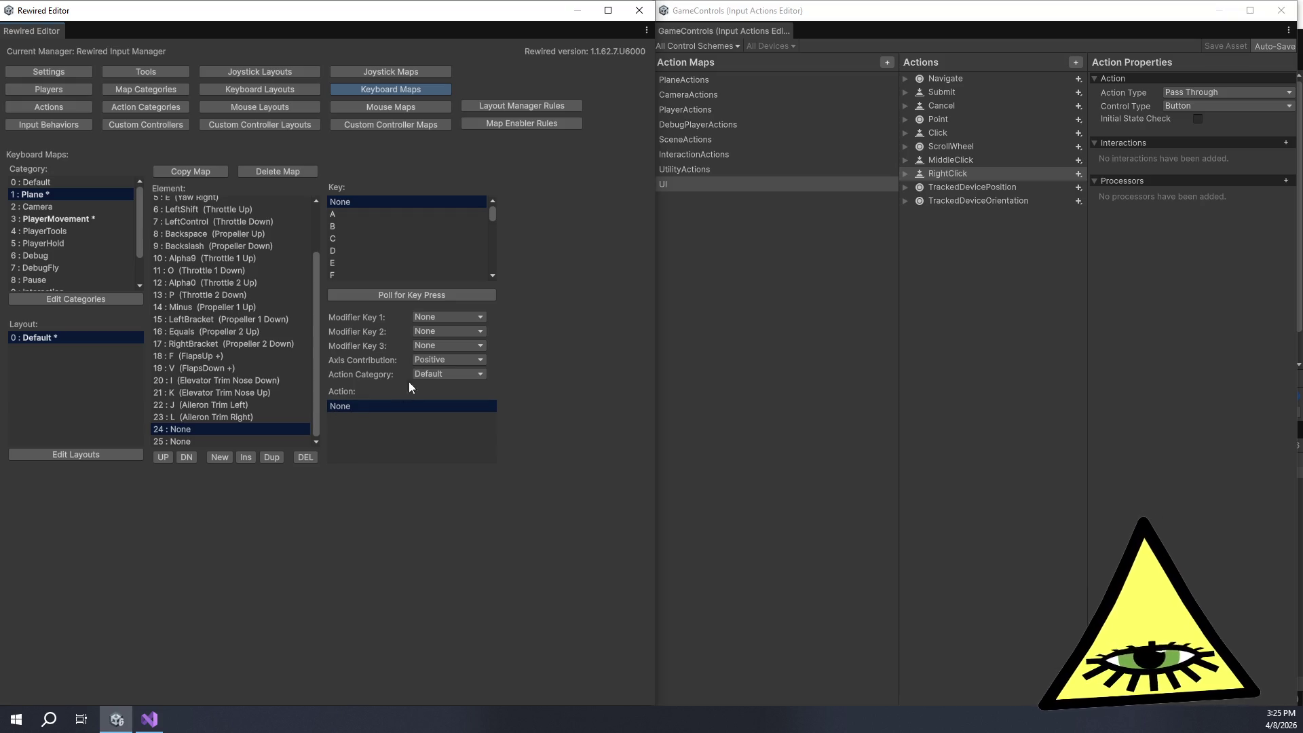
{"action": "left_click", "coordinate": [380, 295]}
{"action": "key", "text": "n"}
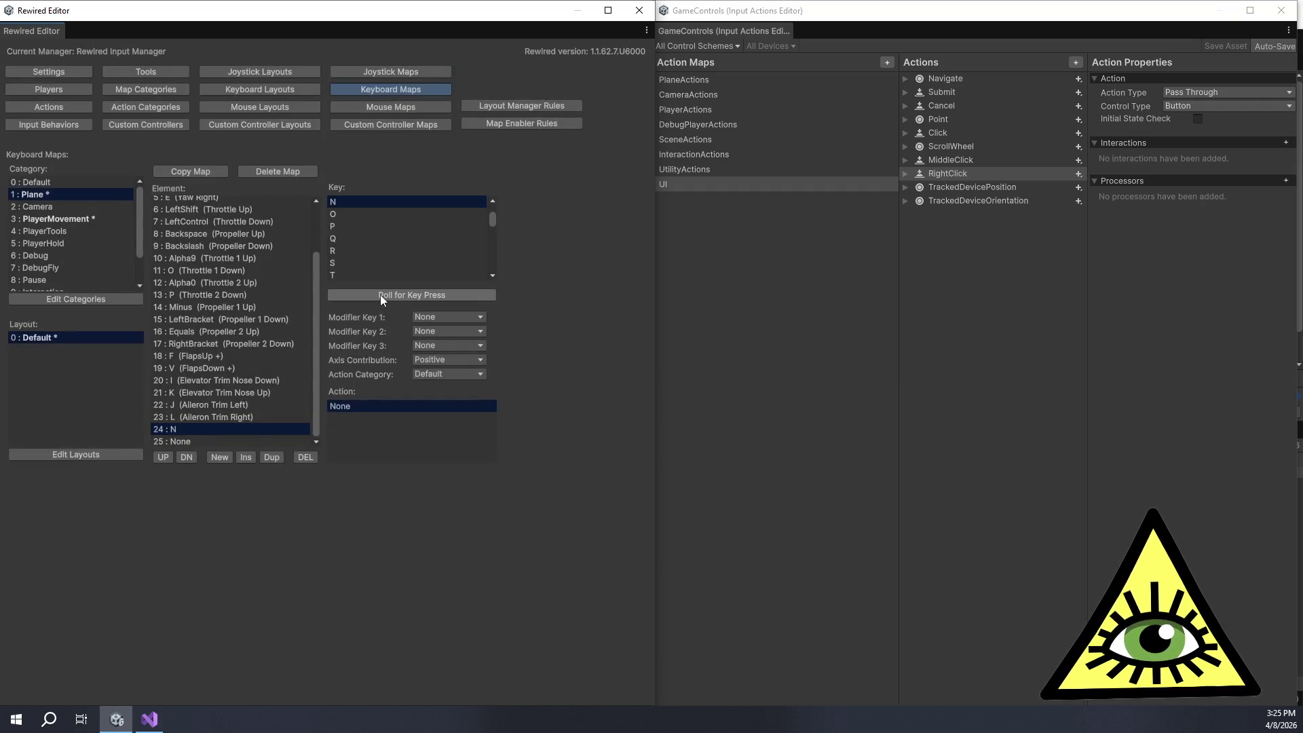
{"action": "left_click", "coordinate": [237, 440]}
{"action": "left_click", "coordinate": [401, 295]}
{"action": "key", "text": "m"}
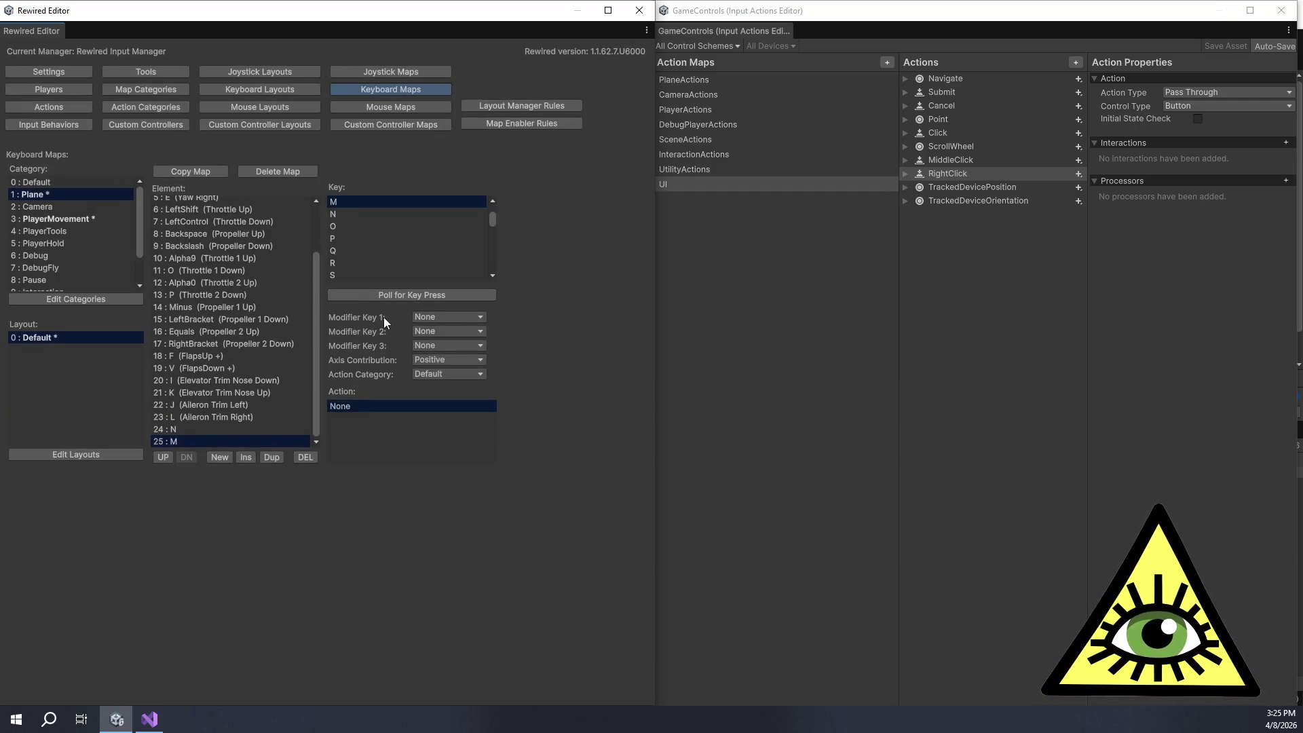
Step: Map N to Plane's RudderTrimDigital with Negative contribution
{"action": "left_click", "coordinate": [217, 429]}
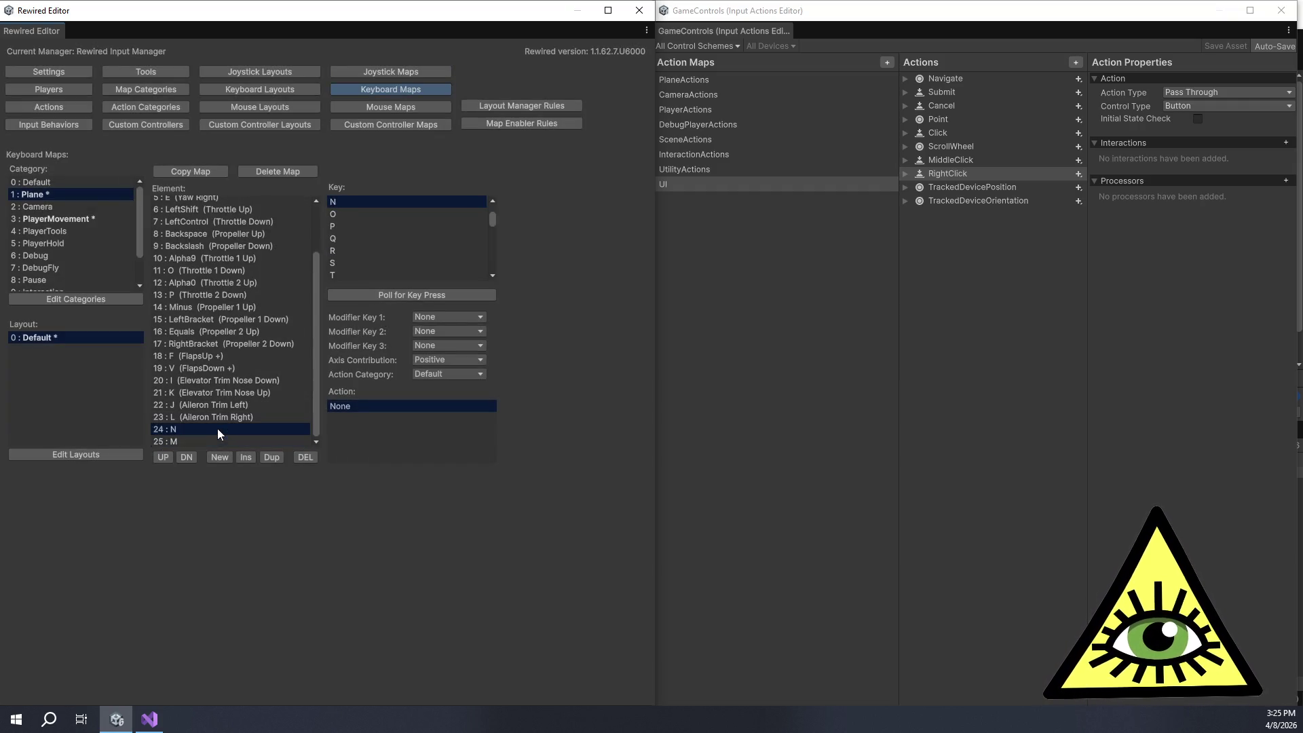
{"action": "left_click", "coordinate": [434, 360]}
{"action": "left_click", "coordinate": [440, 390]}
{"action": "left_click", "coordinate": [437, 374]}
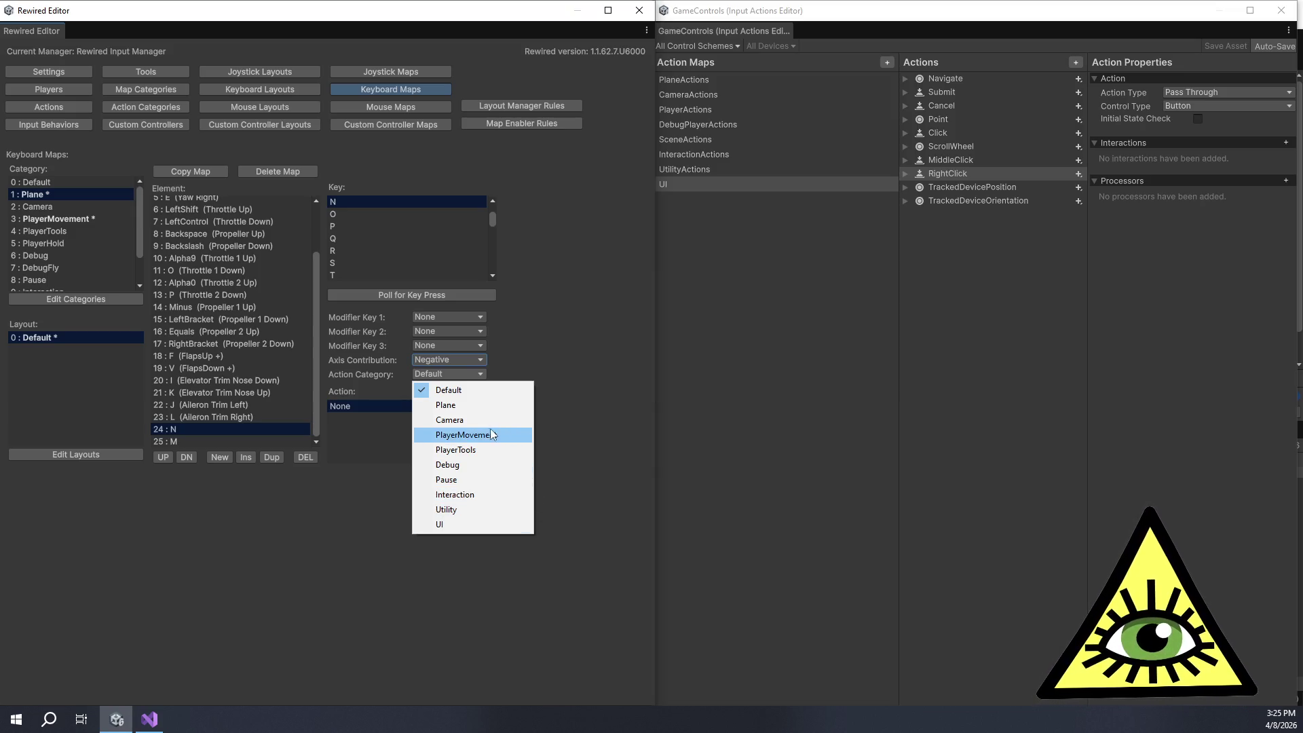
{"action": "left_click", "coordinate": [470, 407]}
{"action": "scroll", "coordinate": [407, 434], "scroll_direction": "down", "scroll_amount": 5}
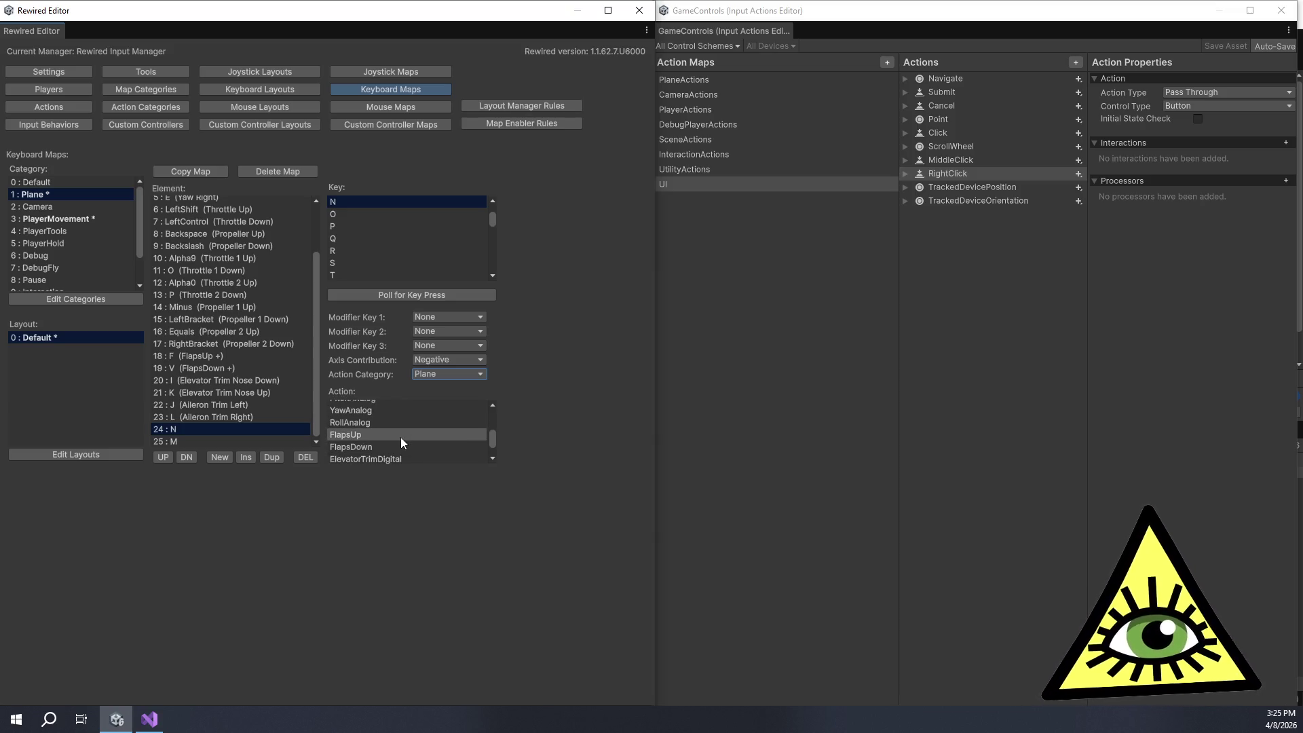
{"action": "scroll", "coordinate": [401, 443], "scroll_direction": "down", "scroll_amount": 3}
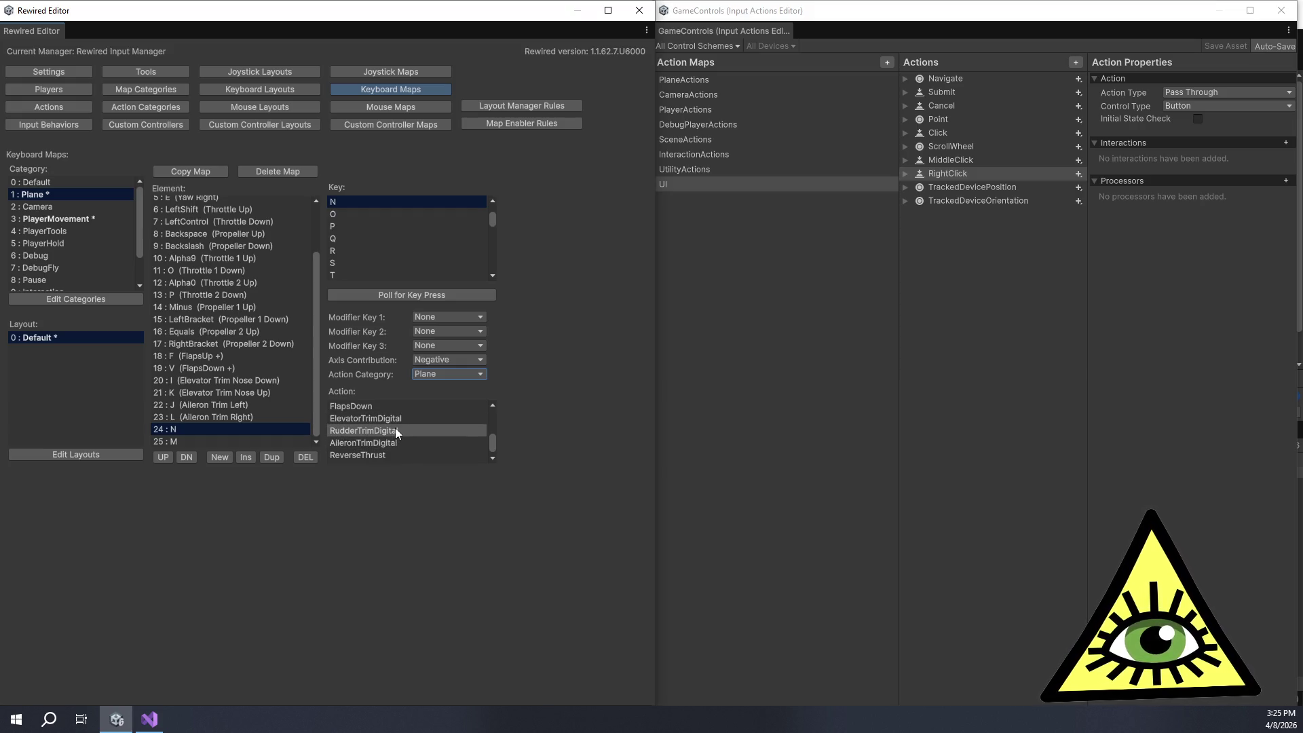
{"action": "left_click", "coordinate": [395, 428]}
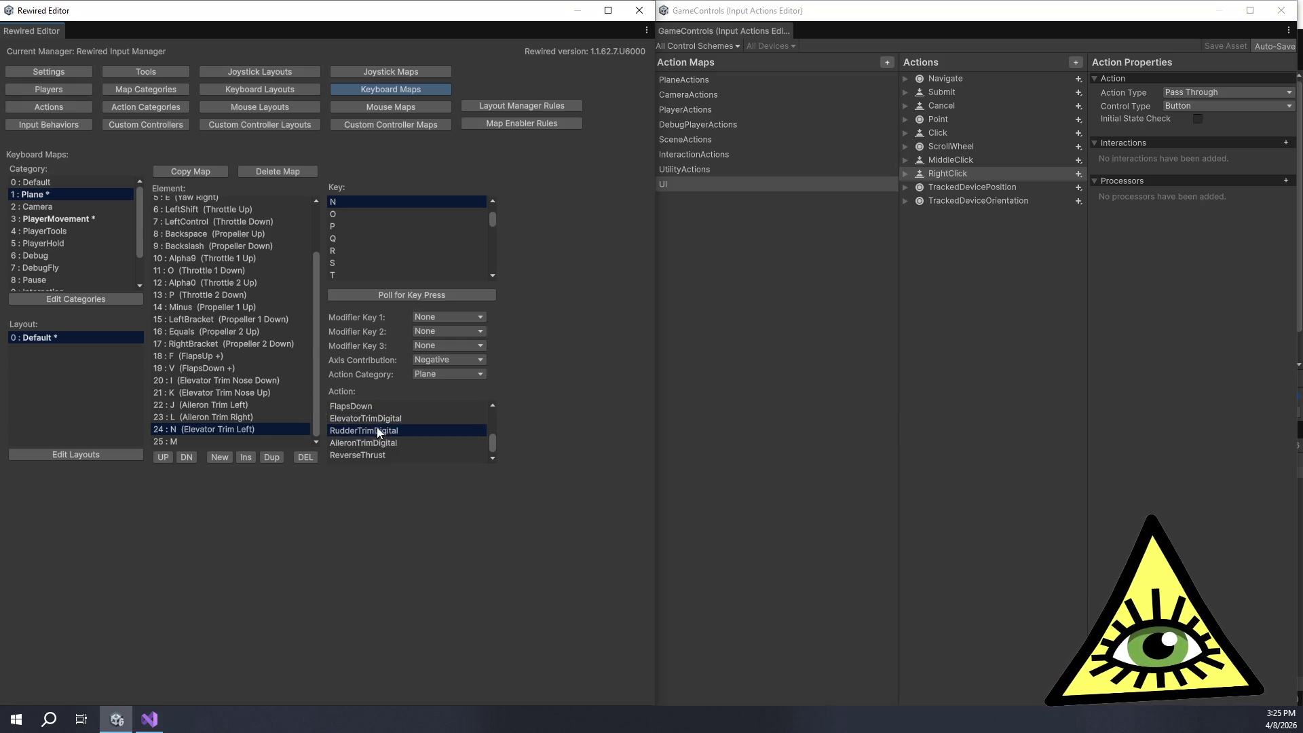
Step: Map M to Plane's RudderTrimDigital action
{"action": "left_click", "coordinate": [202, 441]}
{"action": "left_click", "coordinate": [457, 374]}
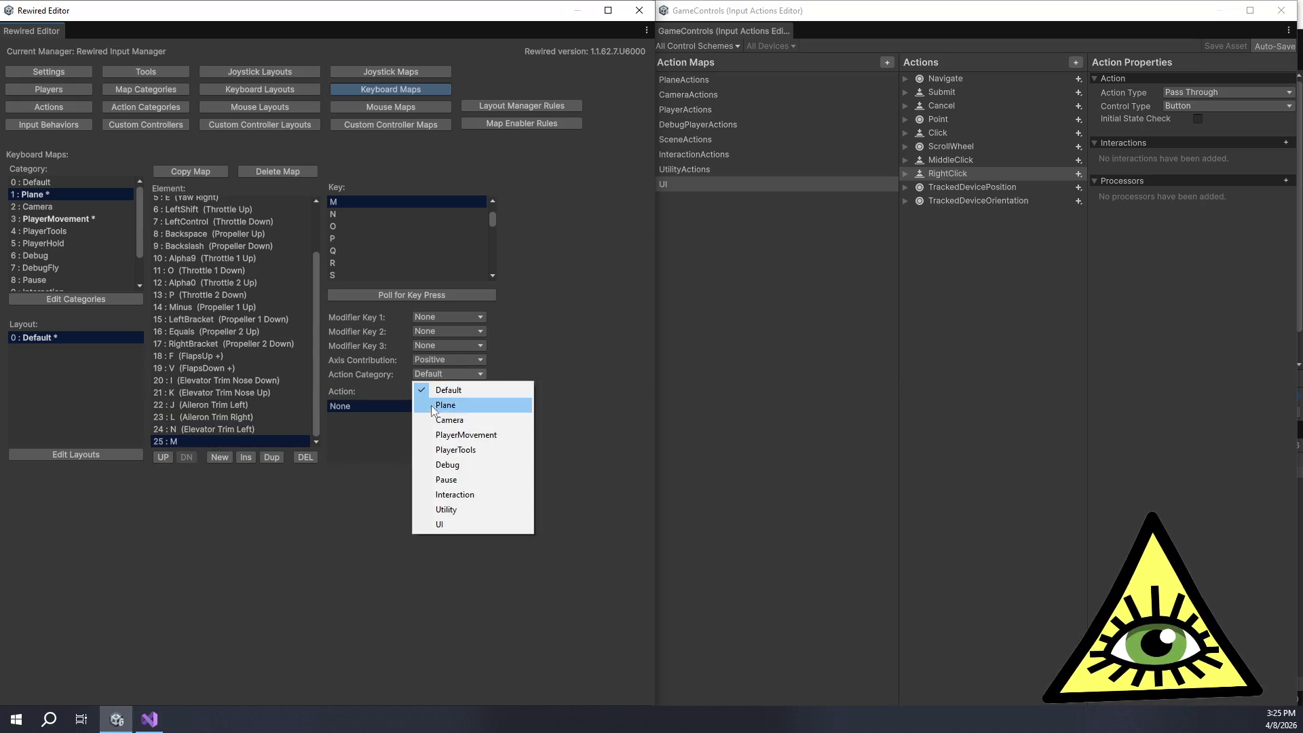
{"action": "left_click", "coordinate": [445, 405]}
{"action": "scroll", "coordinate": [382, 437], "scroll_direction": "down", "scroll_amount": 3}
{"action": "left_click", "coordinate": [385, 421]}
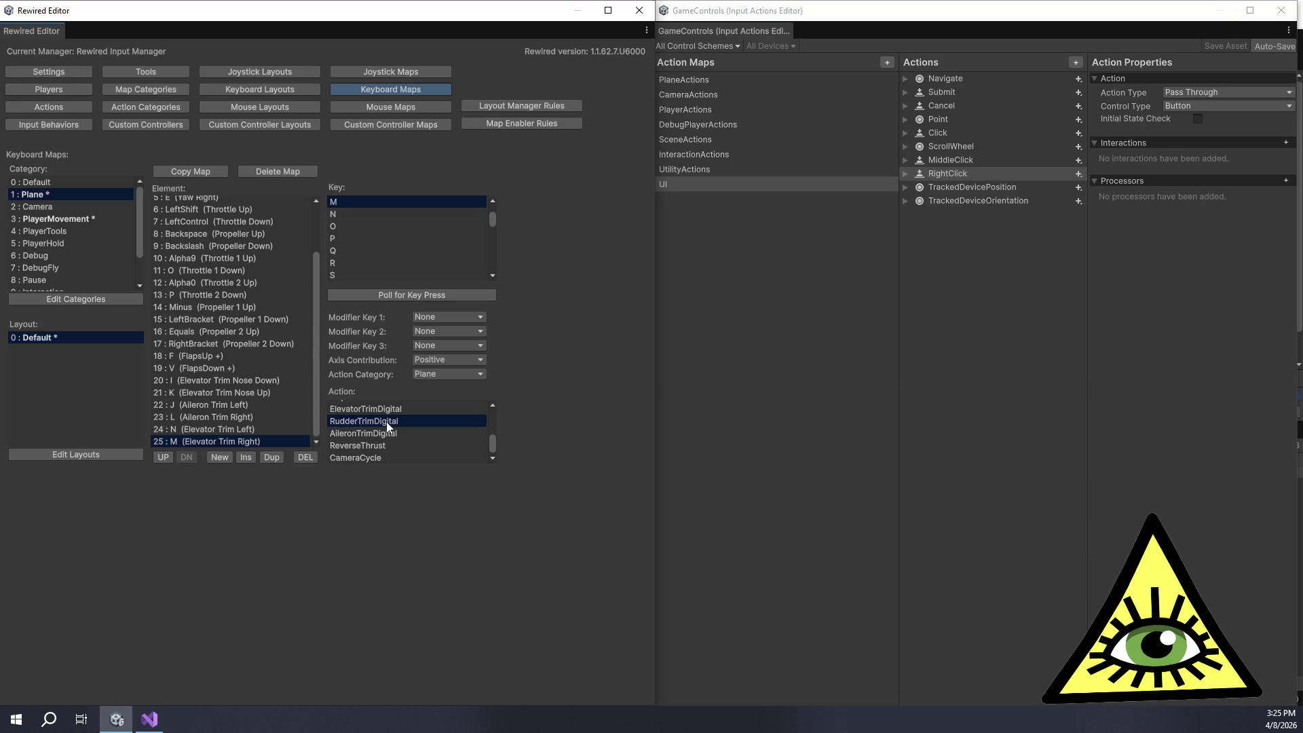
Step: Replace 'Elevator' with 'Rudder' in RudderTrimDigital's names and check binding 24 shows Rudder Trim Left
{"action": "left_click", "coordinate": [65, 107]}
{"action": "scroll", "coordinate": [201, 361], "scroll_direction": "down", "scroll_amount": 1}
{"action": "left_click", "coordinate": [204, 404]}
{"action": "double_click", "coordinate": [448, 236]}
{"action": "double_click", "coordinate": [445, 250]}
{"action": "type", "text": "Rudder"}
{"action": "double_click", "coordinate": [443, 263]}
{"action": "type", "text": "Rudder"}
{"action": "left_click", "coordinate": [376, 92]}
{"action": "scroll", "coordinate": [234, 417], "scroll_direction": "down", "scroll_amount": 2}
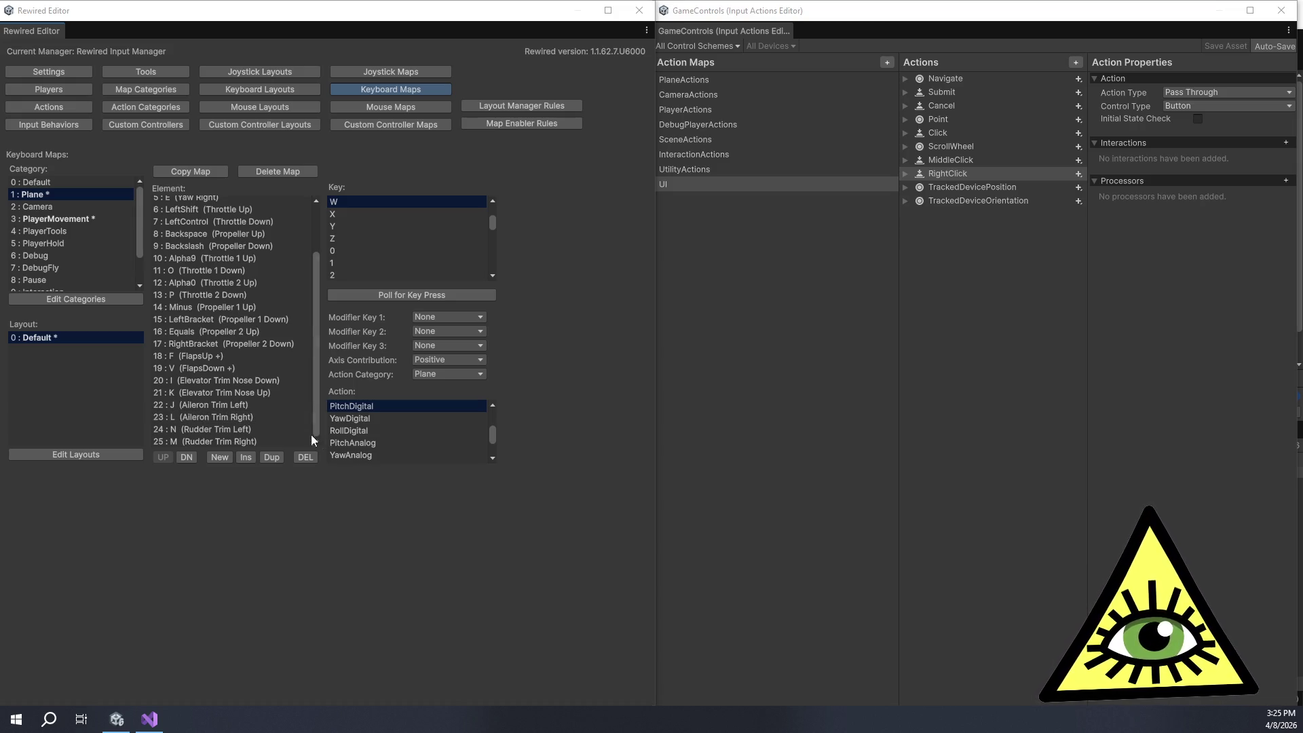
{"action": "left_click", "coordinate": [286, 429]}
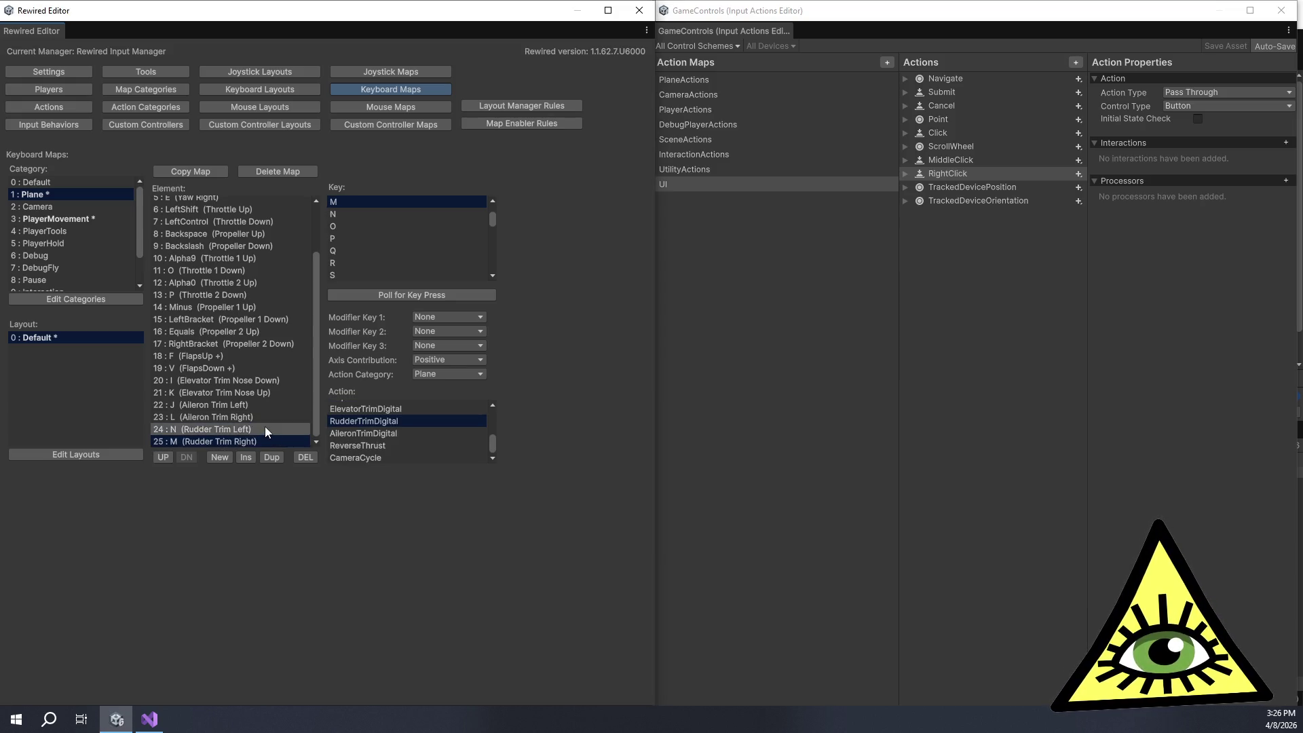
{"action": "left_click", "coordinate": [283, 440]}
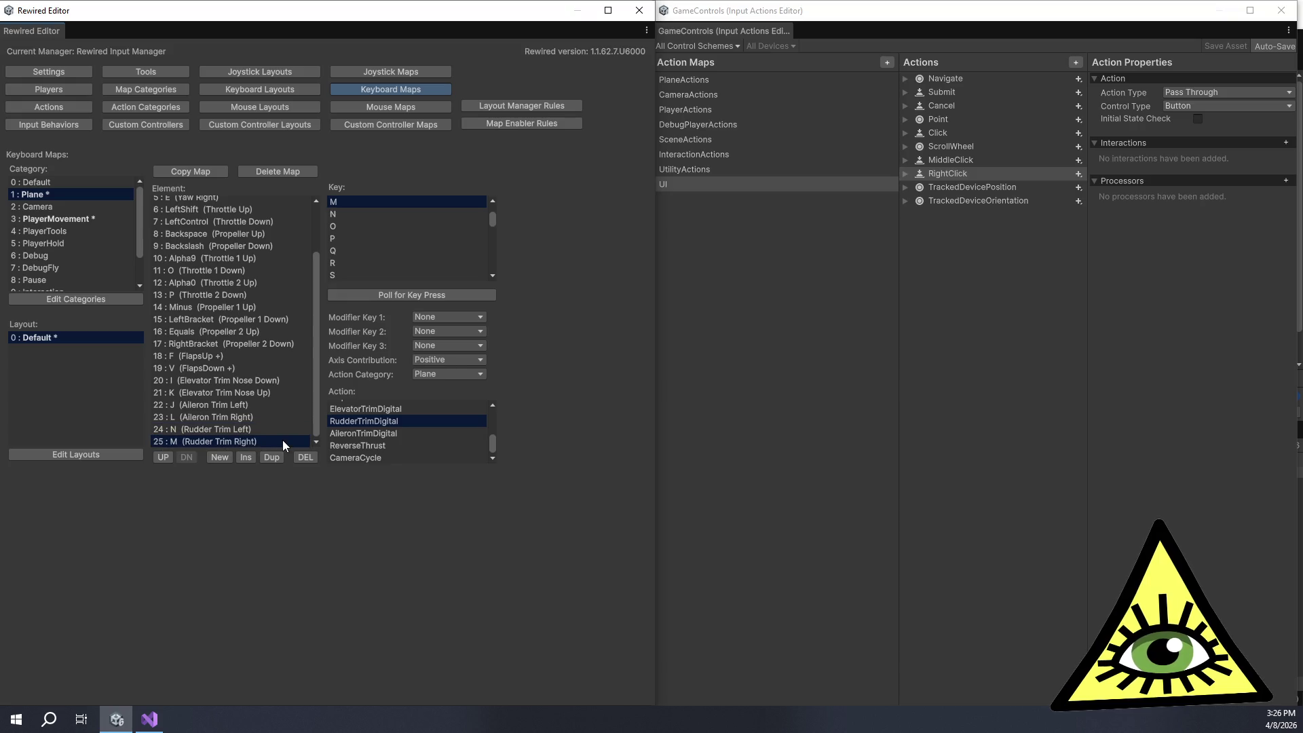
{"action": "left_click", "coordinate": [286, 424]}
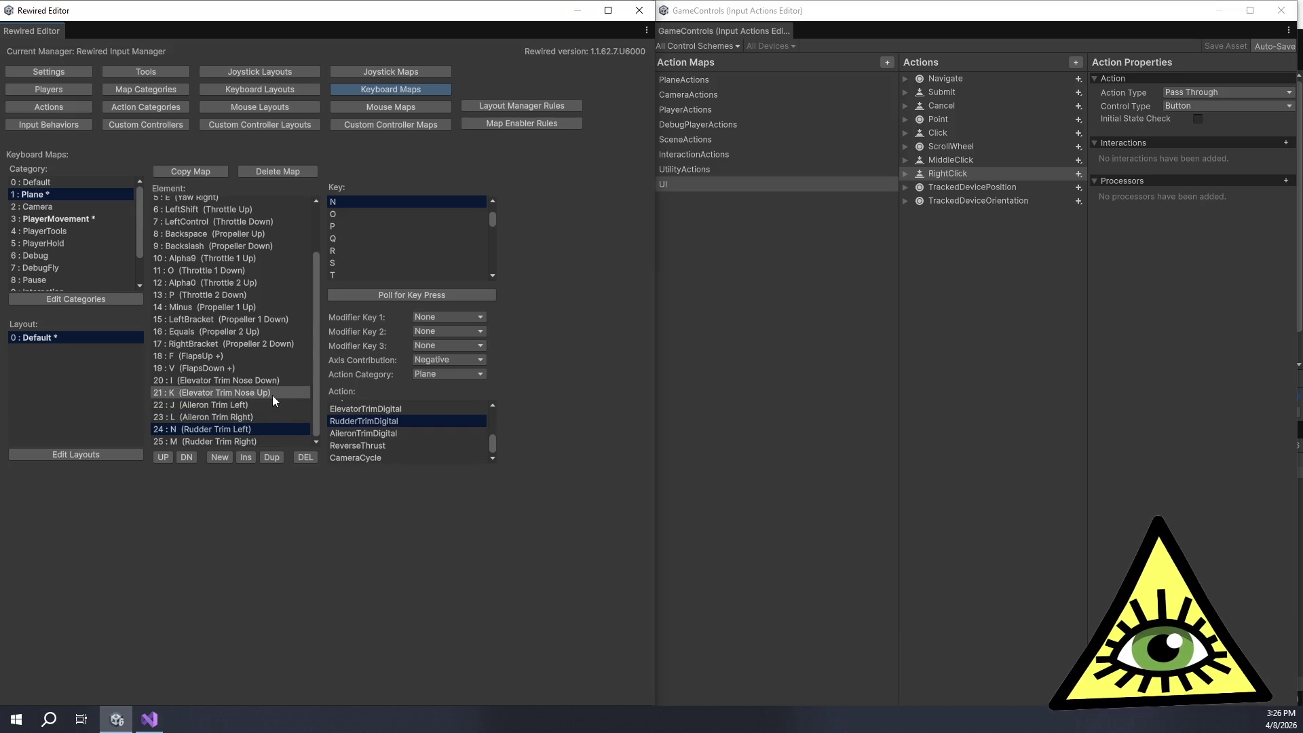
{"action": "left_click", "coordinate": [255, 439]}
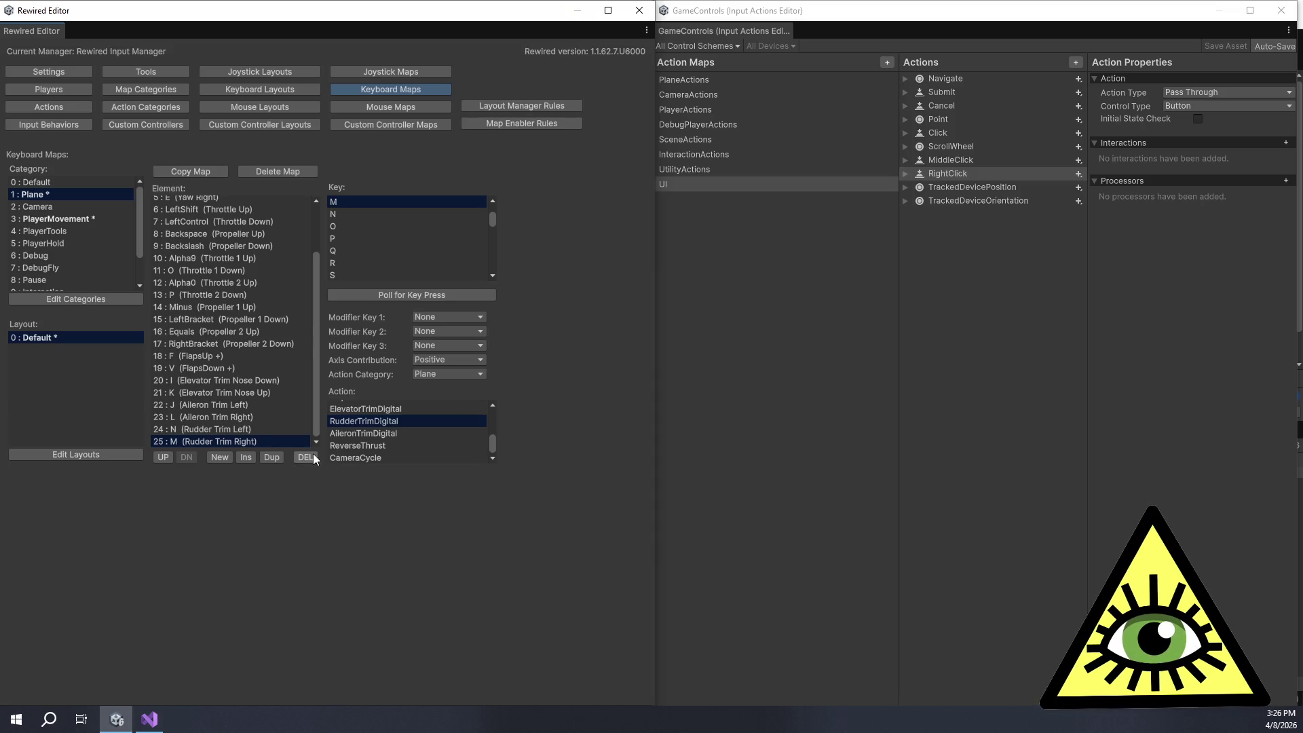
{"action": "left_click", "coordinate": [272, 430]}
{"action": "left_click", "coordinate": [277, 441]}
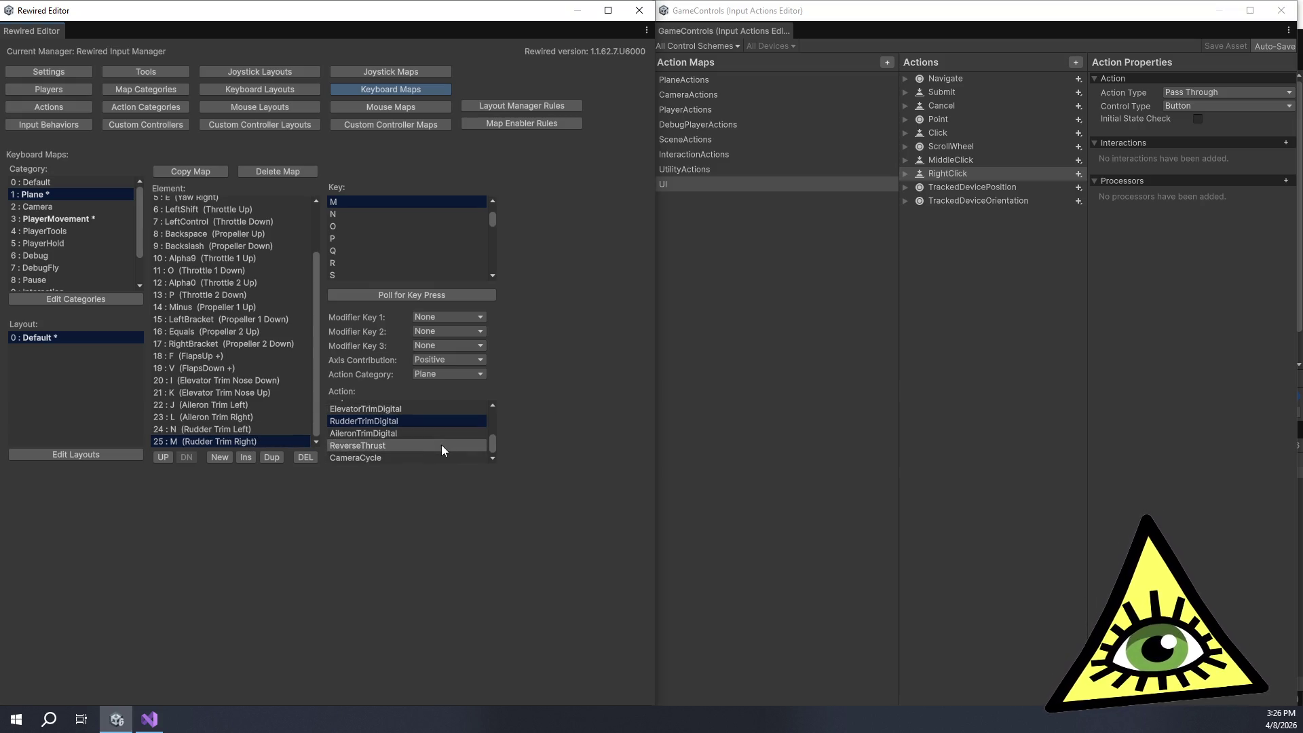
{"action": "scroll", "coordinate": [443, 445], "scroll_direction": "up", "scroll_amount": 5}
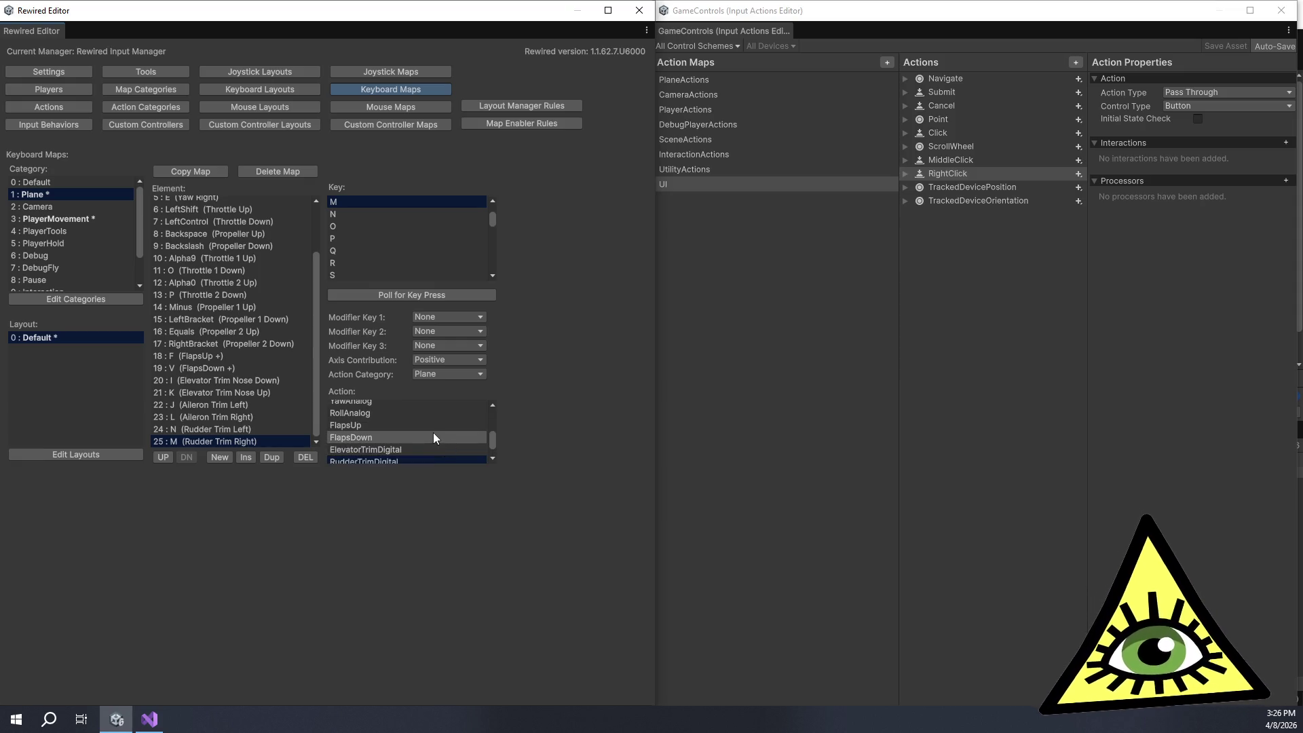
{"action": "scroll", "coordinate": [401, 421], "scroll_direction": "up", "scroll_amount": 2}
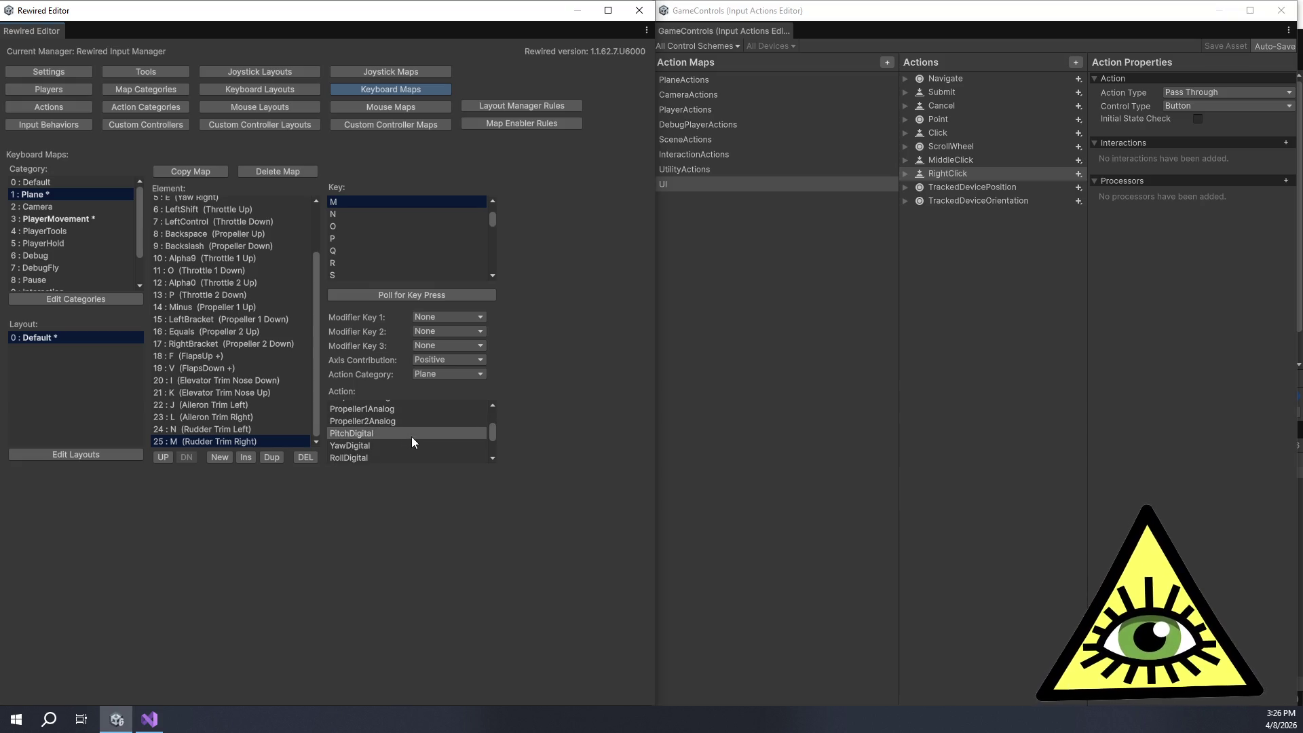
{"action": "scroll", "coordinate": [419, 438], "scroll_direction": "up", "scroll_amount": 6}
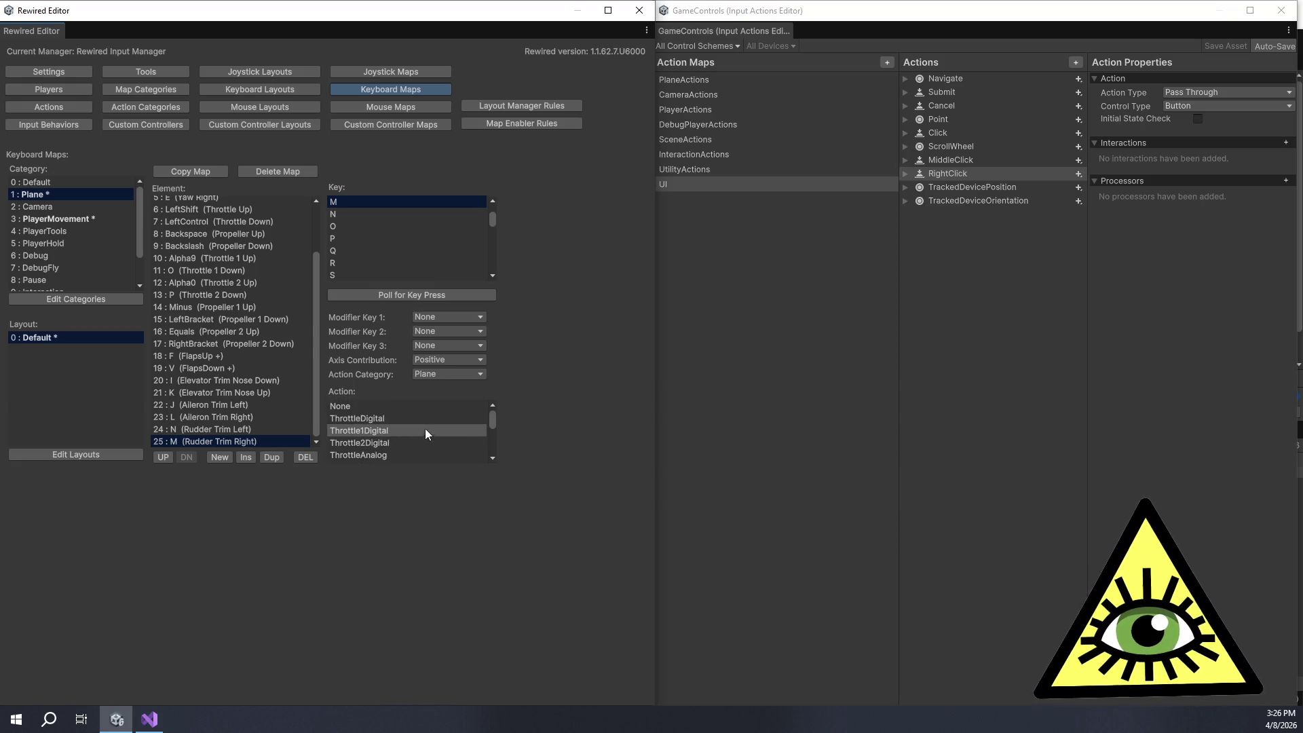
{"action": "scroll", "coordinate": [430, 429], "scroll_direction": "down", "scroll_amount": 2}
{"action": "scroll", "coordinate": [433, 429], "scroll_direction": "down", "scroll_amount": 5}
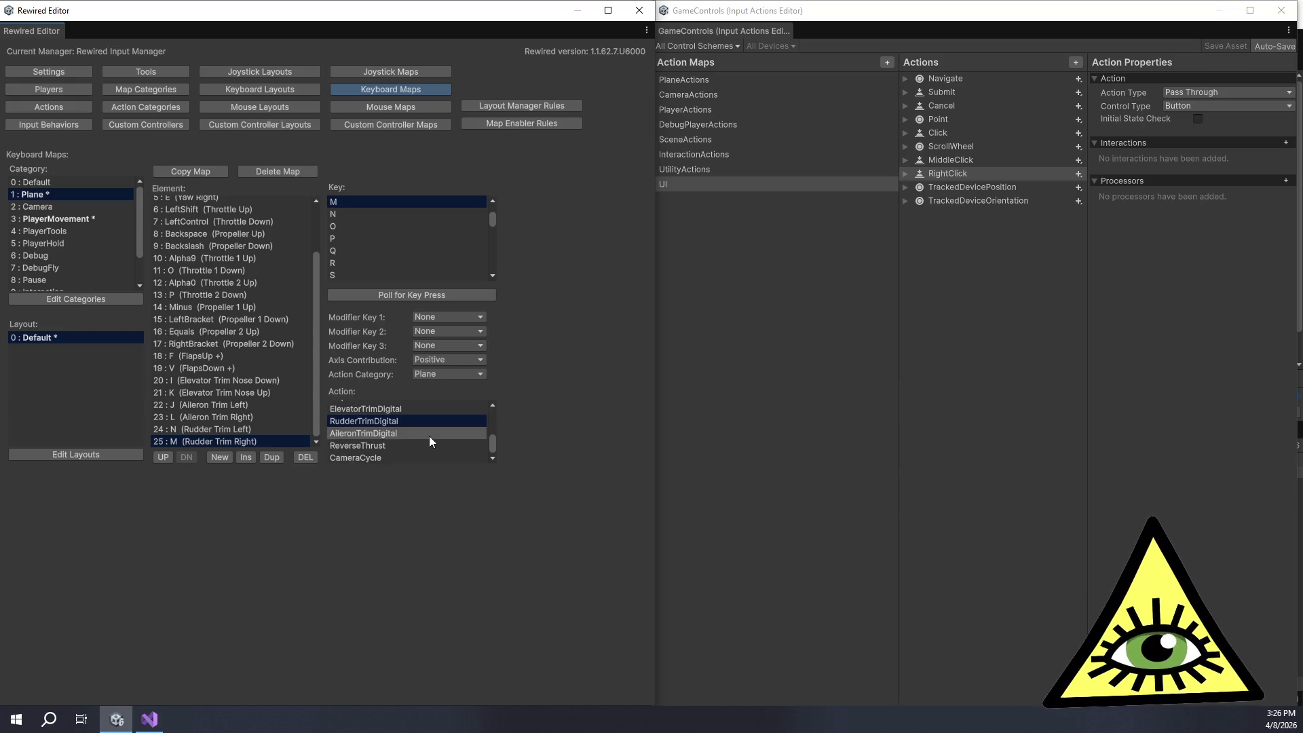
{"action": "left_click", "coordinate": [222, 458]}
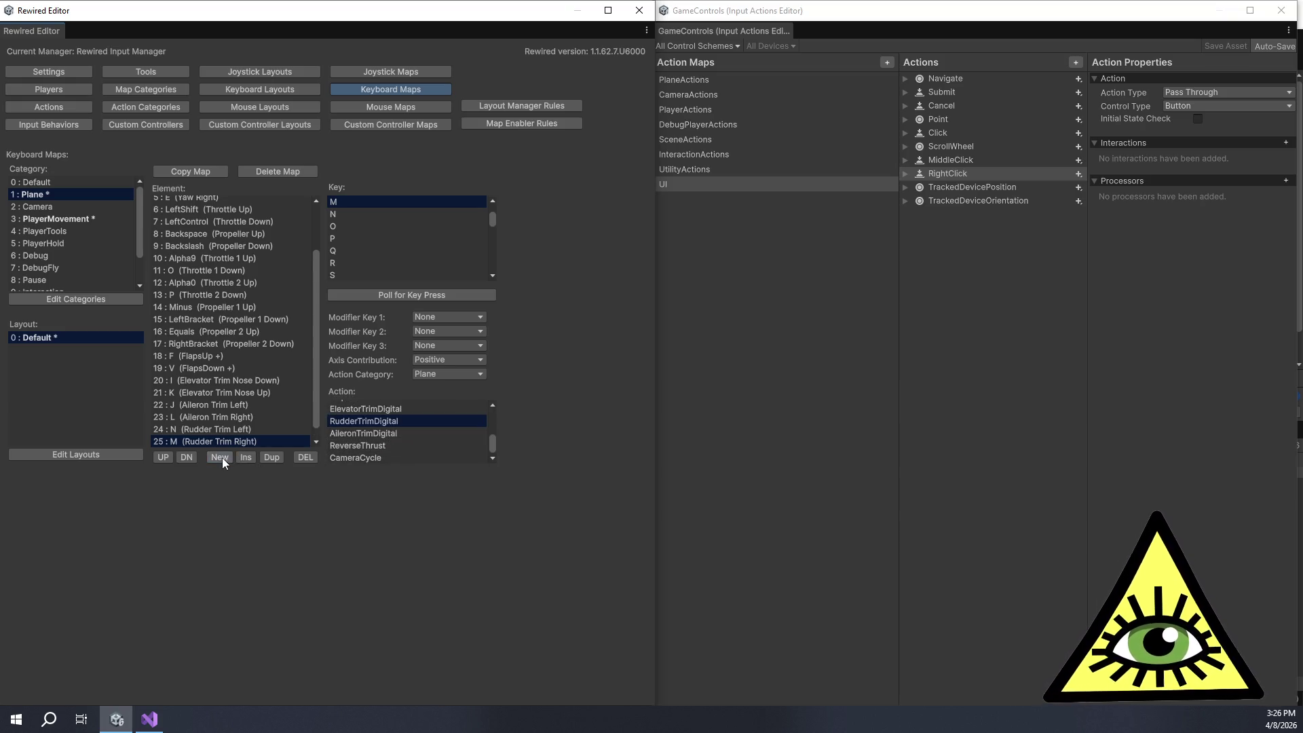
Step: Bind R on element 26 to Plane's ReverseThrust action
{"action": "left_click", "coordinate": [401, 295]}
{"action": "key", "text": "r"}
{"action": "left_click", "coordinate": [418, 373]}
{"action": "left_click", "coordinate": [424, 404]}
{"action": "scroll", "coordinate": [383, 421], "scroll_direction": "down", "scroll_amount": 3}
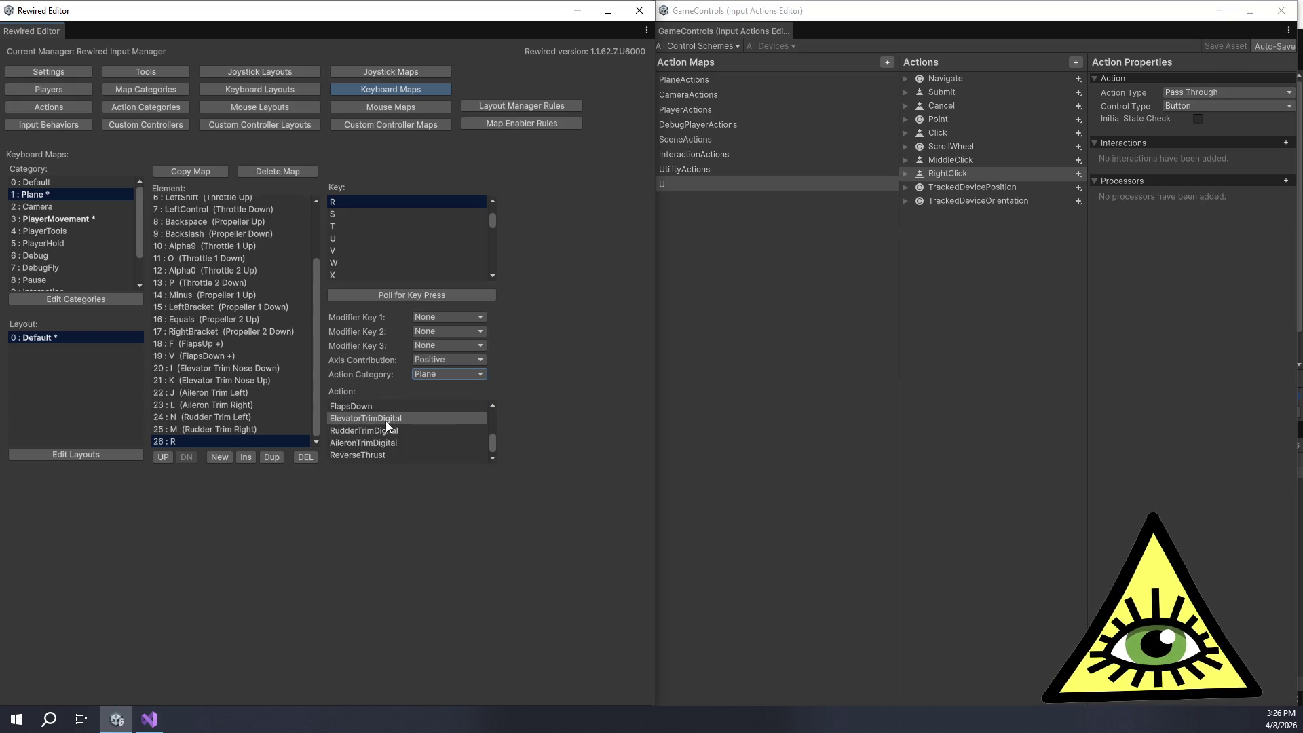
{"action": "left_click", "coordinate": [370, 456]}
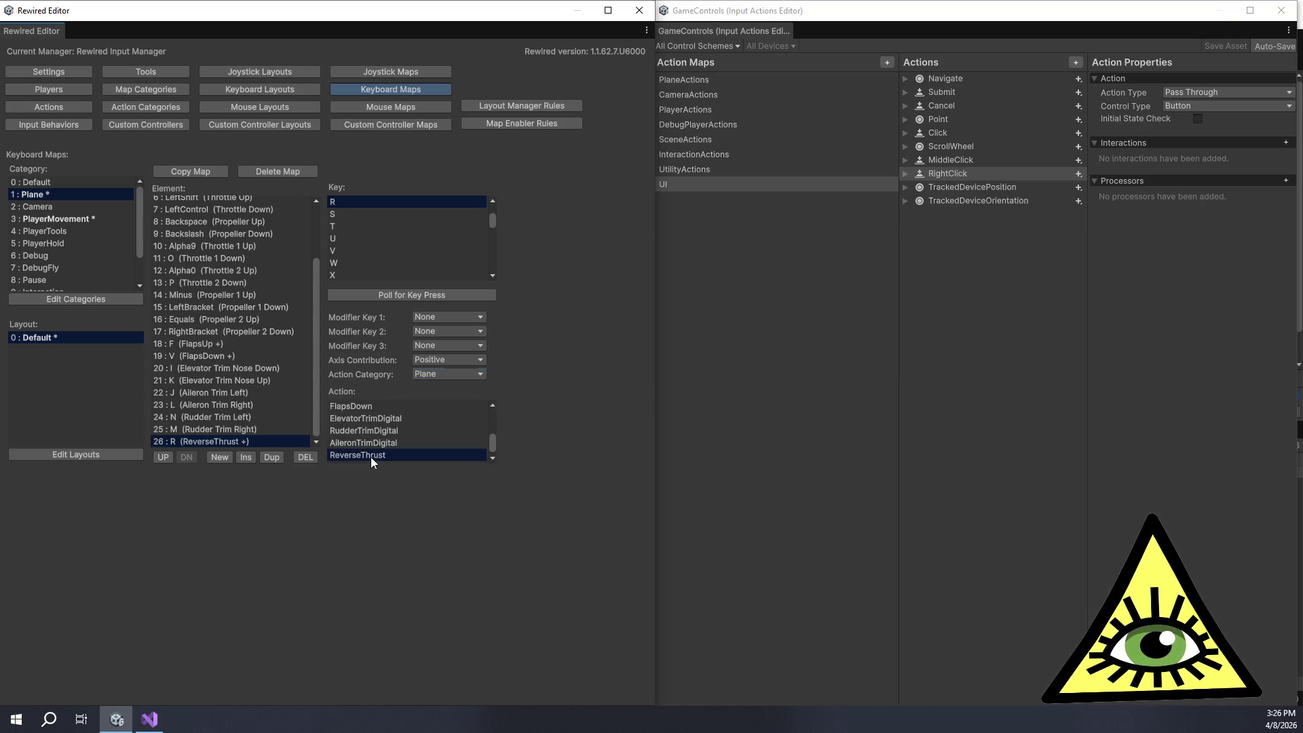
Step: Add element 27 and bind Slash to Plane's CameraCycle action
{"action": "left_click", "coordinate": [219, 456]}
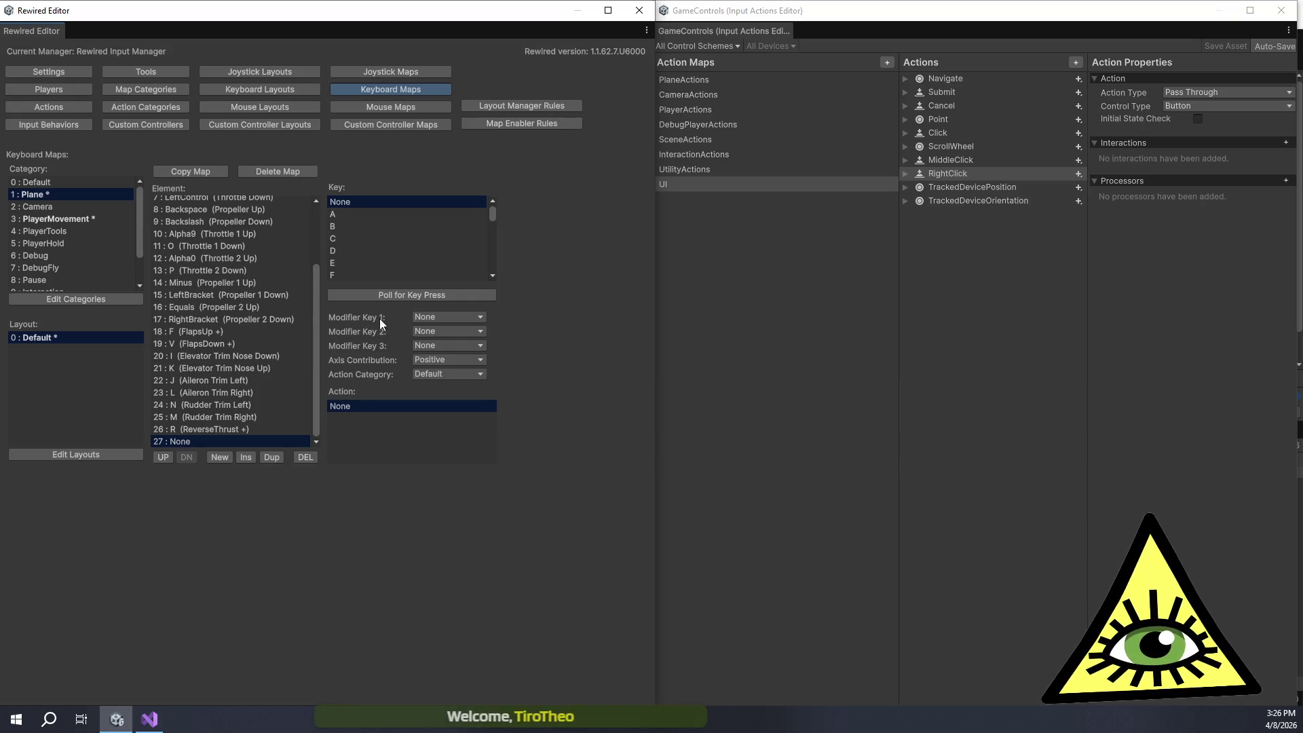
{"action": "left_click", "coordinate": [382, 299]}
{"action": "key", "text": "slash"}
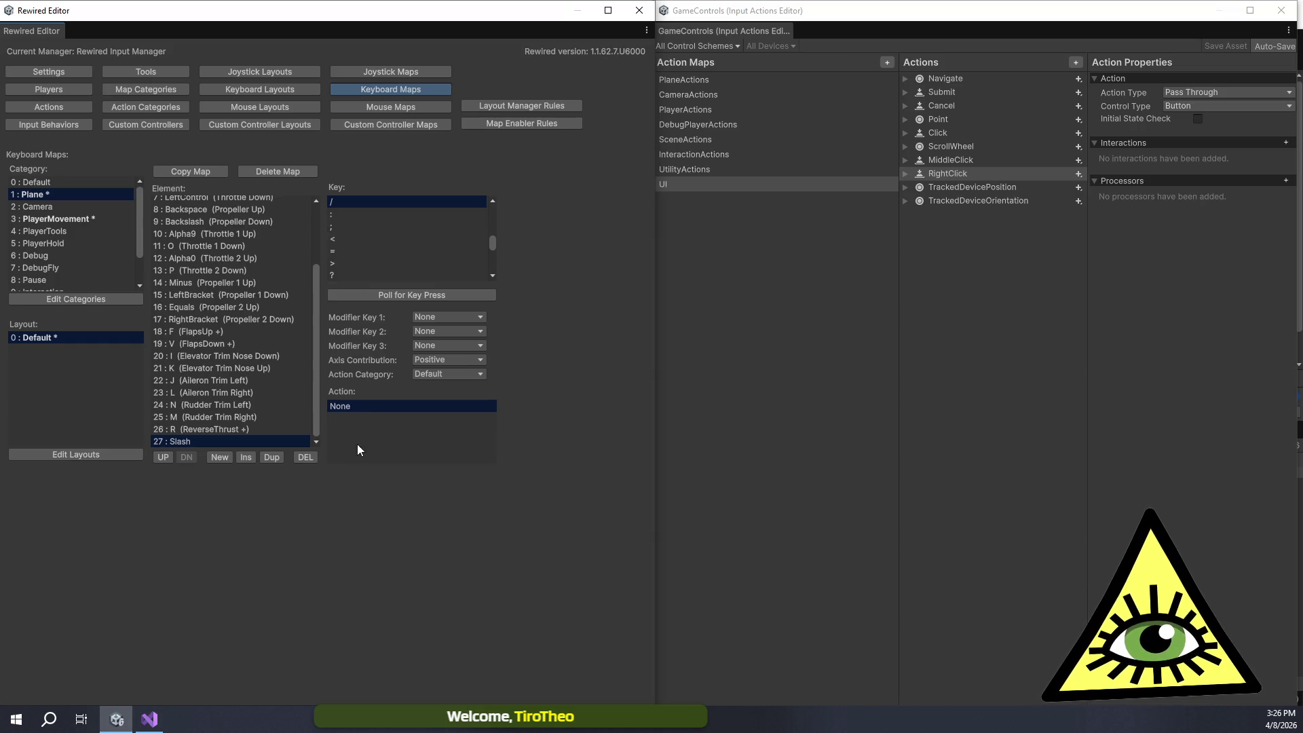
{"action": "left_click", "coordinate": [422, 375]}
{"action": "left_click", "coordinate": [434, 402]}
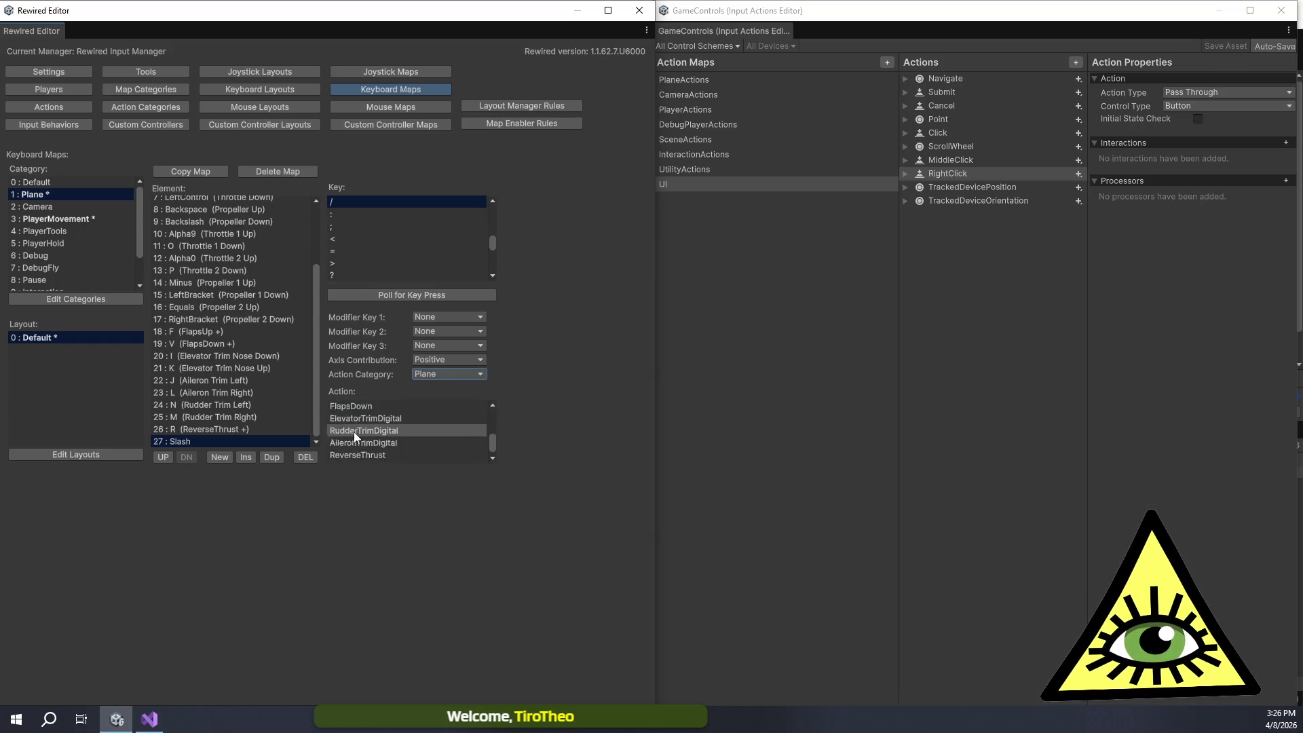
{"action": "left_click", "coordinate": [372, 458]}
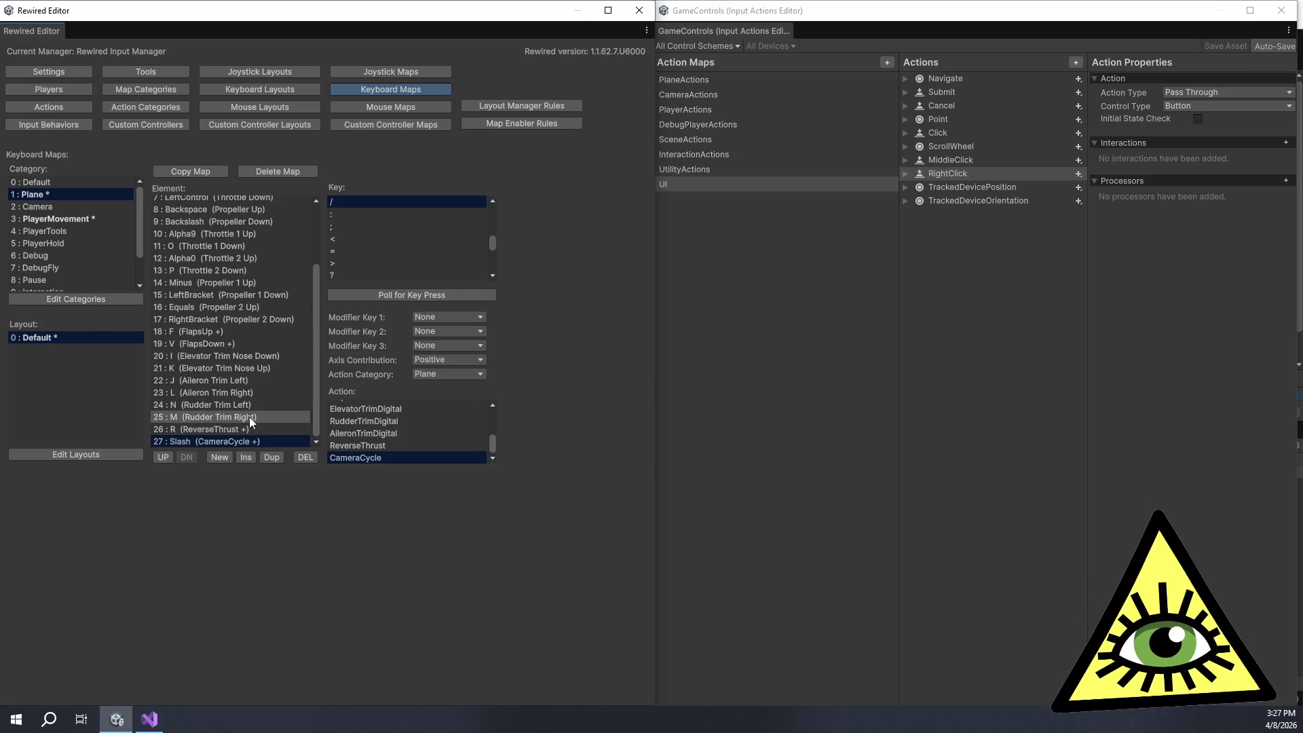
{"action": "scroll", "coordinate": [248, 416], "scroll_direction": "up", "scroll_amount": 3}
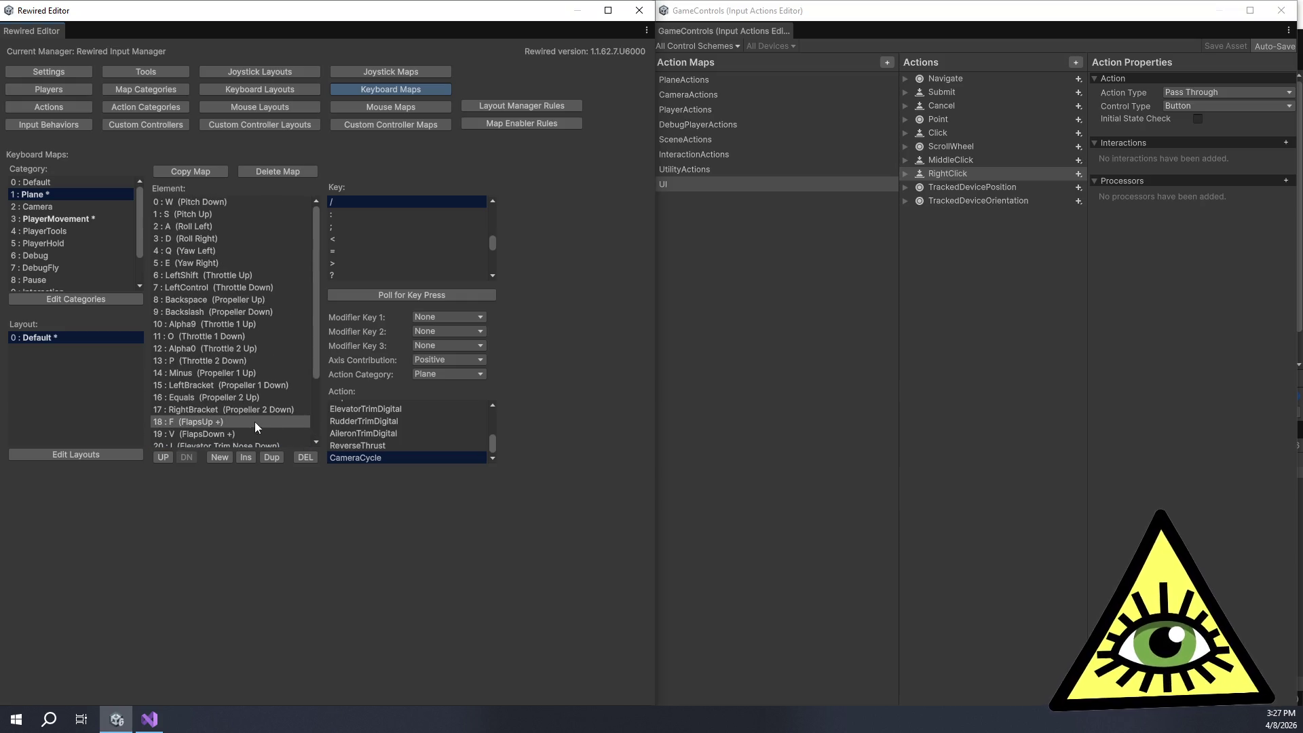
{"action": "scroll", "coordinate": [287, 407], "scroll_direction": "down", "scroll_amount": 3}
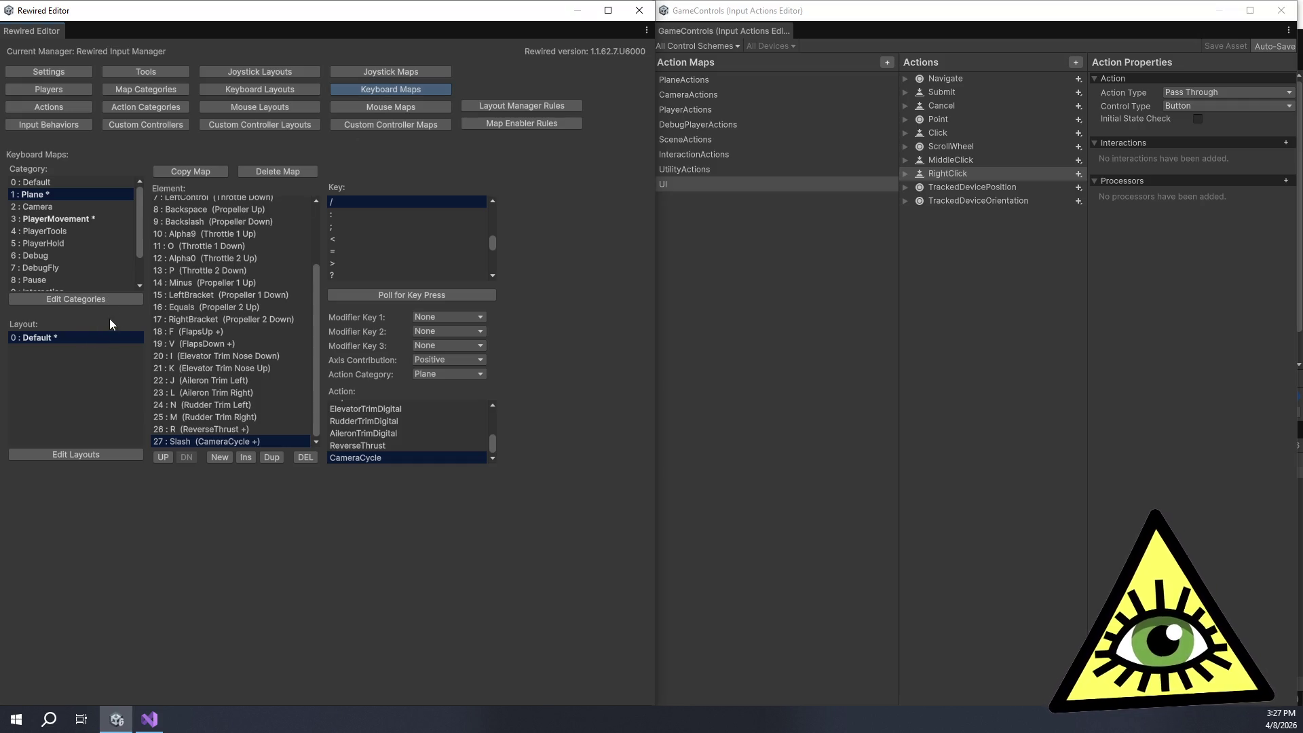
Step: Review the Camera actions and create a keyboard map for the Camera category
{"action": "left_click", "coordinate": [53, 205]}
{"action": "left_click", "coordinate": [61, 108]}
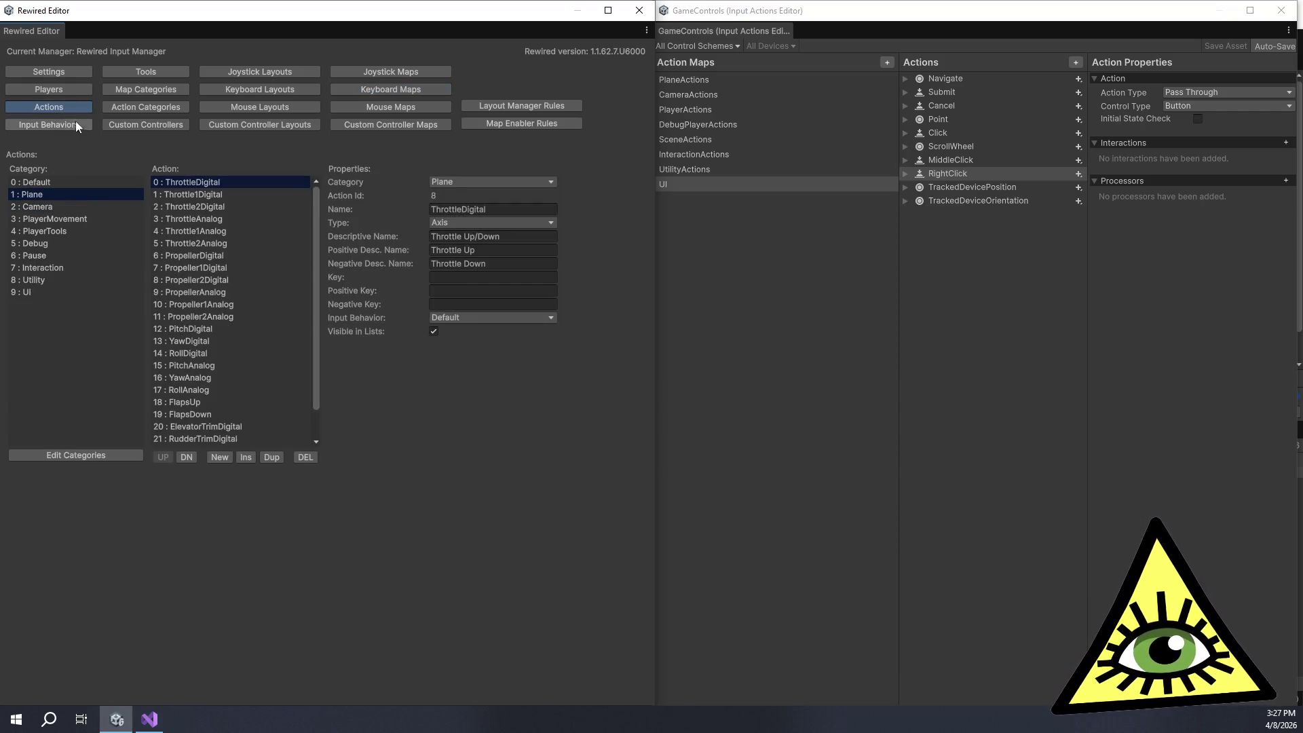
{"action": "left_click", "coordinate": [103, 208]}
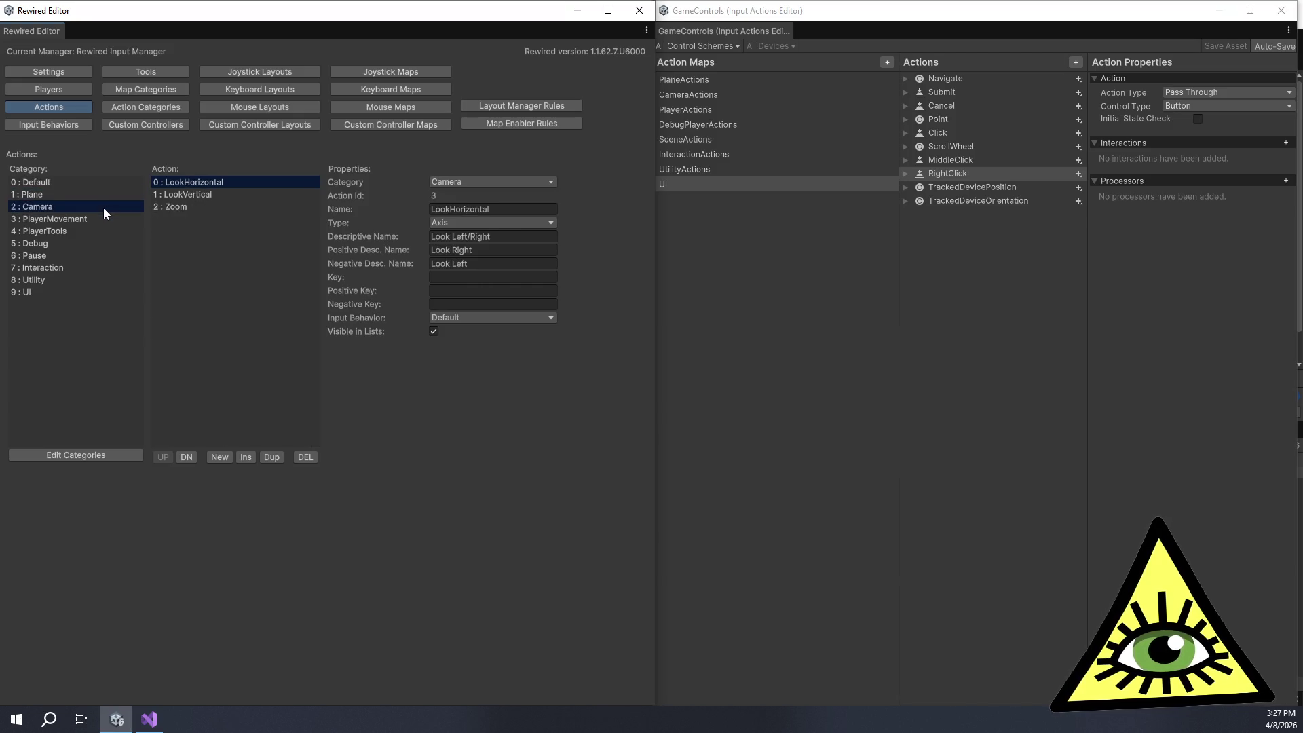
{"action": "left_click", "coordinate": [395, 88]}
{"action": "left_click", "coordinate": [265, 167]}
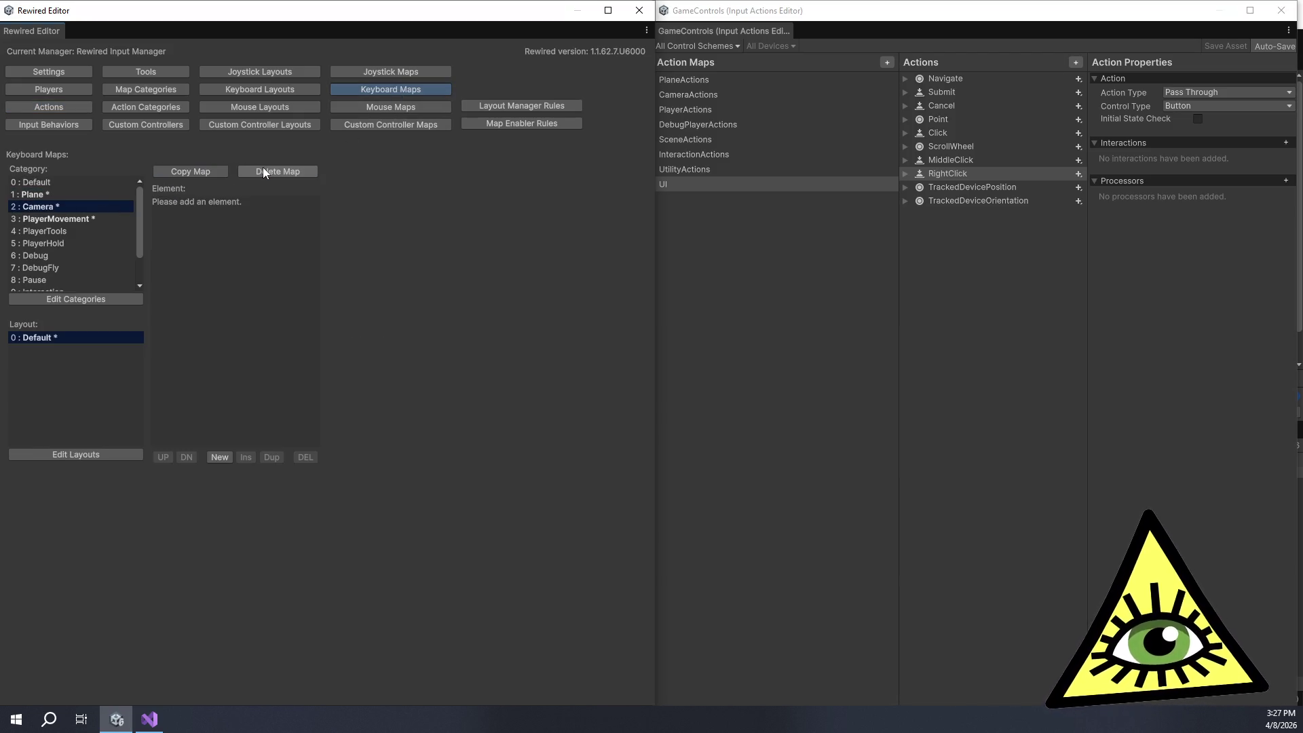
Step: Add a binding mapped to Camera's Zoom action, then view the PlayerMovement map
{"action": "left_click", "coordinate": [219, 457]}
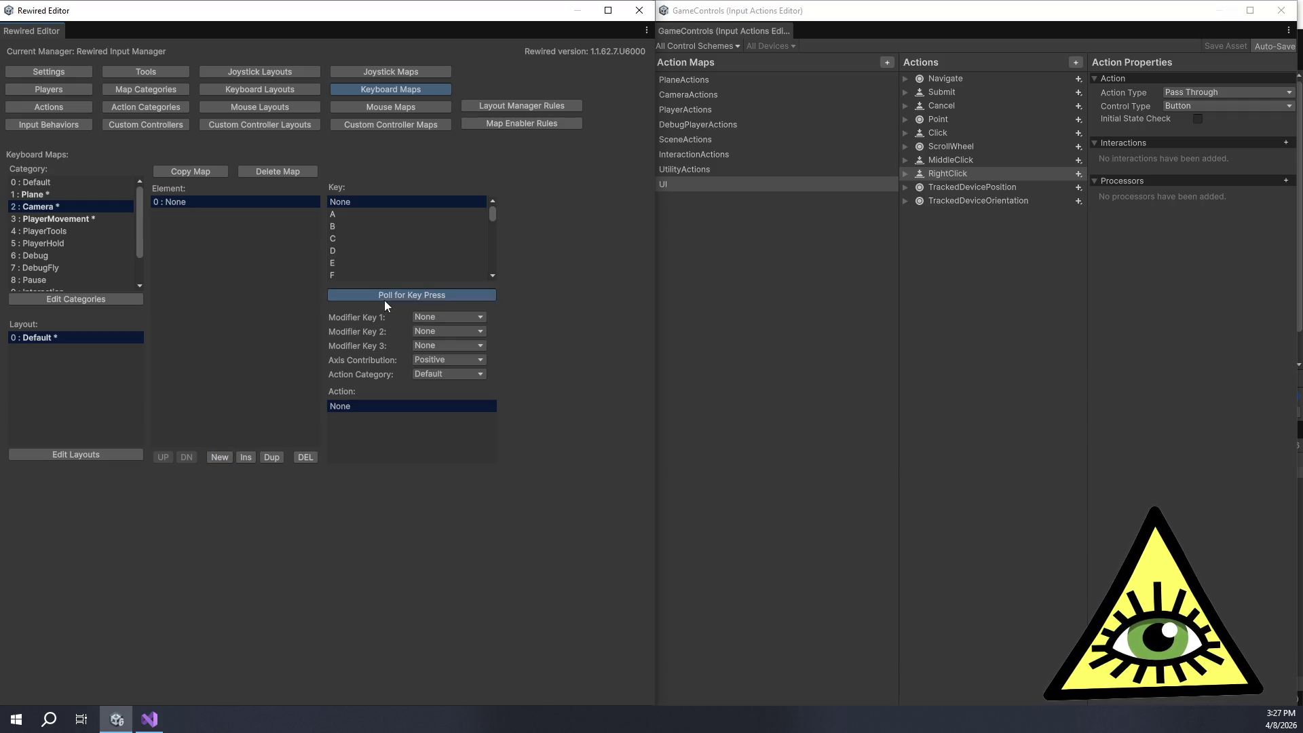
{"action": "left_click", "coordinate": [423, 372]}
{"action": "left_click", "coordinate": [438, 422]}
{"action": "left_click", "coordinate": [358, 442]}
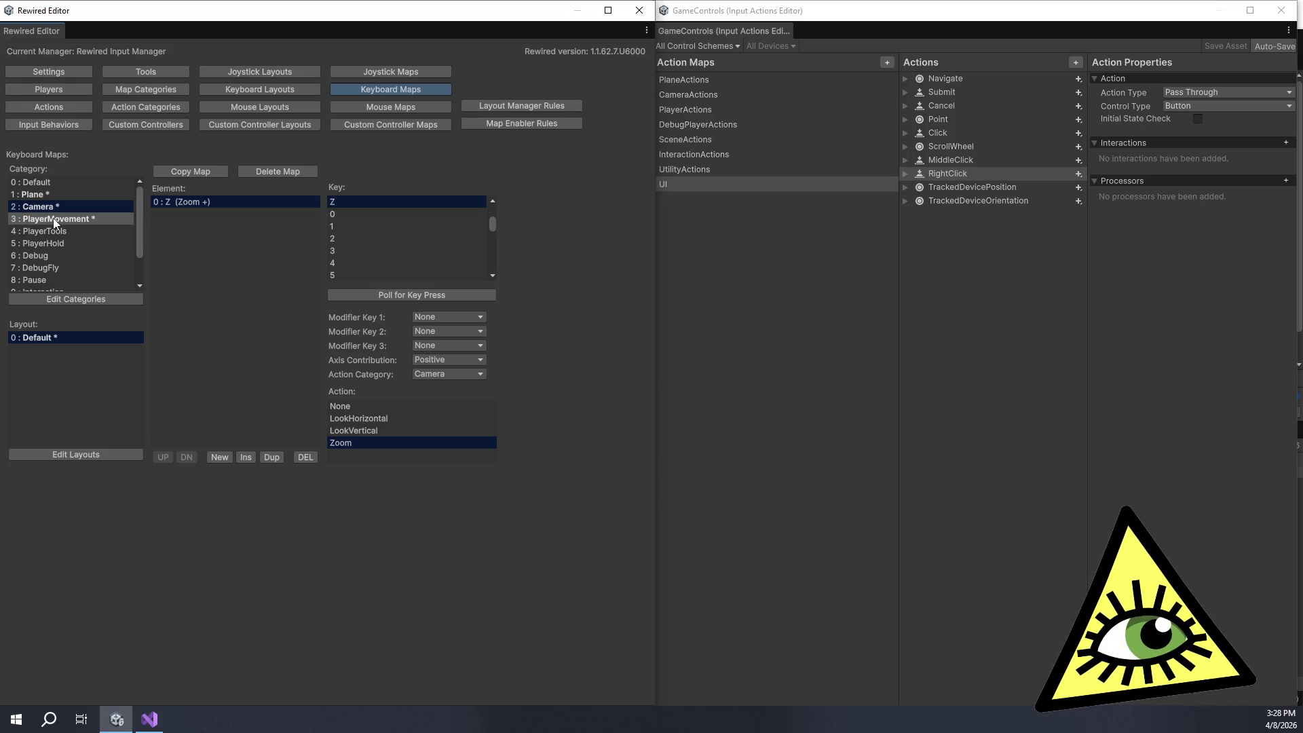
{"action": "left_click", "coordinate": [54, 220]}
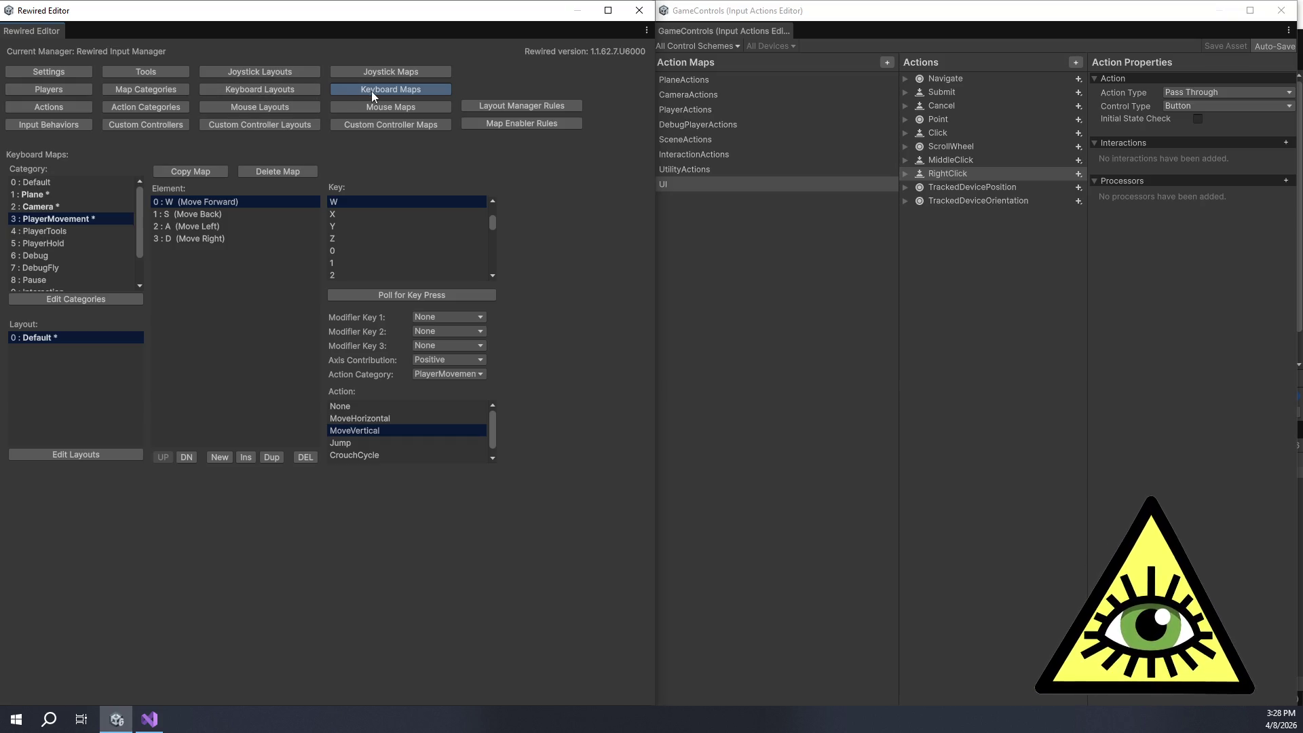
Step: Create a Plane joystick map for [T] HOTAS Template and add a Stick Pinky Button element
{"action": "left_click", "coordinate": [406, 71]}
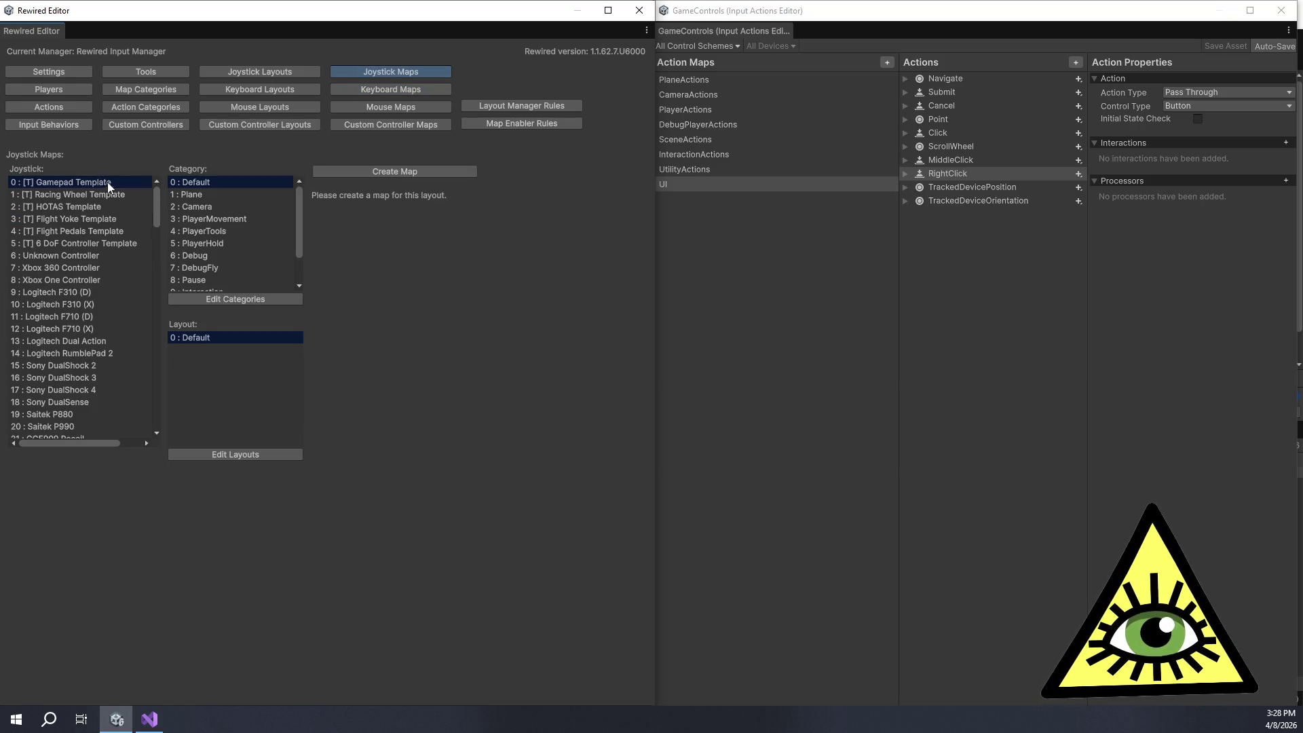
{"action": "left_click", "coordinate": [118, 207]}
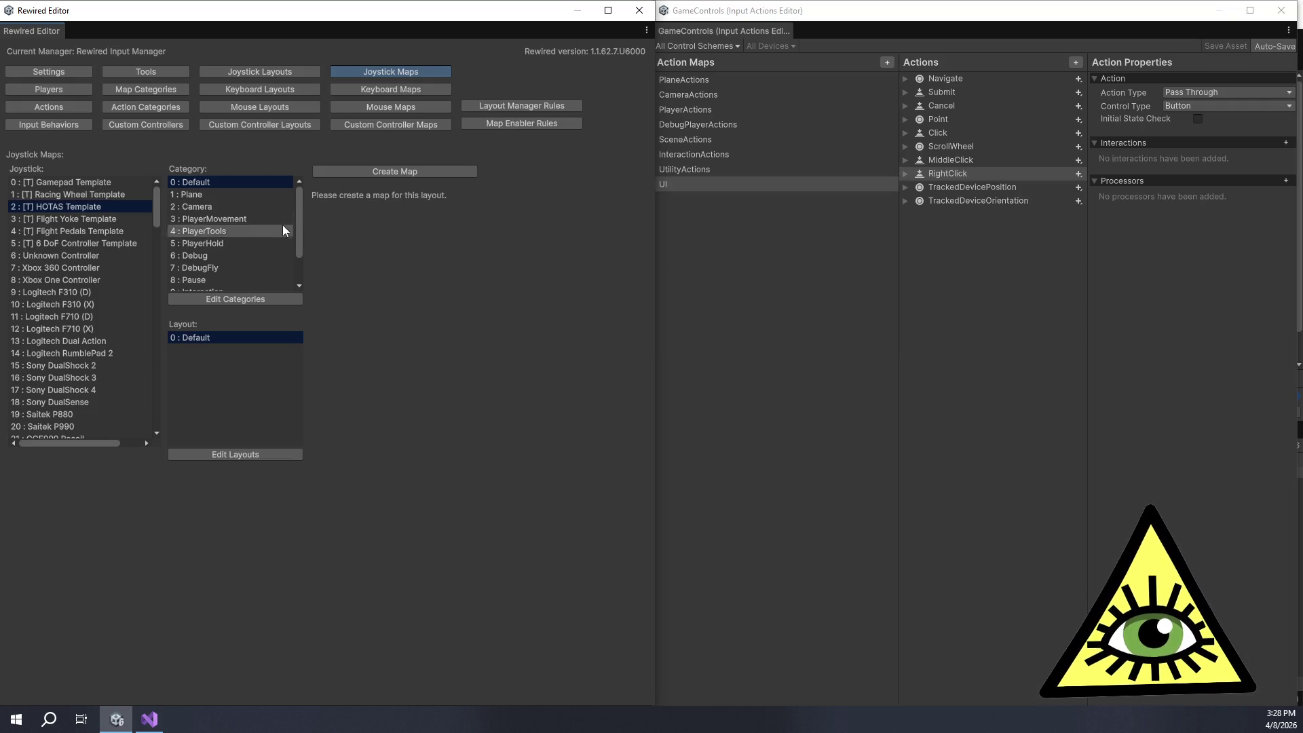
{"action": "left_click", "coordinate": [257, 197]}
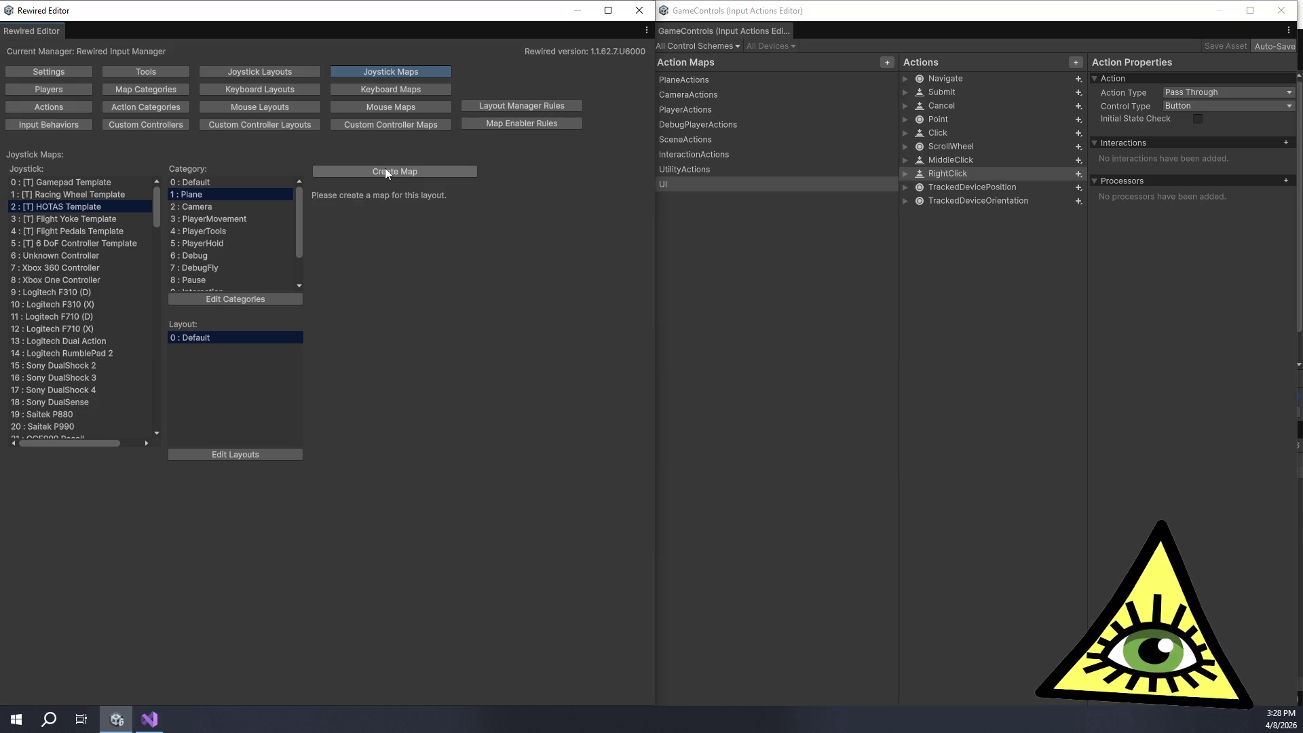
{"action": "left_click", "coordinate": [385, 172]}
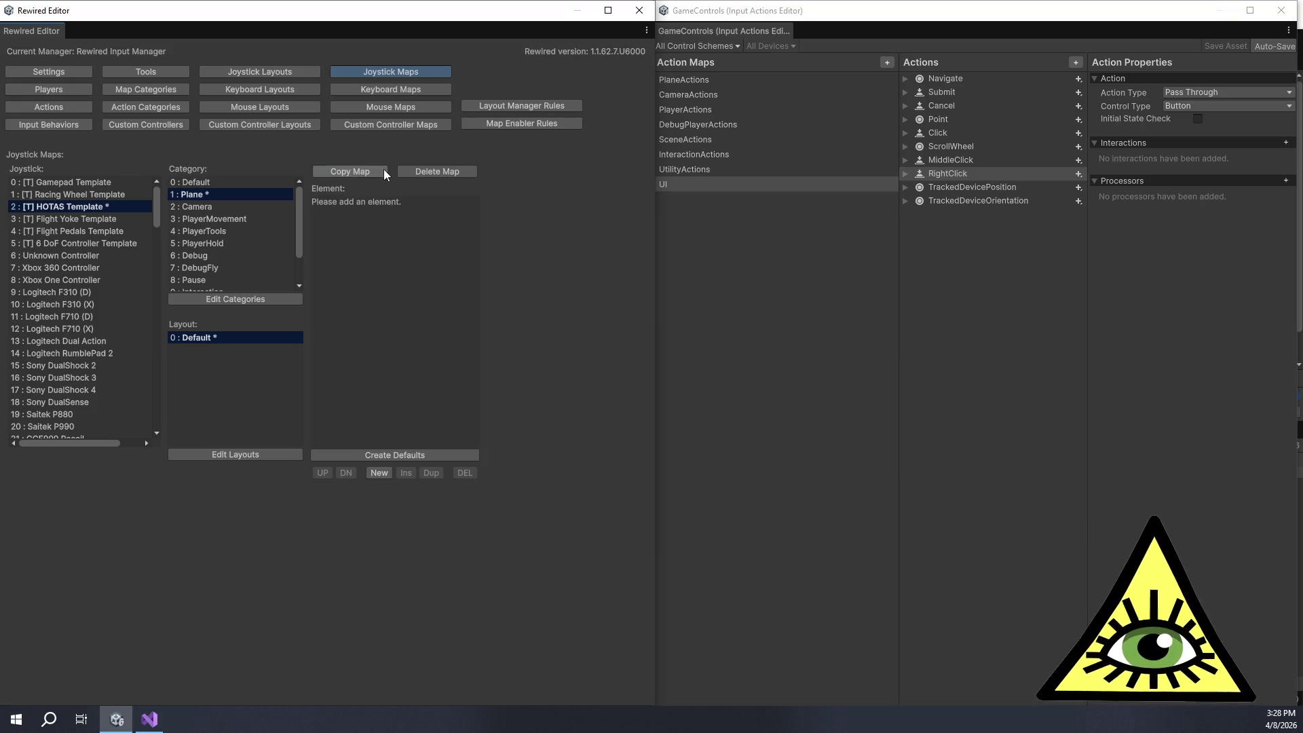
{"action": "left_click", "coordinate": [379, 472]}
{"action": "left_click", "coordinate": [591, 206]}
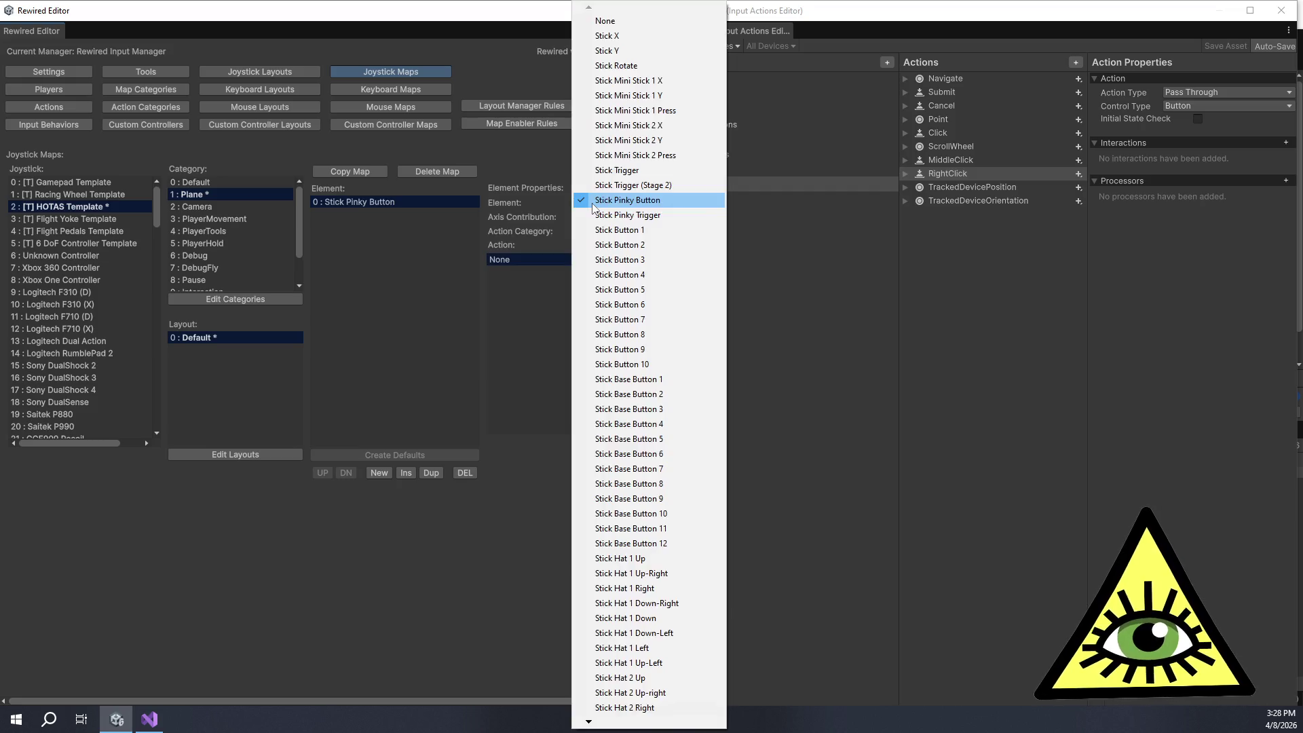
{"action": "mouse_move", "coordinate": [645, 725]}
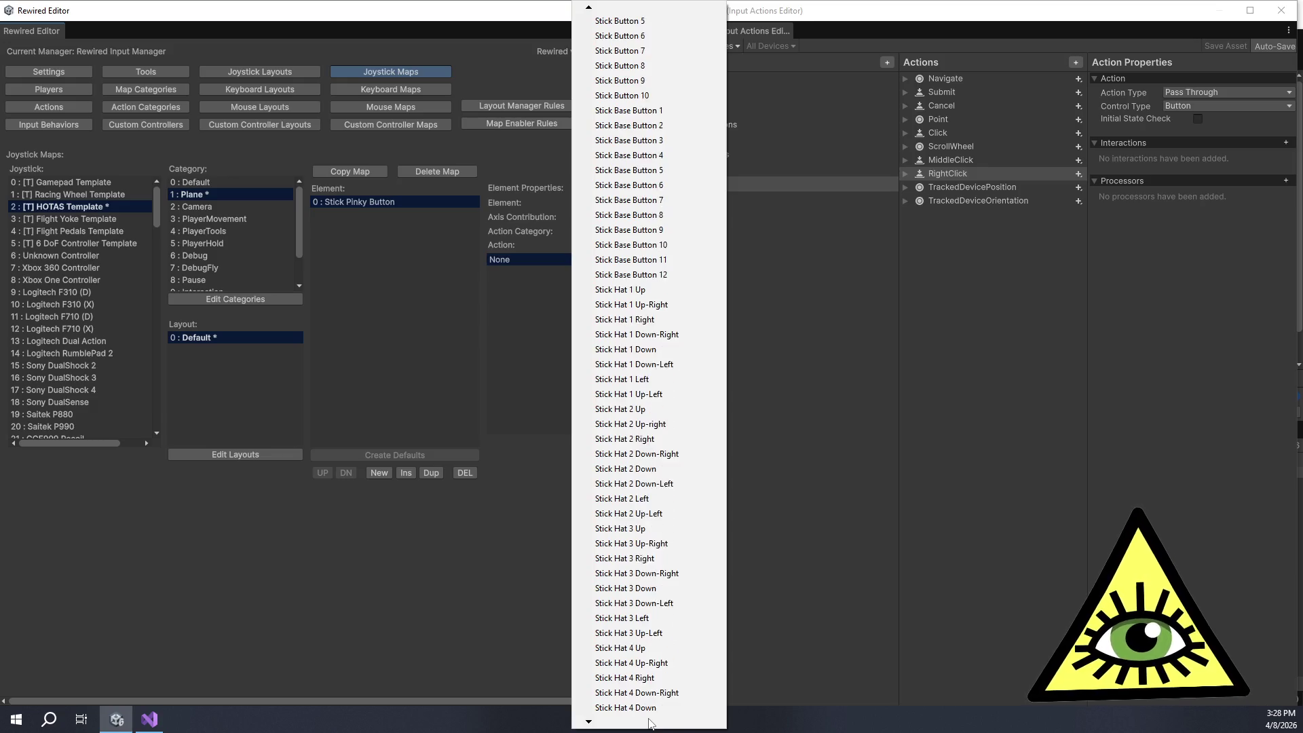
{"action": "left_click", "coordinate": [323, 565]}
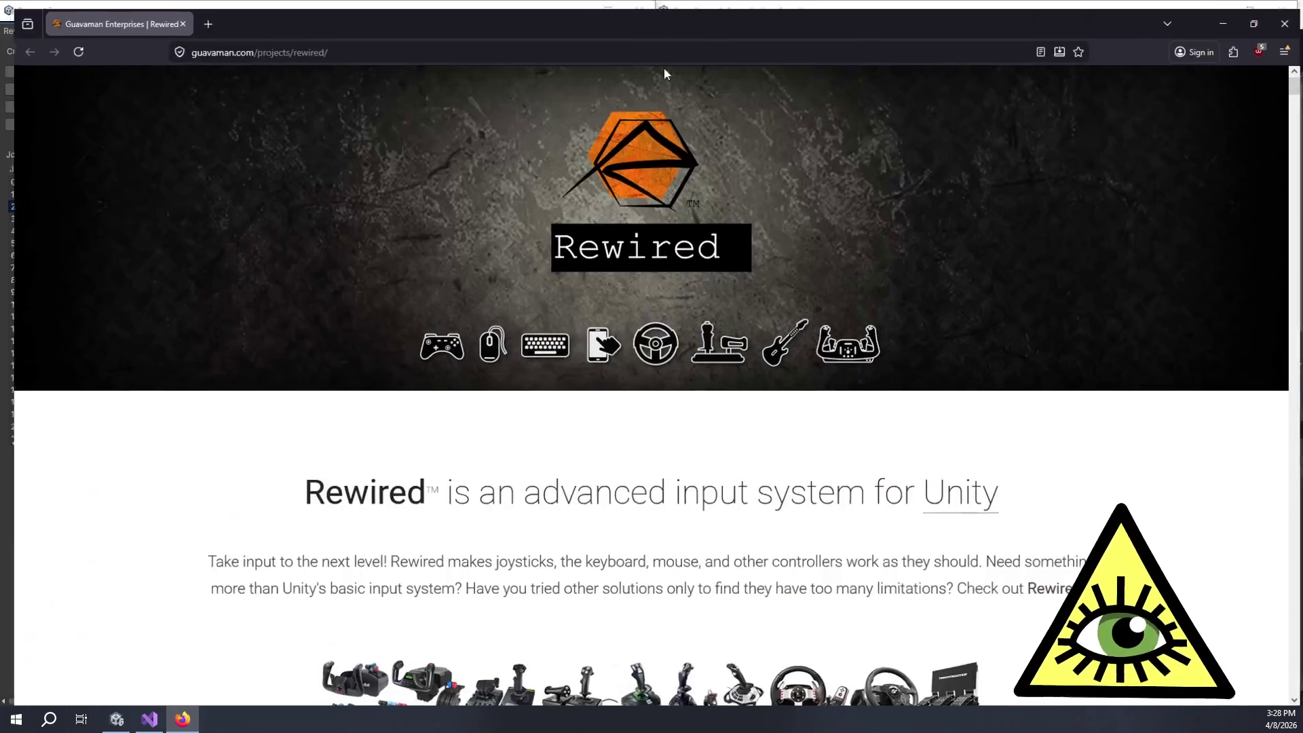
Step: Scroll the guavaman Rewired product page and jump to its Complete Feature List
{"action": "scroll", "coordinate": [674, 416], "scroll_direction": "down", "scroll_amount": 12}
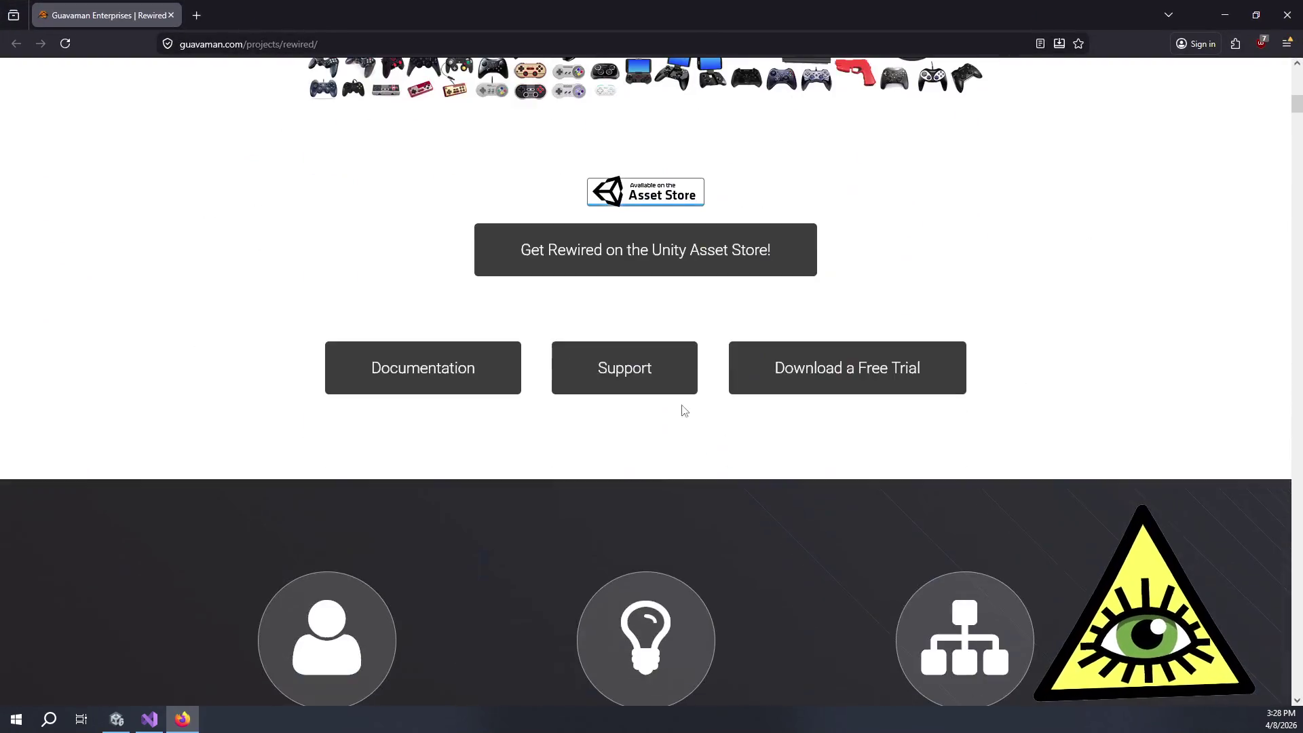
{"action": "scroll", "coordinate": [486, 425], "scroll_direction": "down", "scroll_amount": 6}
{"action": "scroll", "coordinate": [468, 402], "scroll_direction": "up", "scroll_amount": 1}
{"action": "scroll", "coordinate": [466, 373], "scroll_direction": "down", "scroll_amount": 8}
{"action": "scroll", "coordinate": [484, 365], "scroll_direction": "down", "scroll_amount": 2}
{"action": "scroll", "coordinate": [483, 360], "scroll_direction": "down", "scroll_amount": 15}
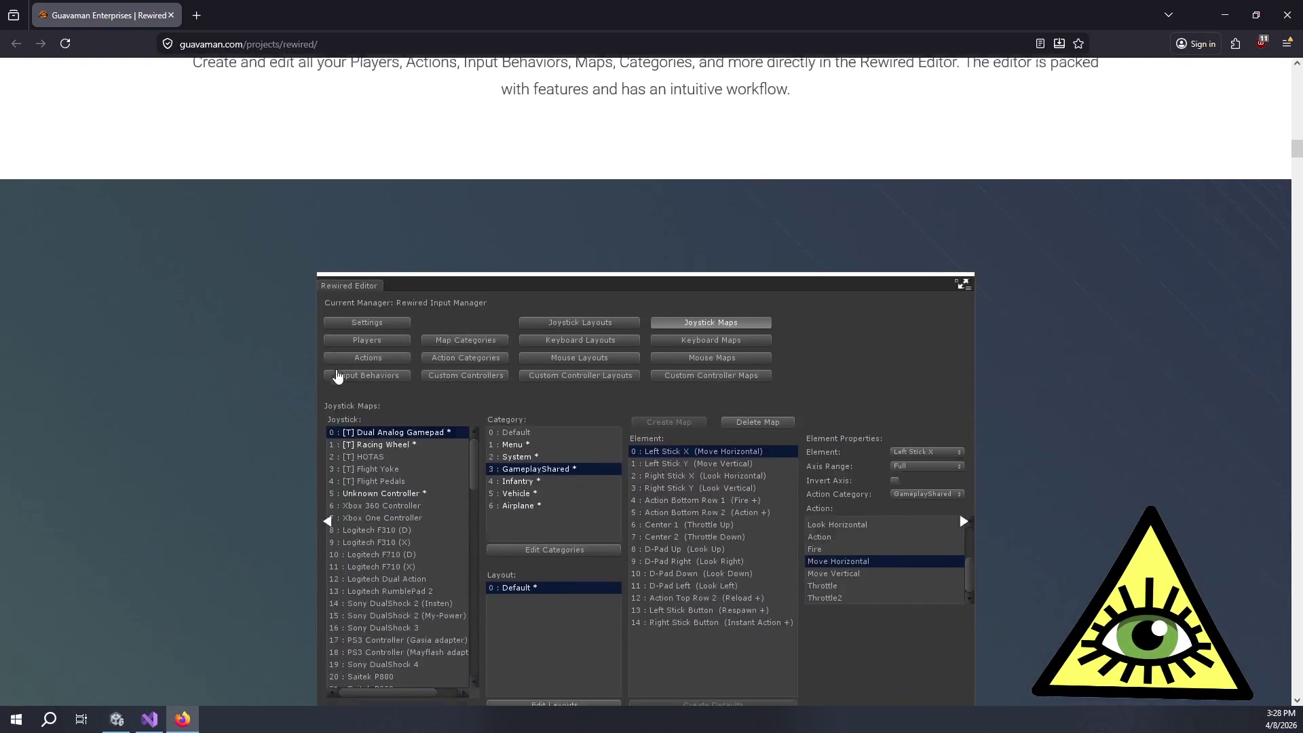
{"action": "scroll", "coordinate": [328, 373], "scroll_direction": "down", "scroll_amount": 15}
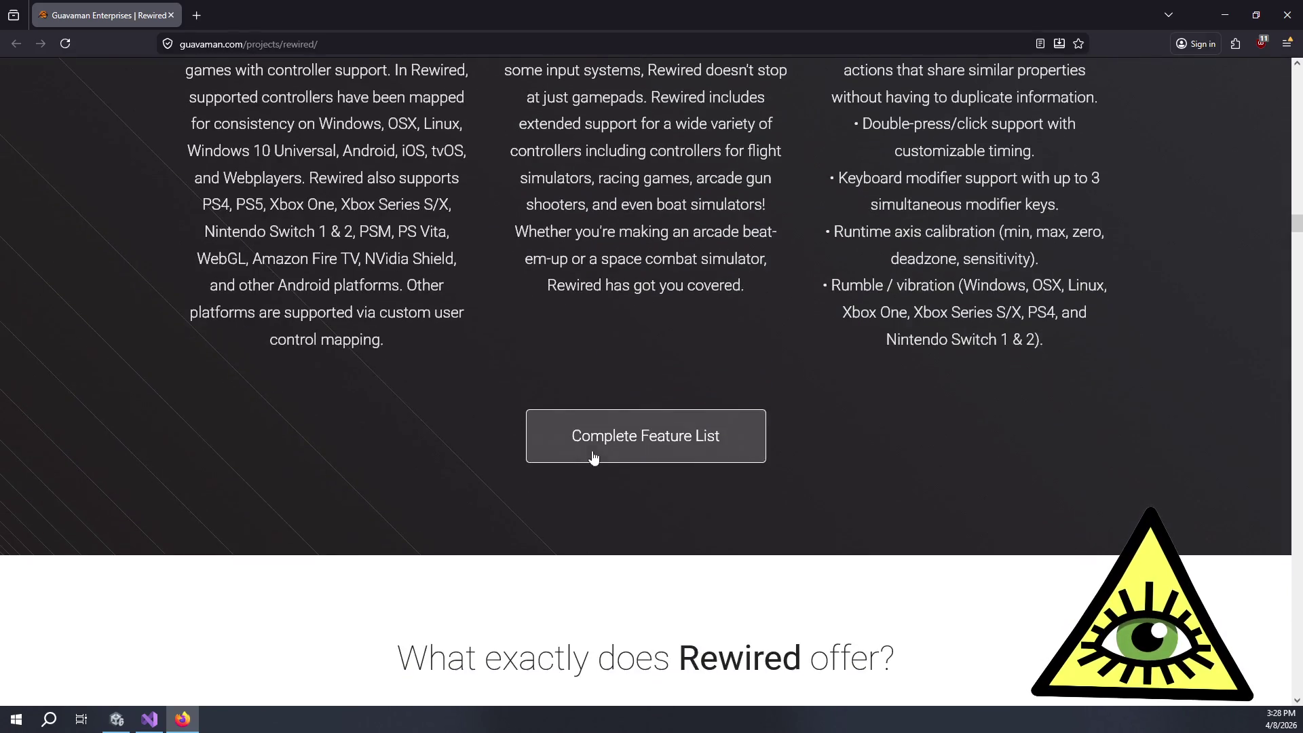
{"action": "left_click", "coordinate": [593, 457]}
Step: Skim the feature list, then go to the Rewired Documentation home page
{"action": "scroll", "coordinate": [549, 404], "scroll_direction": "down", "scroll_amount": 15}
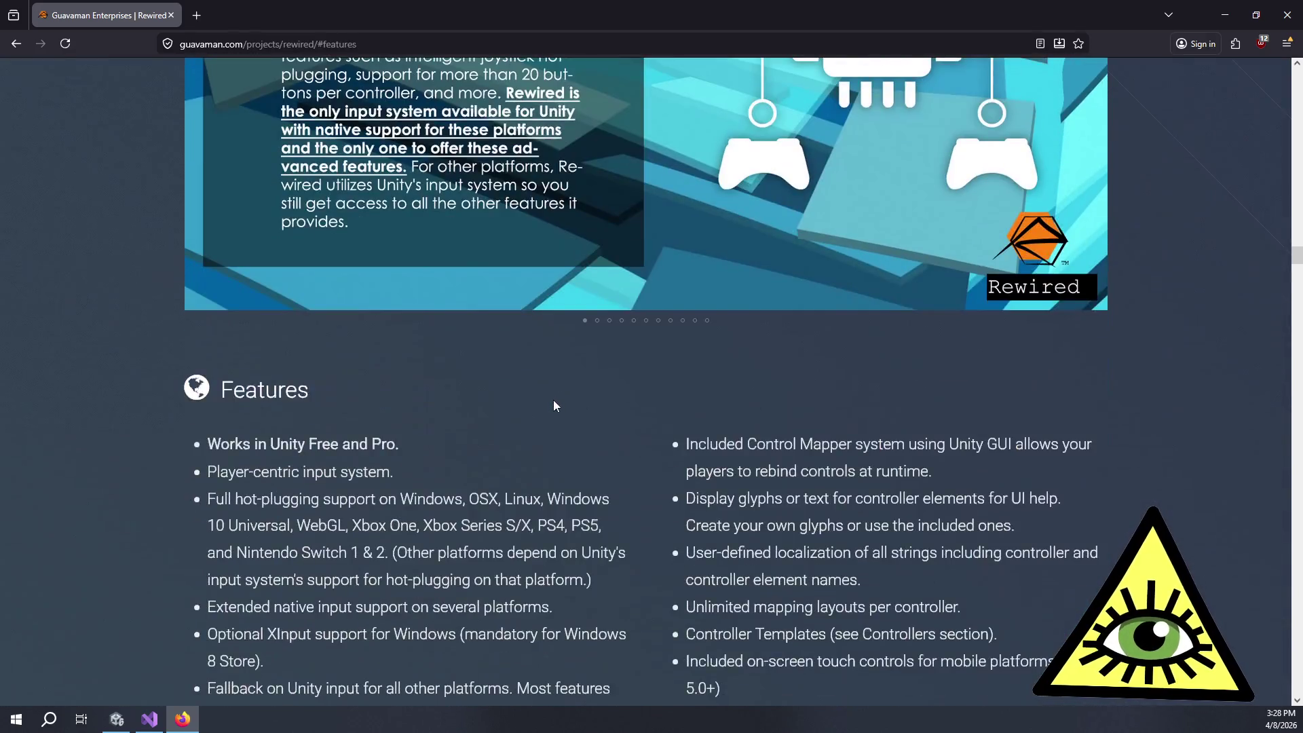
{"action": "scroll", "coordinate": [576, 381], "scroll_direction": "down", "scroll_amount": 5}
{"action": "scroll", "coordinate": [535, 272], "scroll_direction": "up", "scroll_amount": 20}
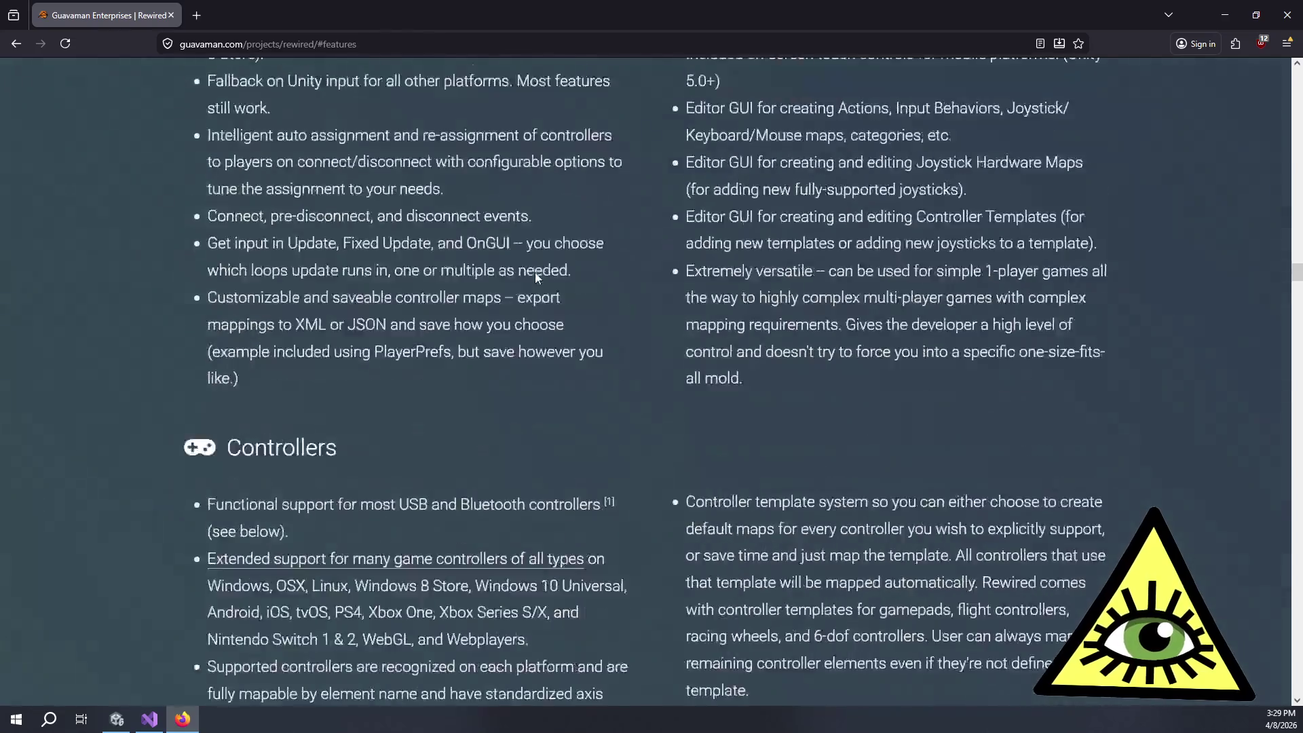
{"action": "scroll", "coordinate": [449, 361], "scroll_direction": "down", "scroll_amount": 10}
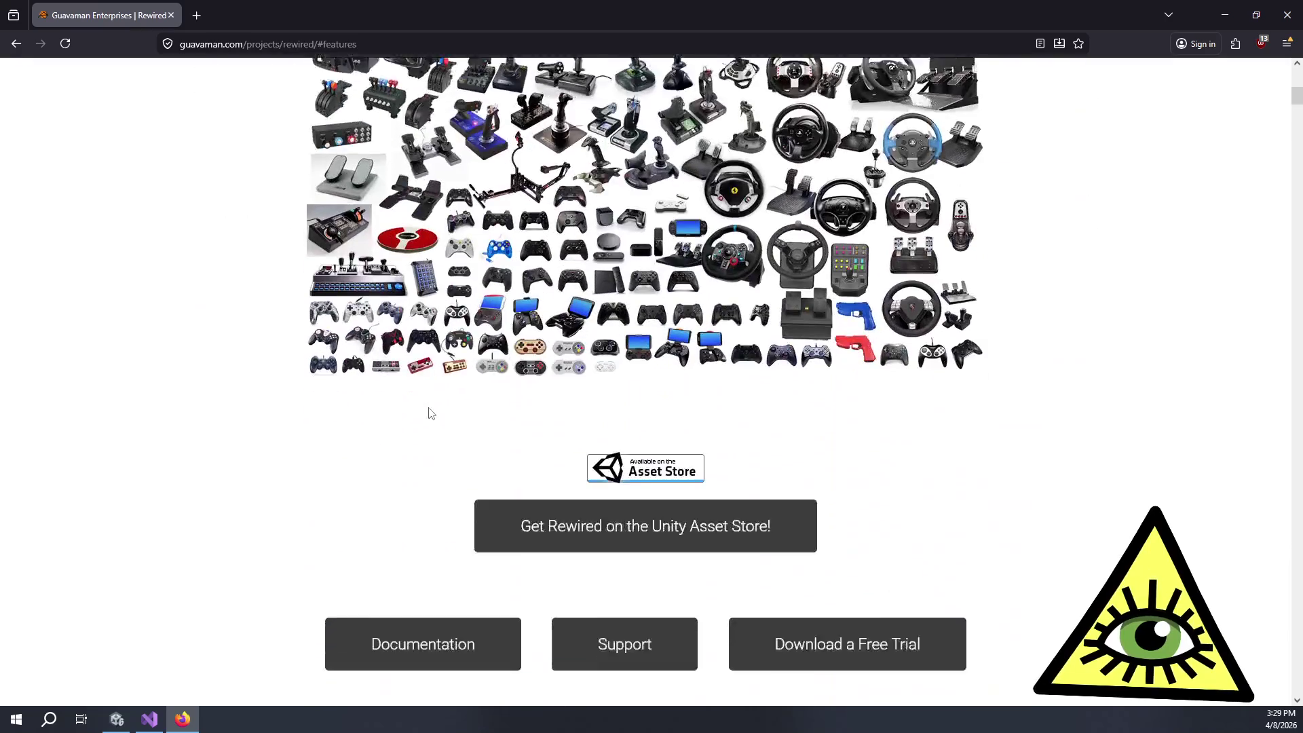
{"action": "left_click", "coordinate": [450, 523]}
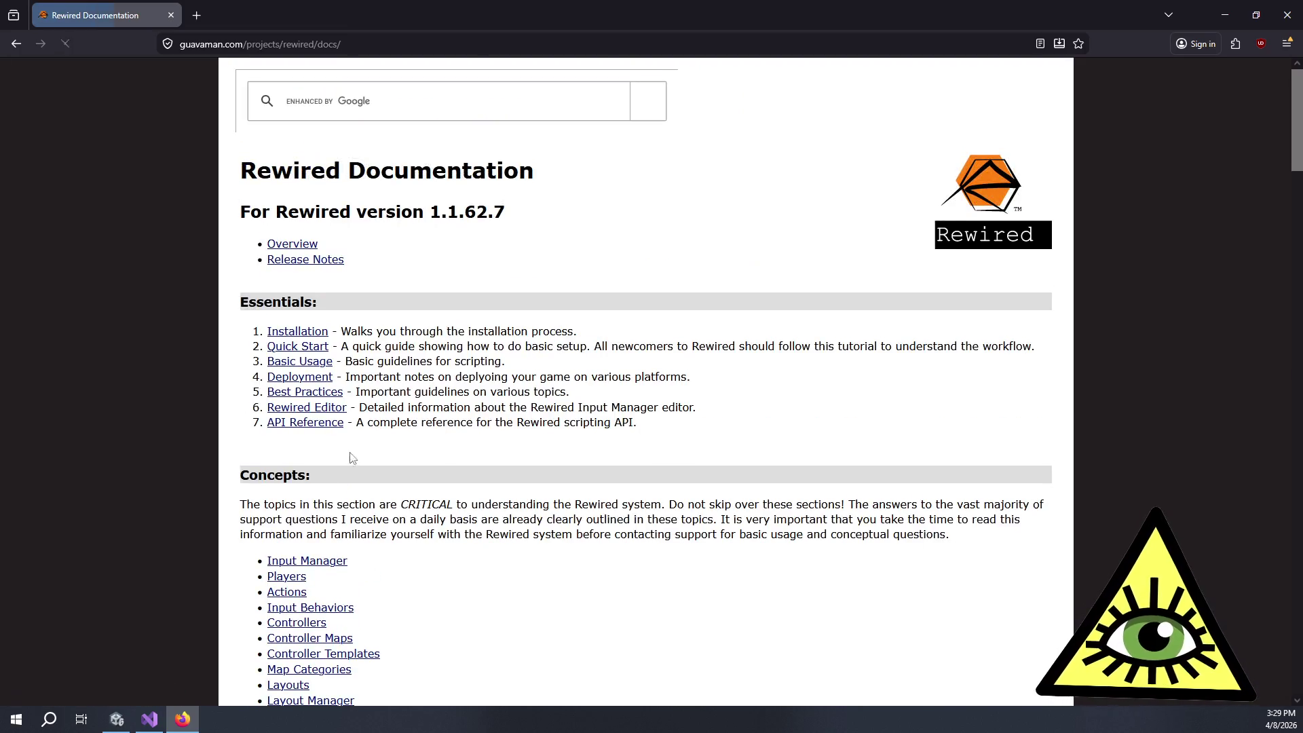
Step: From the documentation index's Help section, open the Supported Controllers compatibility table
{"action": "scroll", "coordinate": [256, 550], "scroll_direction": "down", "scroll_amount": 2}
{"action": "scroll", "coordinate": [435, 570], "scroll_direction": "down", "scroll_amount": 8}
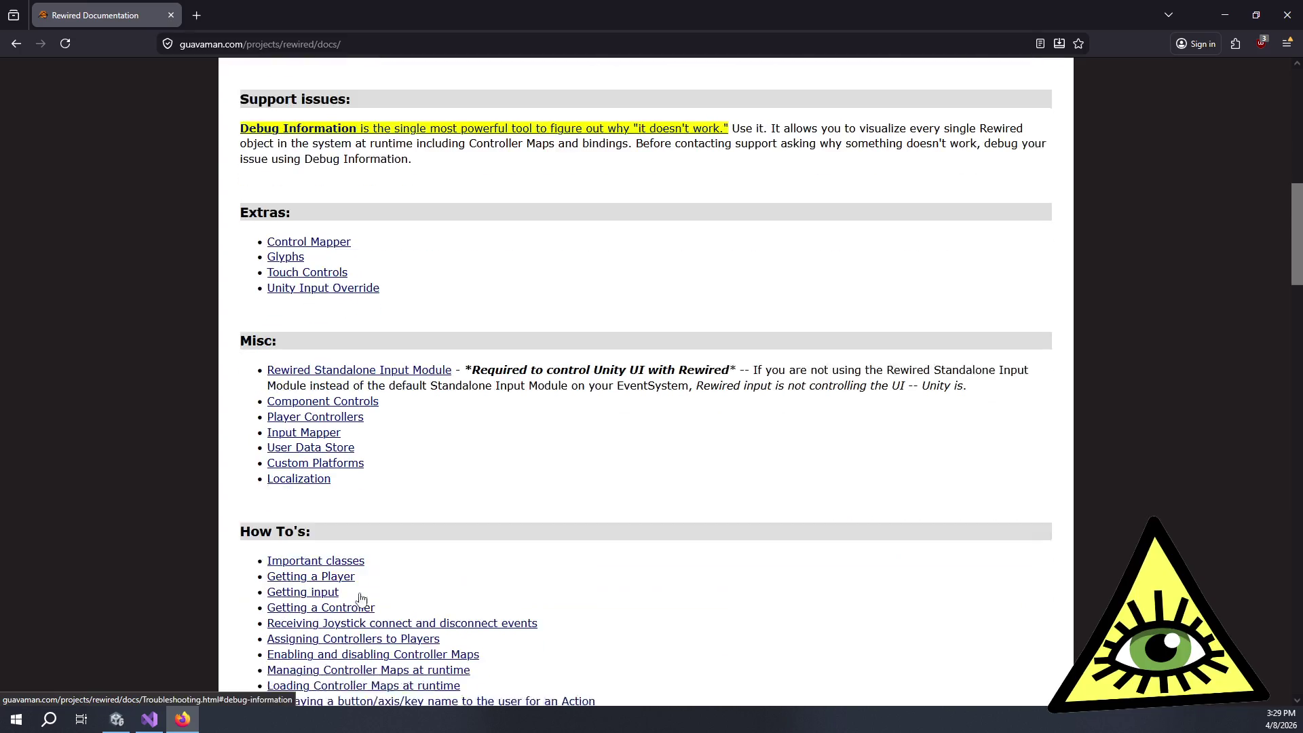
{"action": "scroll", "coordinate": [438, 553], "scroll_direction": "down", "scroll_amount": 19}
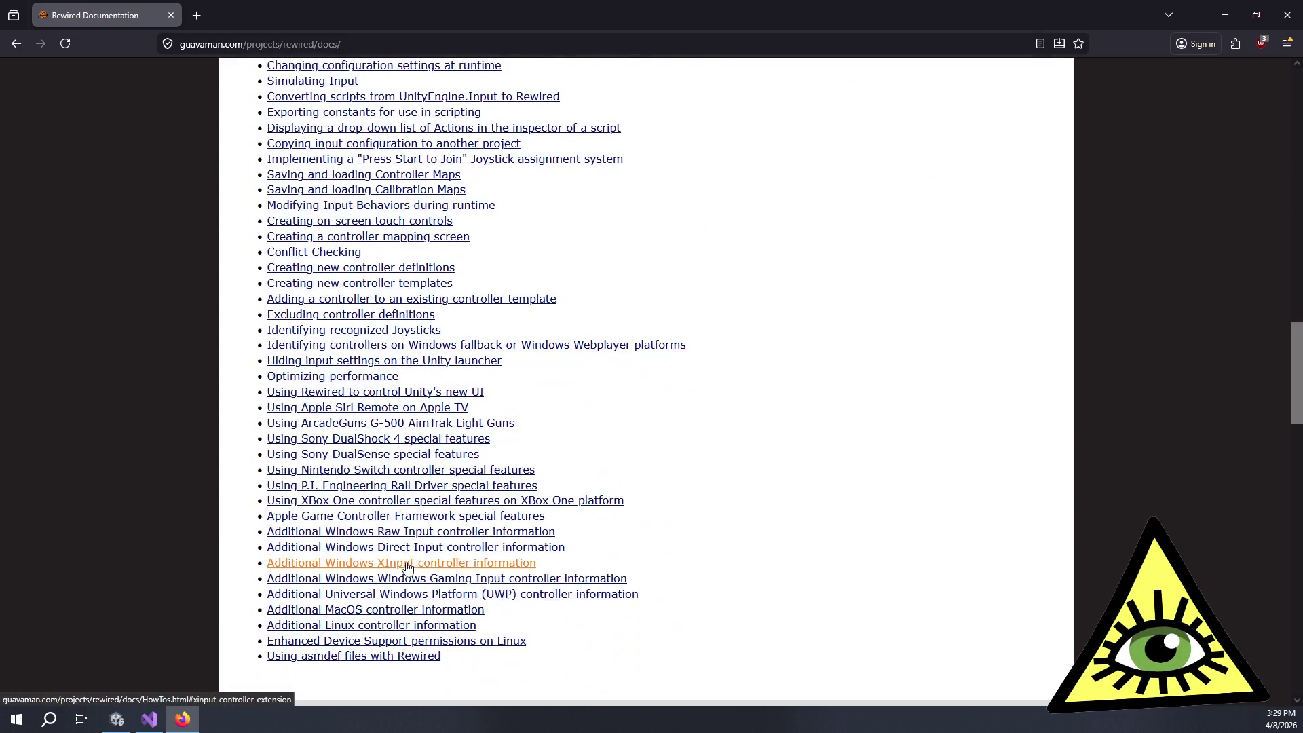
{"action": "left_click", "coordinate": [343, 256]}
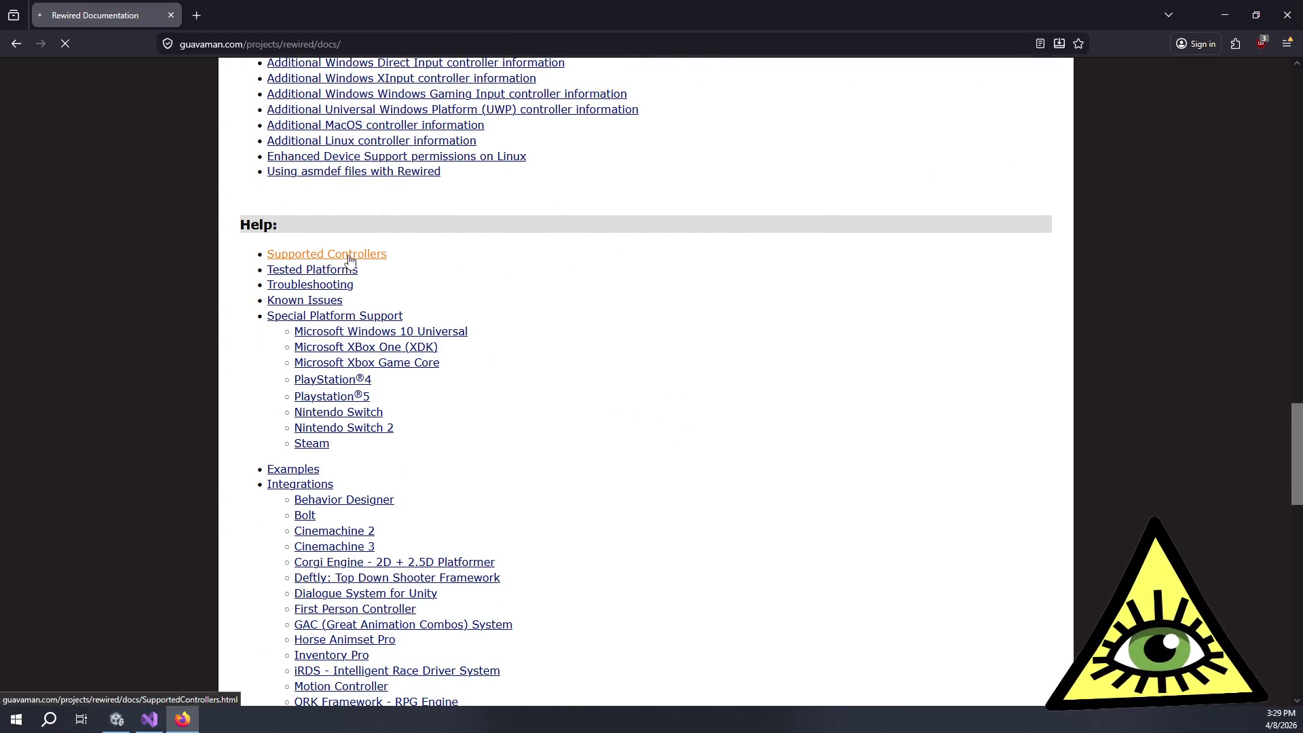
{"action": "scroll", "coordinate": [466, 332], "scroll_direction": "down", "scroll_amount": 7}
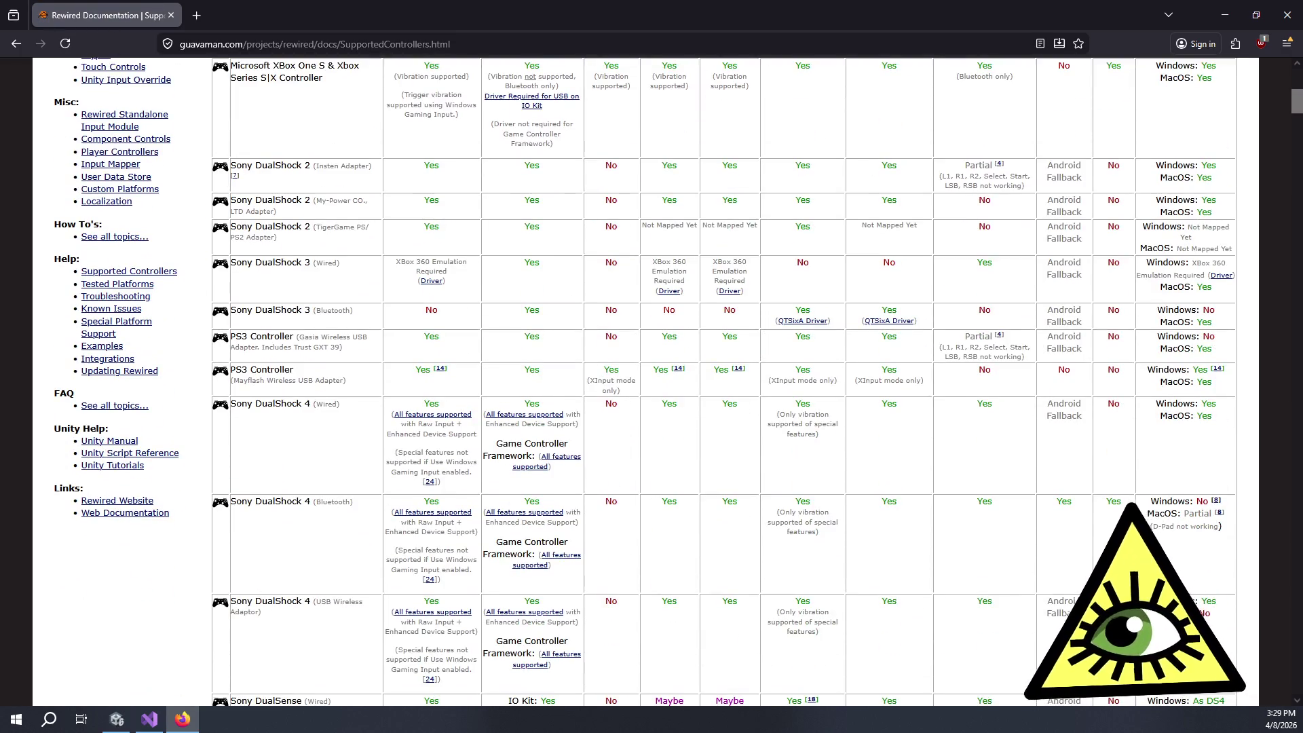
Step: Scroll the controllers table down to the Thrustmaster T.16000M row and select part of its name
{"action": "scroll", "coordinate": [522, 361], "scroll_direction": "down", "scroll_amount": 17}
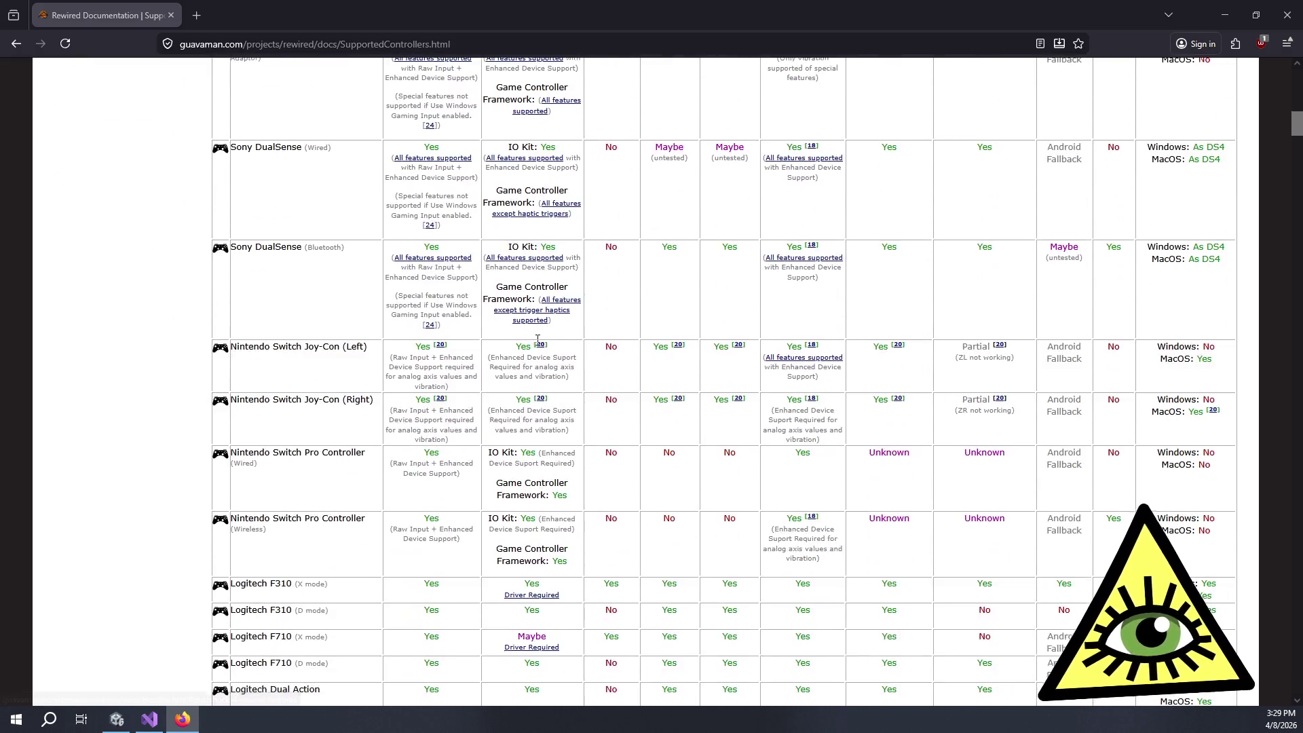
{"action": "scroll", "coordinate": [523, 361], "scroll_direction": "down", "scroll_amount": 20}
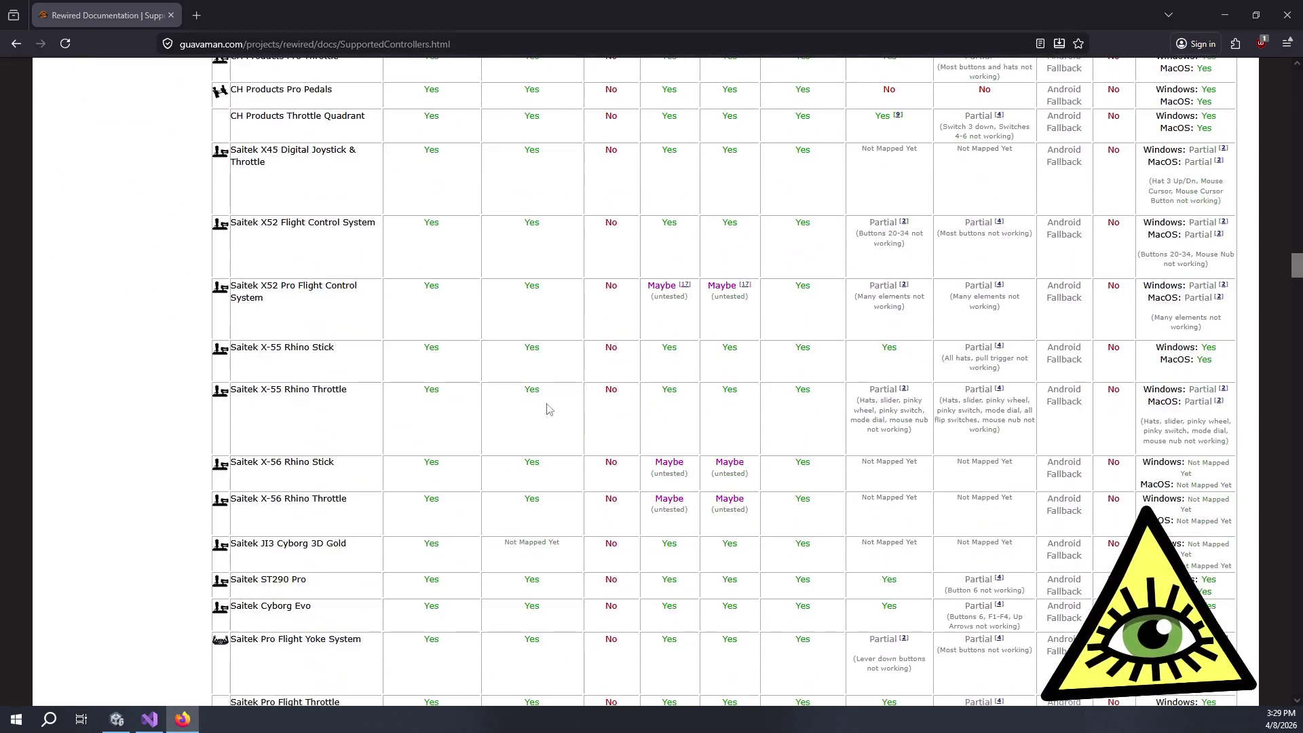
{"action": "scroll", "coordinate": [549, 407], "scroll_direction": "up", "scroll_amount": 4}
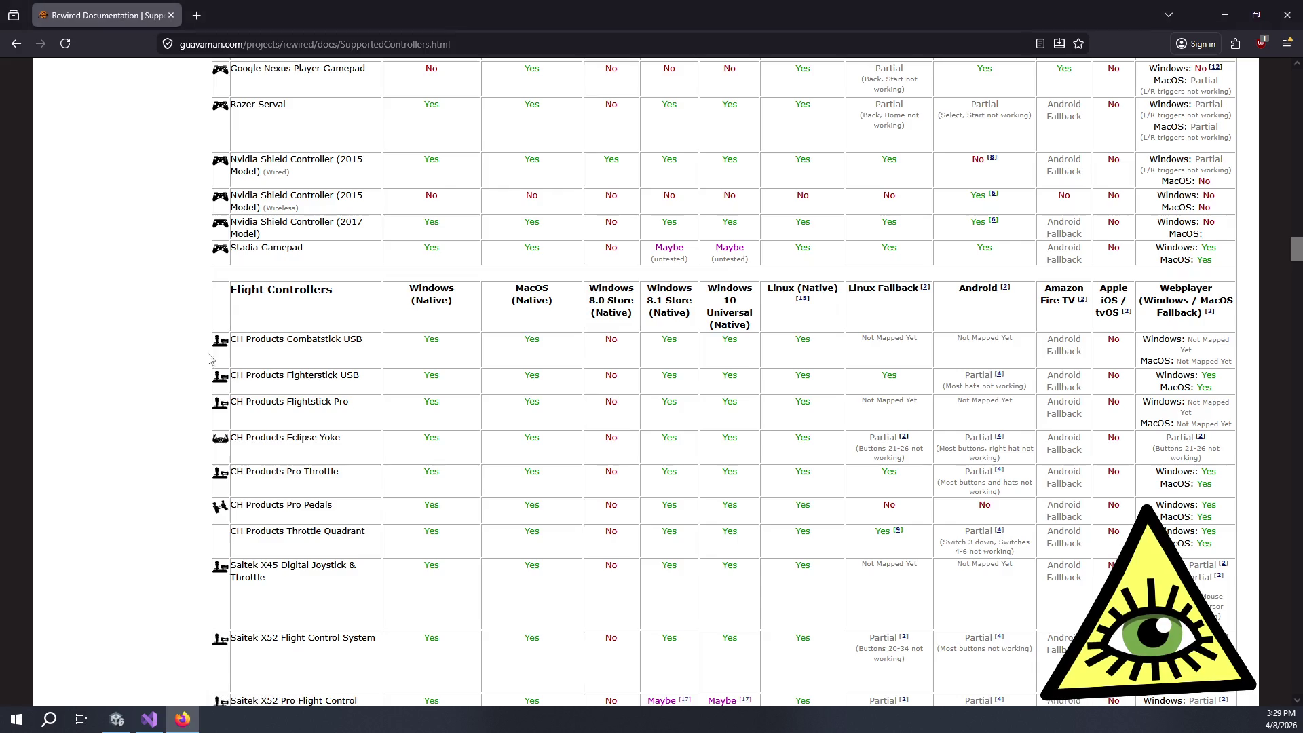
{"action": "mouse_move", "coordinate": [222, 348]}
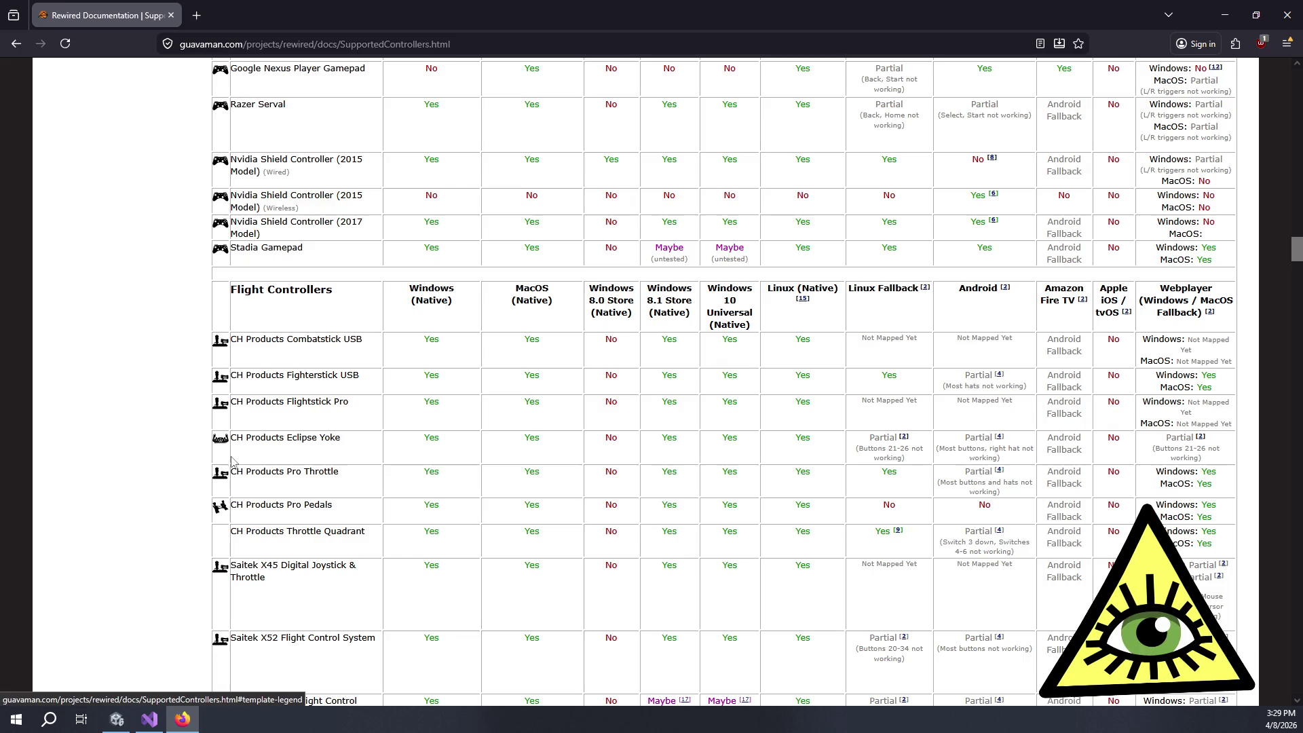
{"action": "scroll", "coordinate": [233, 460], "scroll_direction": "down", "scroll_amount": 3}
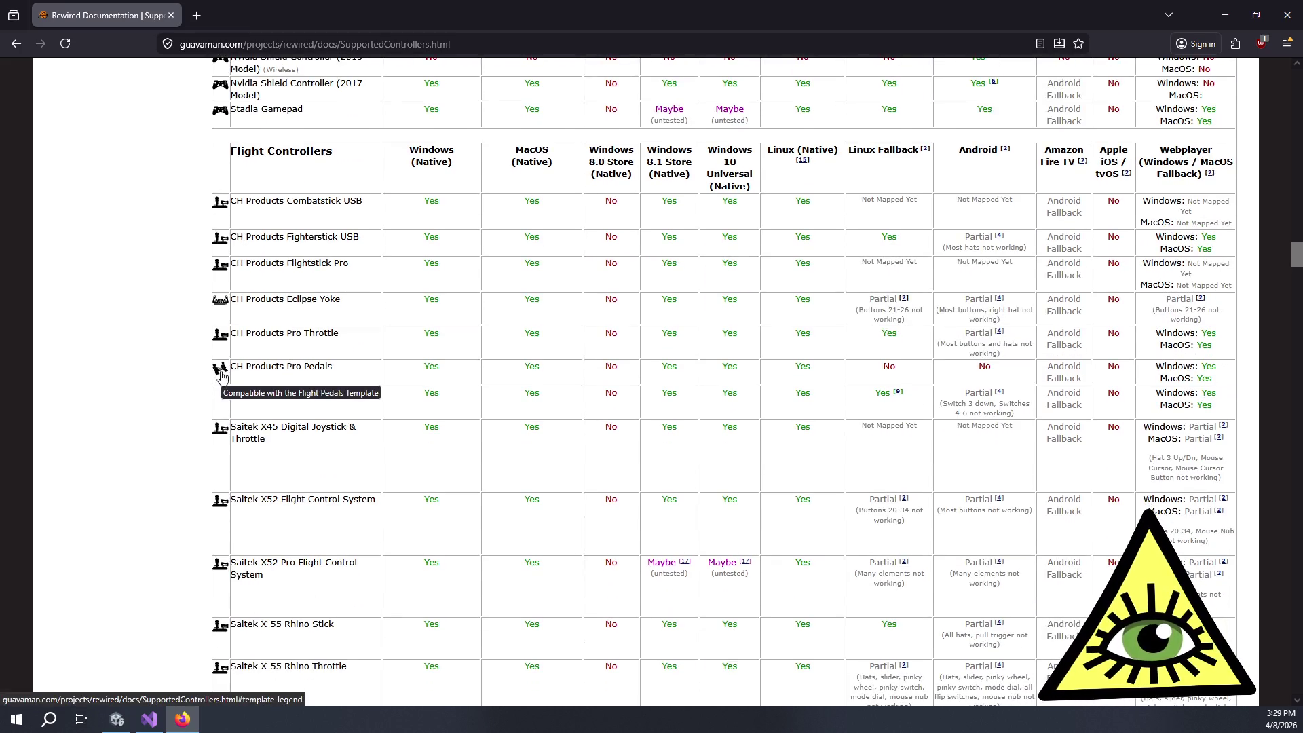
{"action": "scroll", "coordinate": [224, 380], "scroll_direction": "down", "scroll_amount": 6}
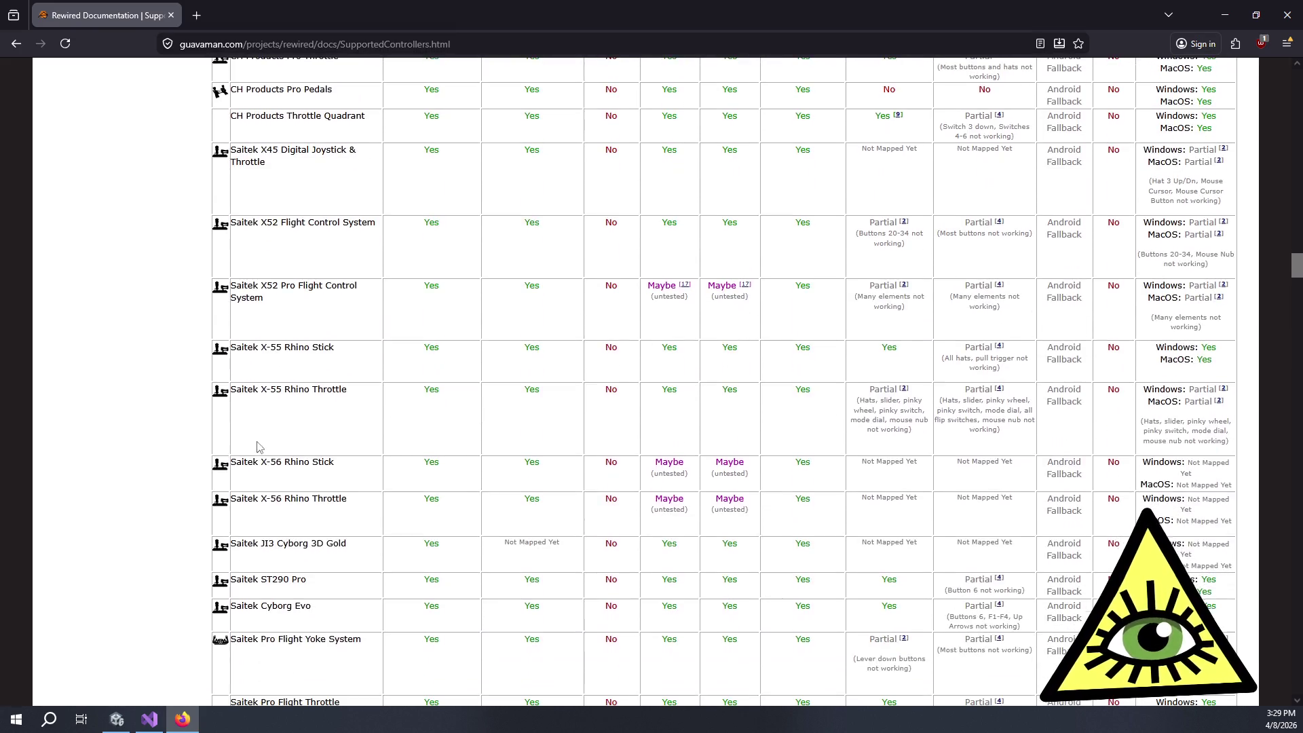
{"action": "scroll", "coordinate": [269, 426], "scroll_direction": "down", "scroll_amount": 5}
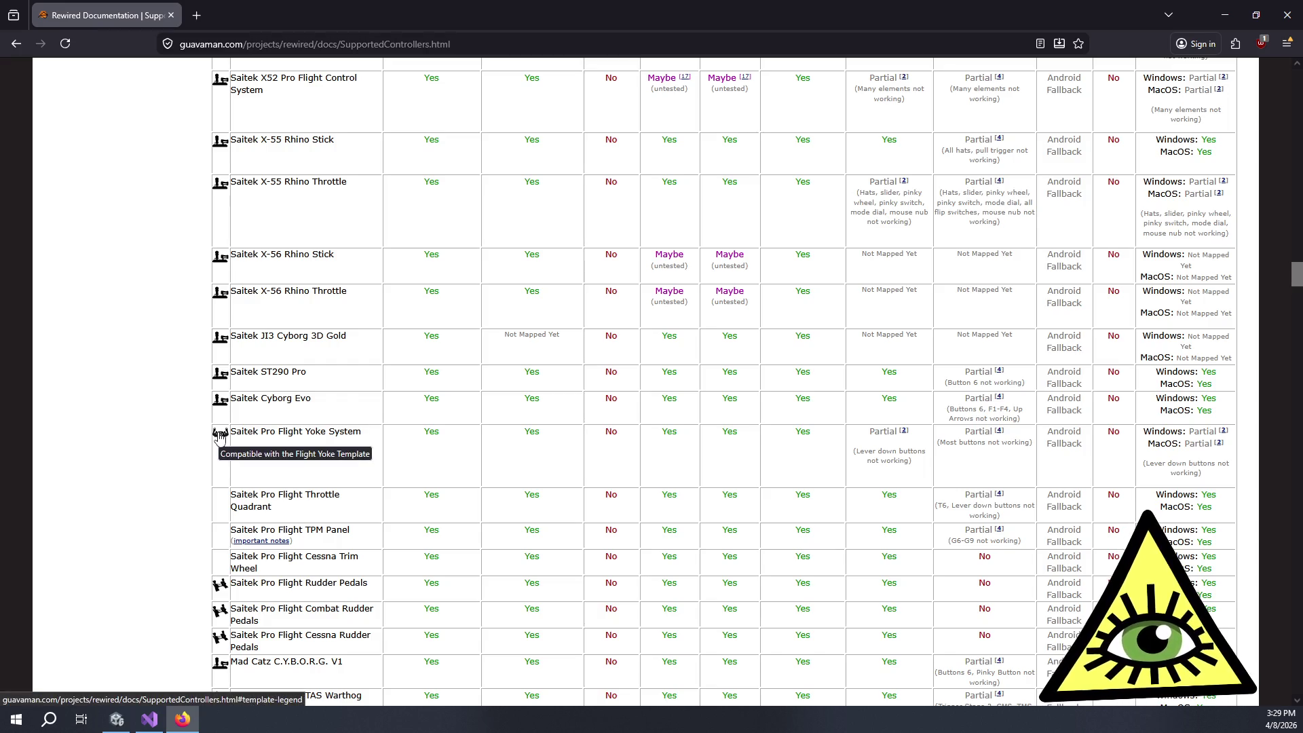
{"action": "scroll", "coordinate": [218, 435], "scroll_direction": "down", "scroll_amount": 5}
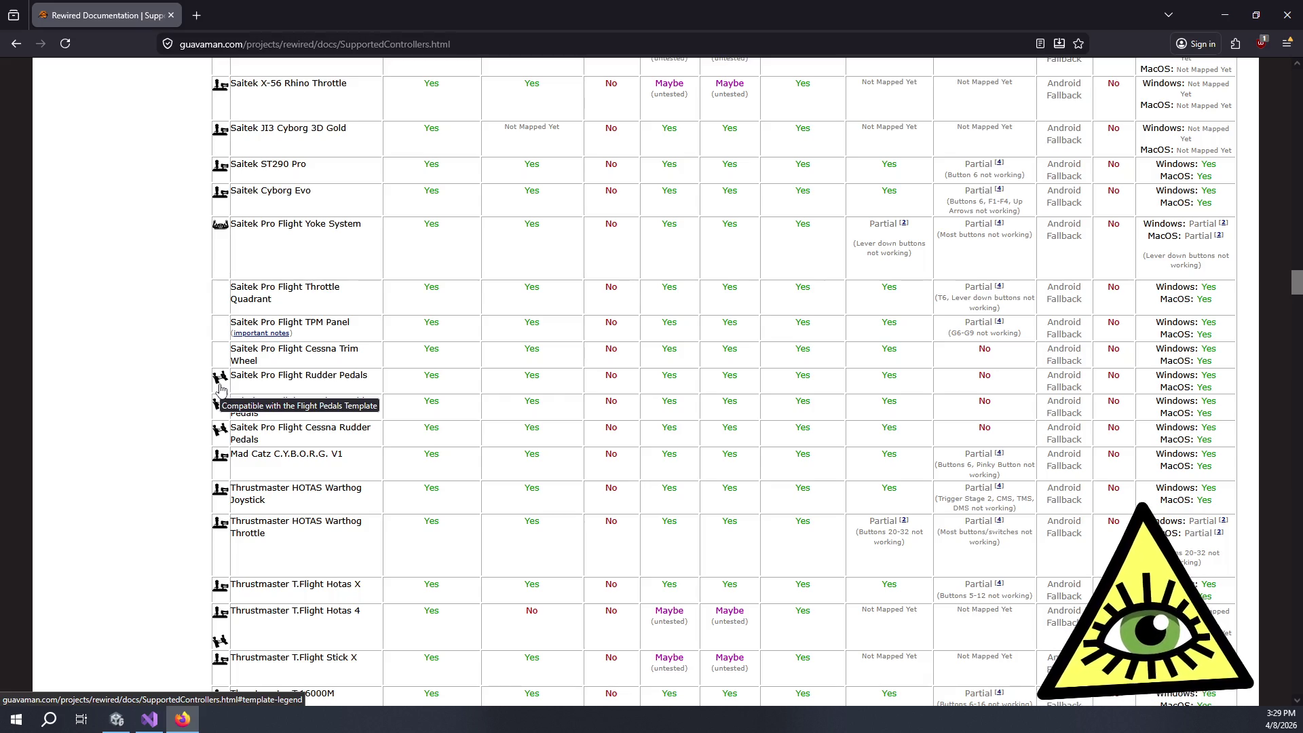
{"action": "scroll", "coordinate": [219, 389], "scroll_direction": "down", "scroll_amount": 4}
{"action": "scroll", "coordinate": [196, 389], "scroll_direction": "down", "scroll_amount": 1}
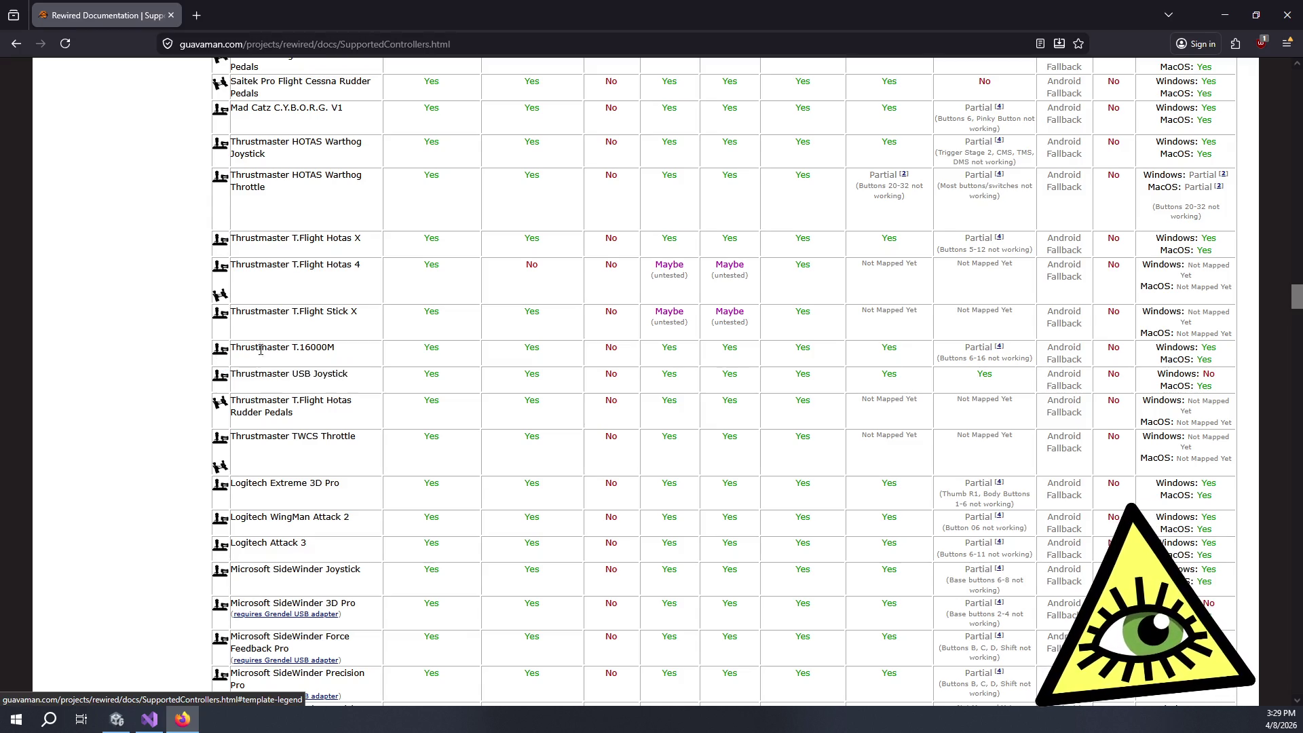
{"action": "scroll", "coordinate": [325, 323], "scroll_direction": "down", "scroll_amount": 3}
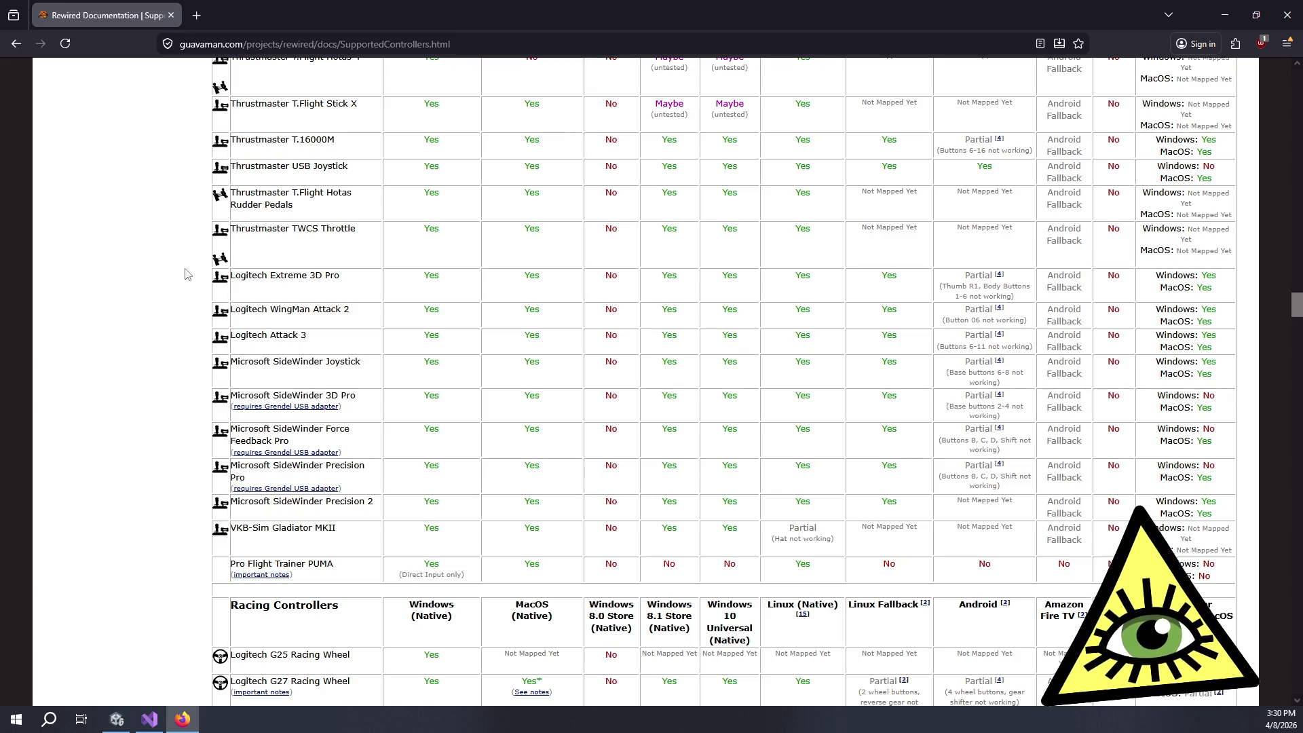
{"action": "mouse_move", "coordinate": [220, 261]}
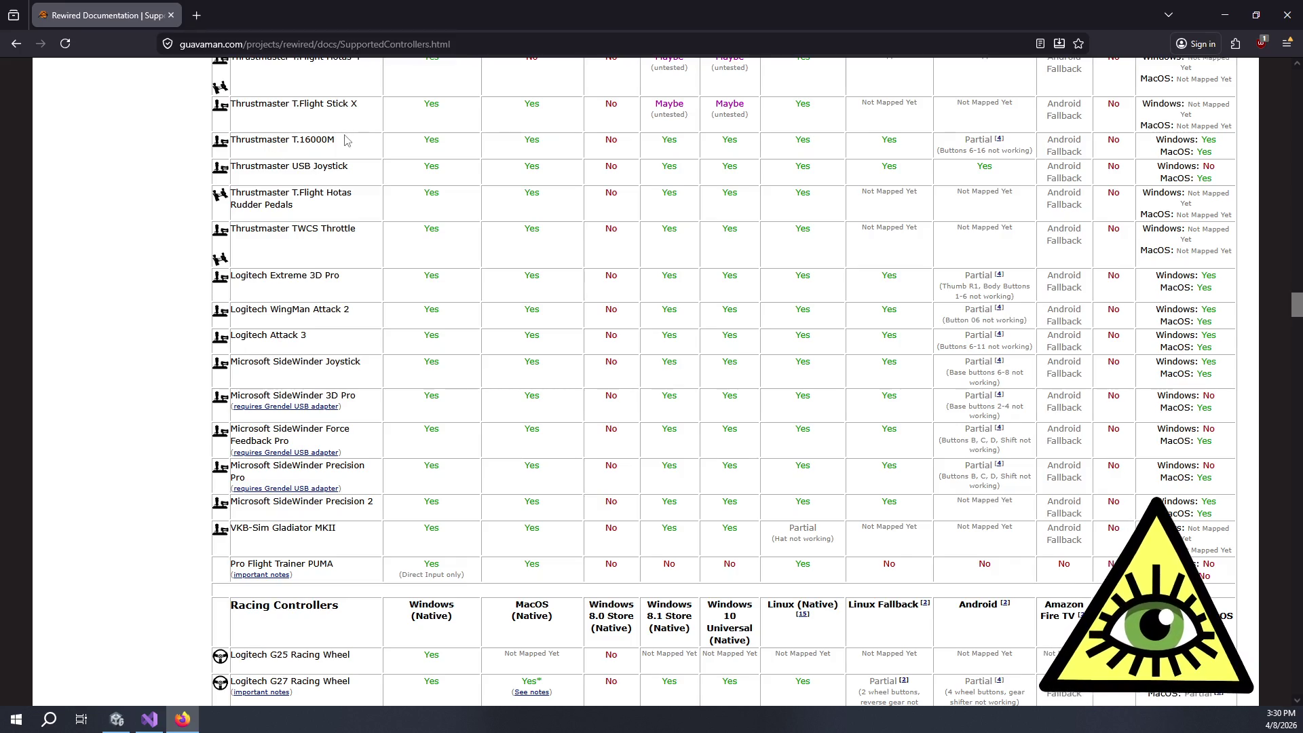
{"action": "mouse_move", "coordinate": [334, 141]}
{"action": "left_mouse_down"}
{"action": "mouse_move", "coordinate": [290, 141]}
{"action": "mouse_move", "coordinate": [310, 141]}
{"action": "left_mouse_up"}
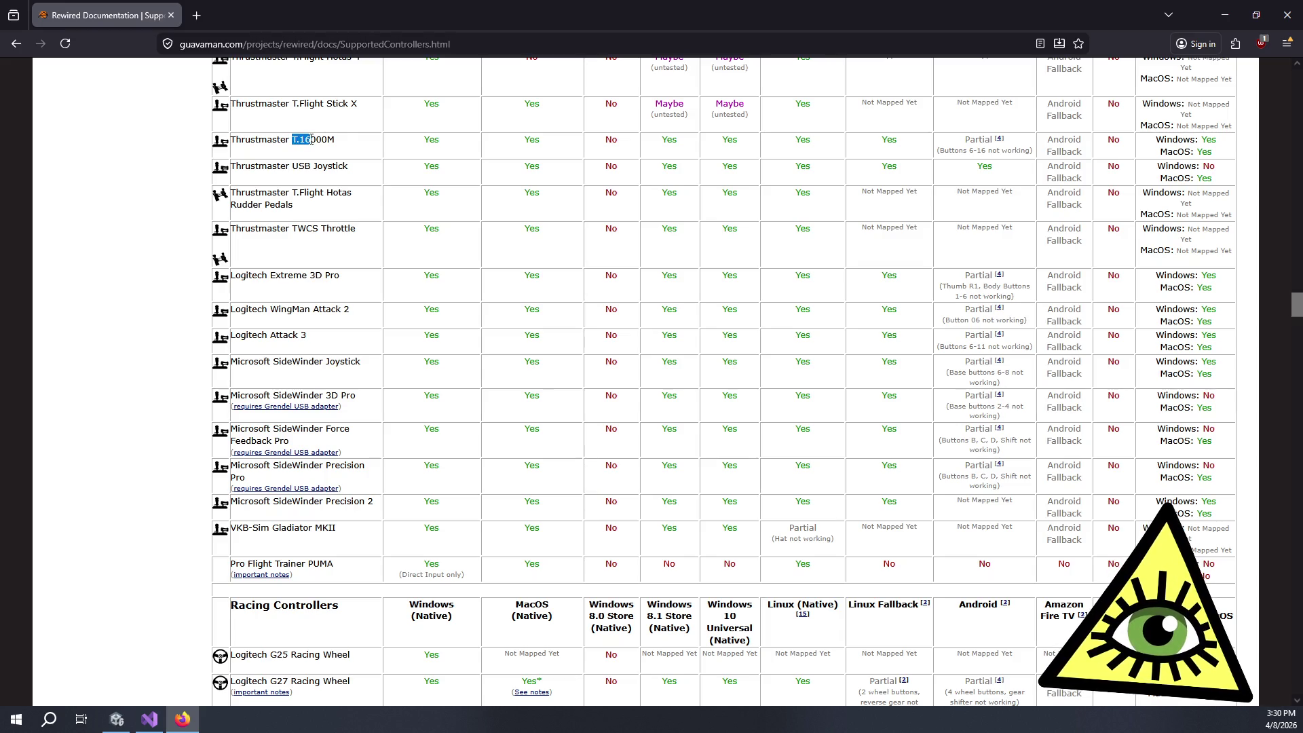
Step: Select the T.16000M and VKB-Sim Gladiator MKII model names in the joystick table
{"action": "scroll", "coordinate": [406, 199], "scroll_direction": "up", "scroll_amount": 2}
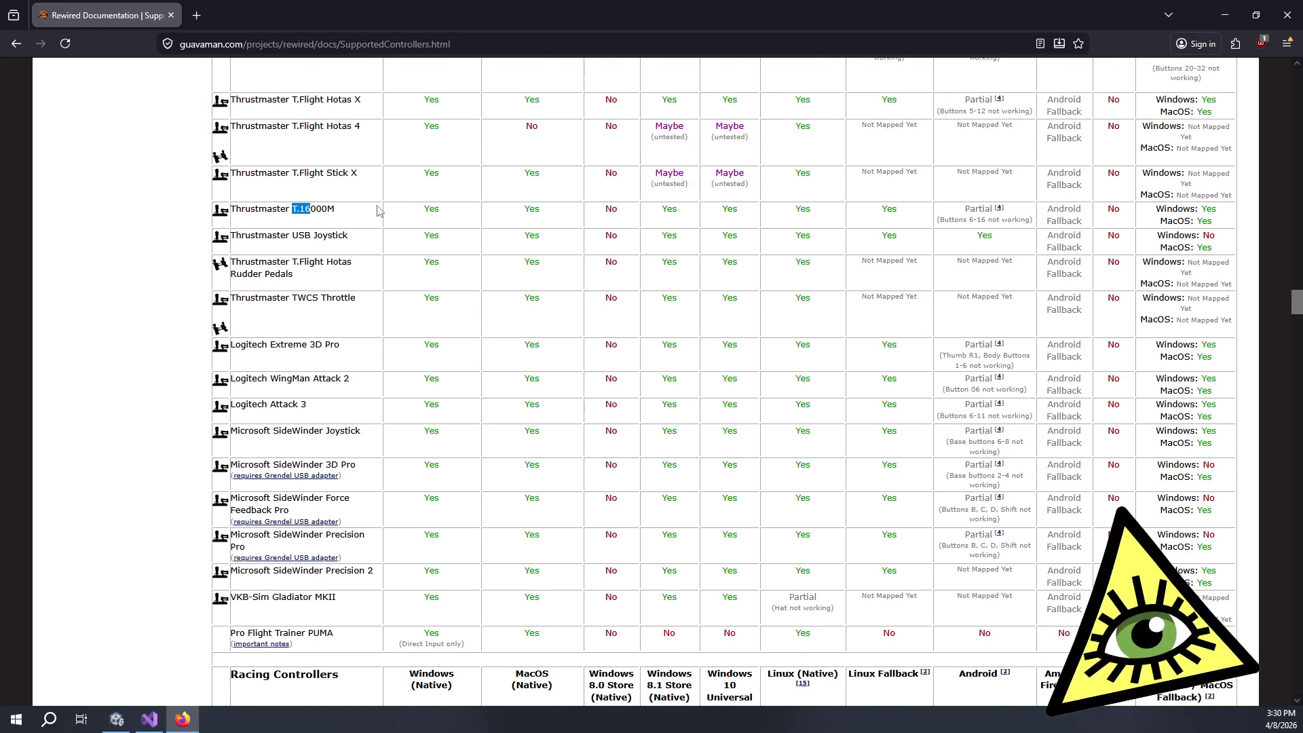
{"action": "left_click", "coordinate": [354, 210]}
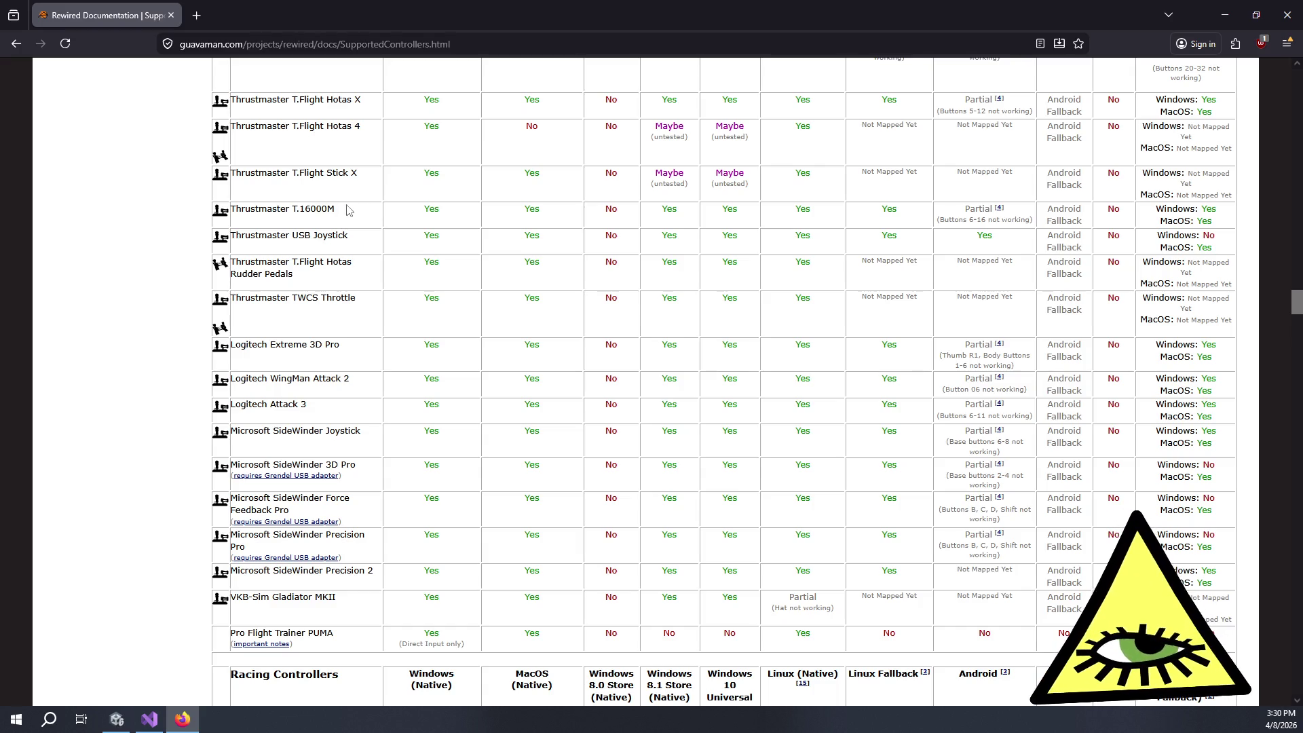
{"action": "double_click", "coordinate": [350, 212]}
{"action": "left_click", "coordinate": [352, 218]}
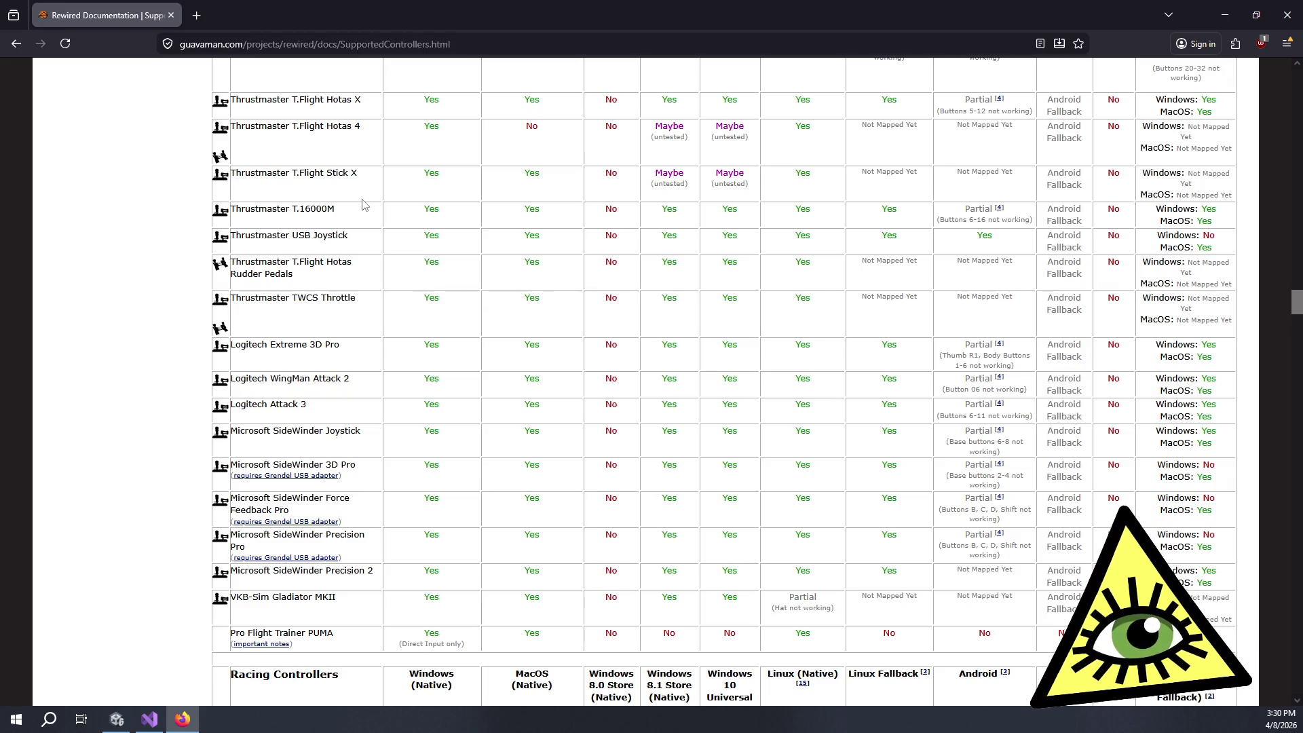
{"action": "scroll", "coordinate": [502, 231], "scroll_direction": "up", "scroll_amount": 10}
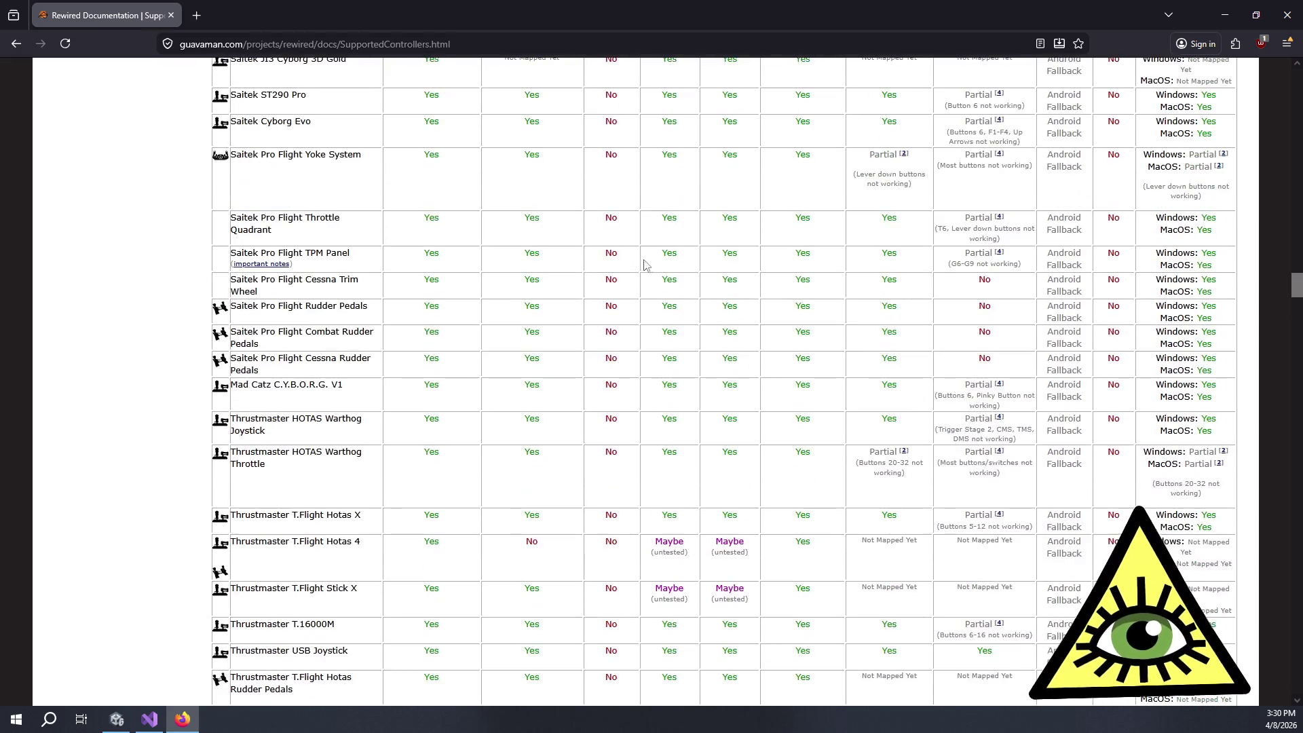
{"action": "scroll", "coordinate": [650, 271], "scroll_direction": "down", "scroll_amount": 15}
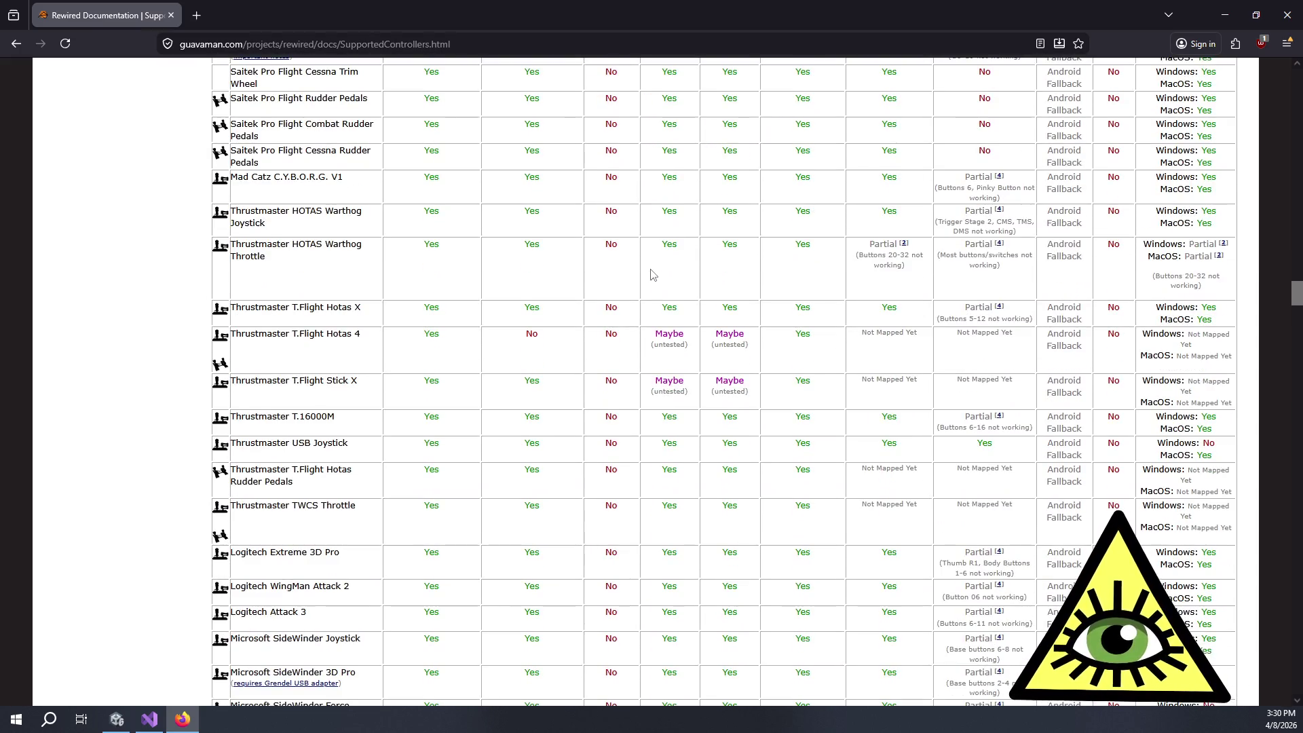
{"action": "left_click_drag", "start_coordinate": [347, 528], "coordinate": [233, 538]}
{"action": "left_click", "coordinate": [264, 536]}
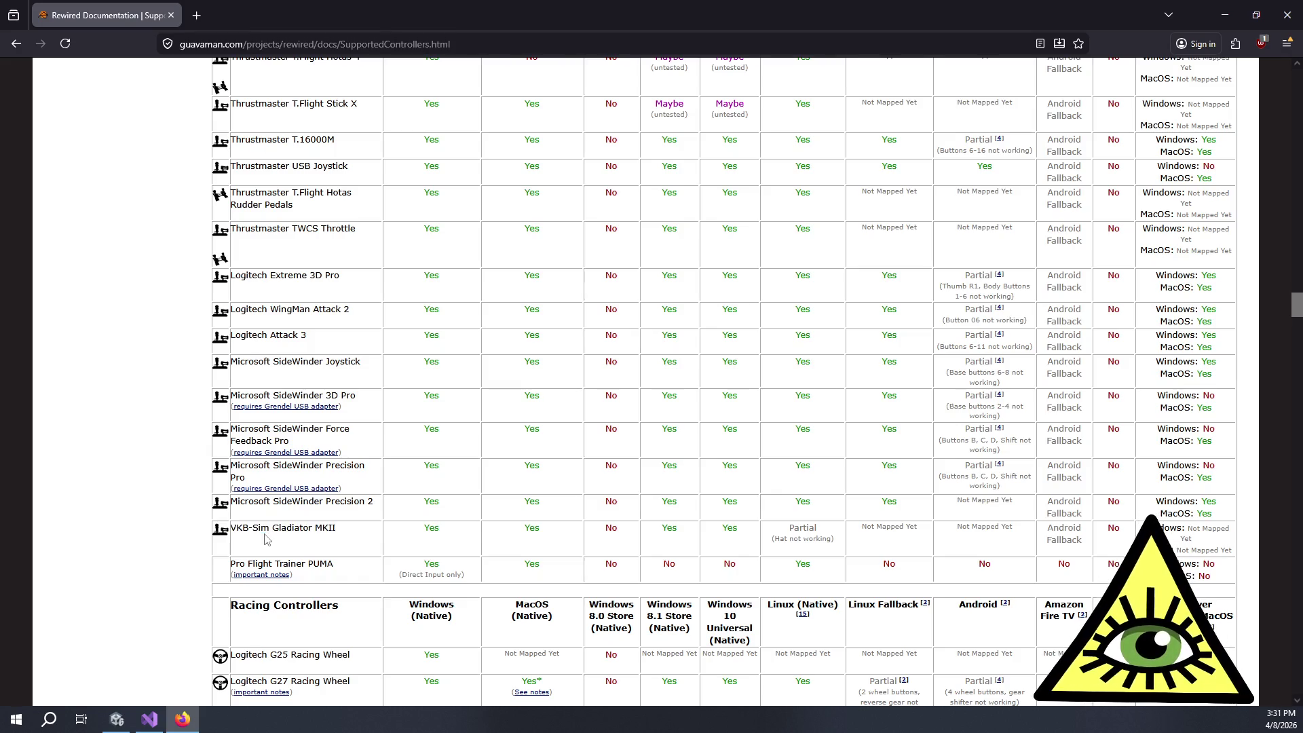
{"action": "mouse_move", "coordinate": [256, 529]}
{"action": "left_mouse_down"}
{"action": "mouse_move", "coordinate": [375, 534]}
{"action": "mouse_move", "coordinate": [261, 528]}
{"action": "left_mouse_up"}
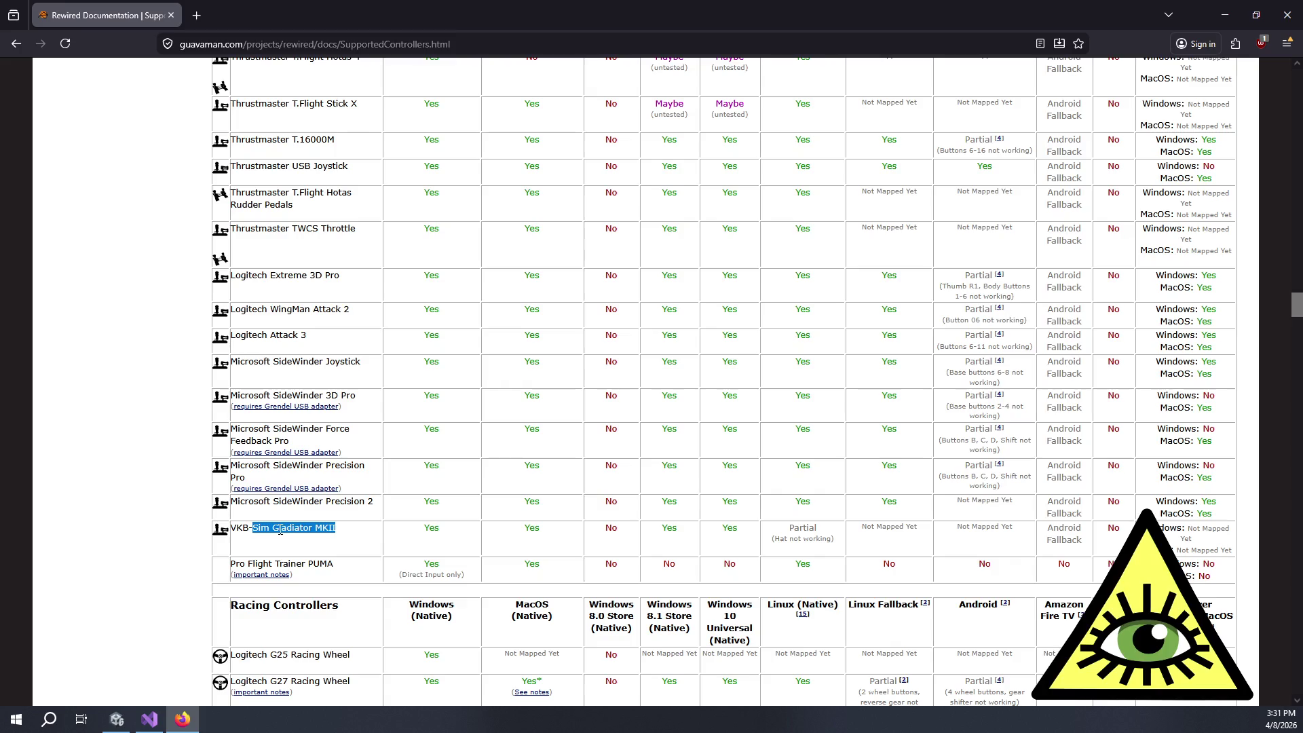
Step: Review the Saitek rows, then scroll down to 'All other controllers not listed above'
{"action": "scroll", "coordinate": [306, 528], "scroll_direction": "up", "scroll_amount": 6}
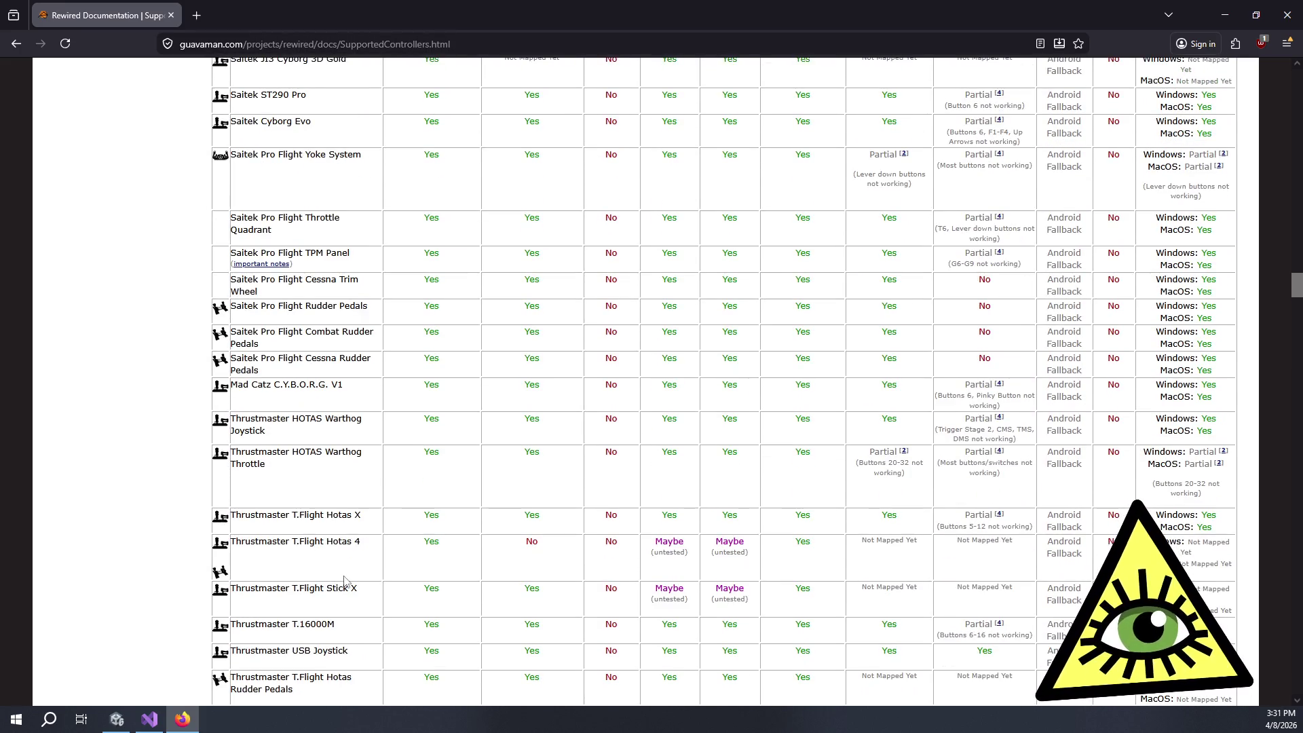
{"action": "scroll", "coordinate": [348, 582], "scroll_direction": "up", "scroll_amount": 3}
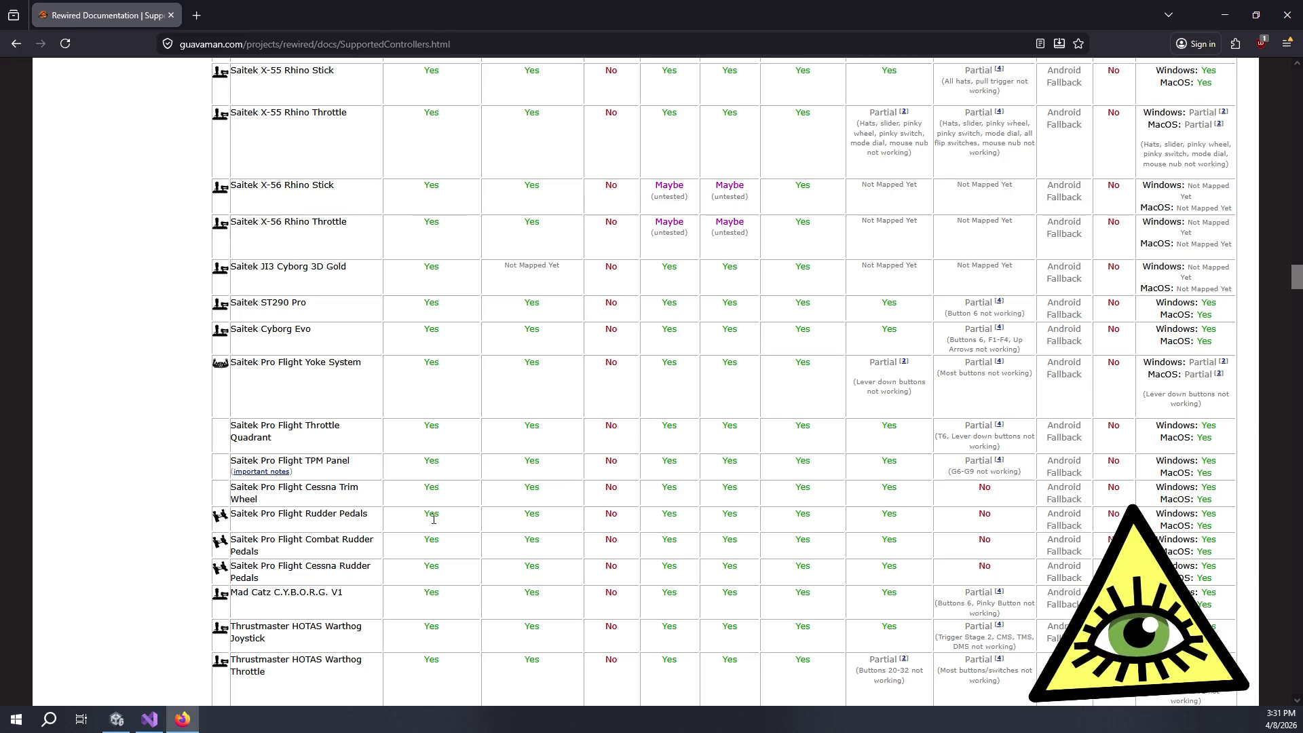
{"action": "scroll", "coordinate": [421, 514], "scroll_direction": "down", "scroll_amount": 4}
{"action": "scroll", "coordinate": [422, 514], "scroll_direction": "down", "scroll_amount": 7}
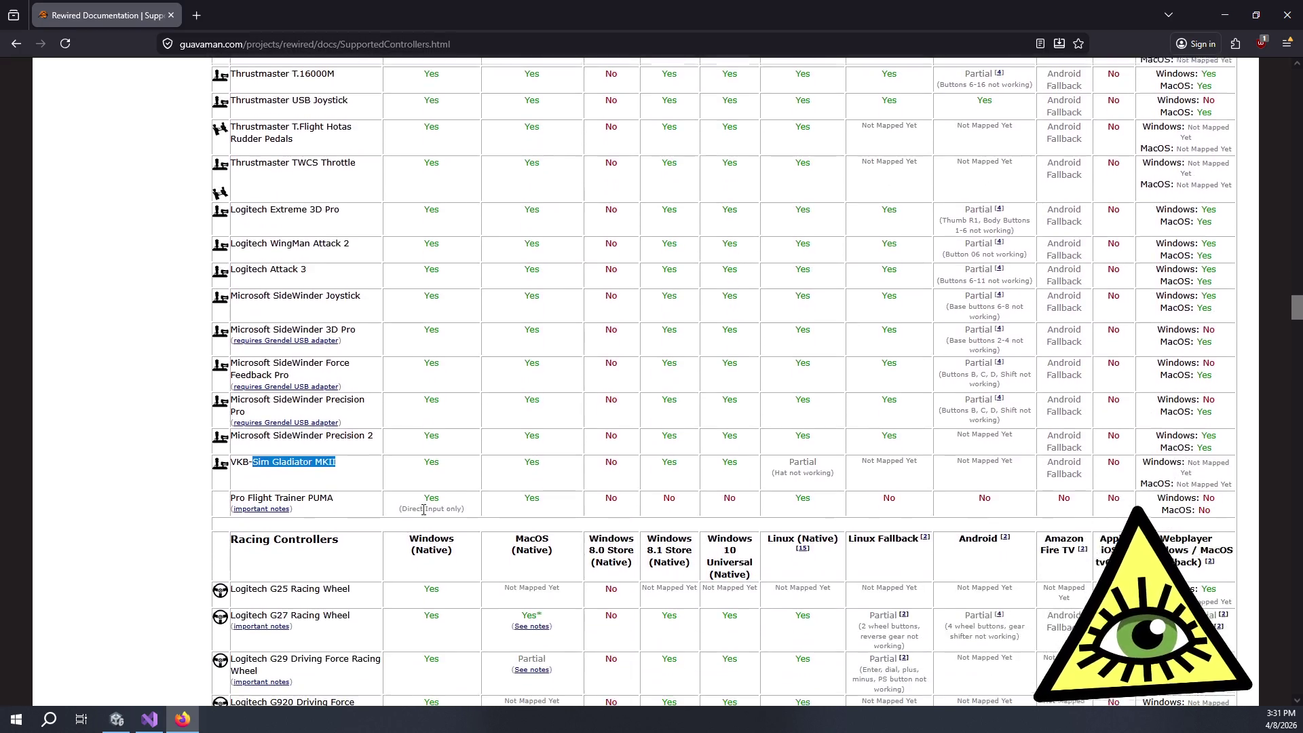
{"action": "scroll", "coordinate": [358, 407], "scroll_direction": "up", "scroll_amount": 3}
{"action": "scroll", "coordinate": [358, 413], "scroll_direction": "down", "scroll_amount": 6}
{"action": "scroll", "coordinate": [359, 415], "scroll_direction": "down", "scroll_amount": 20}
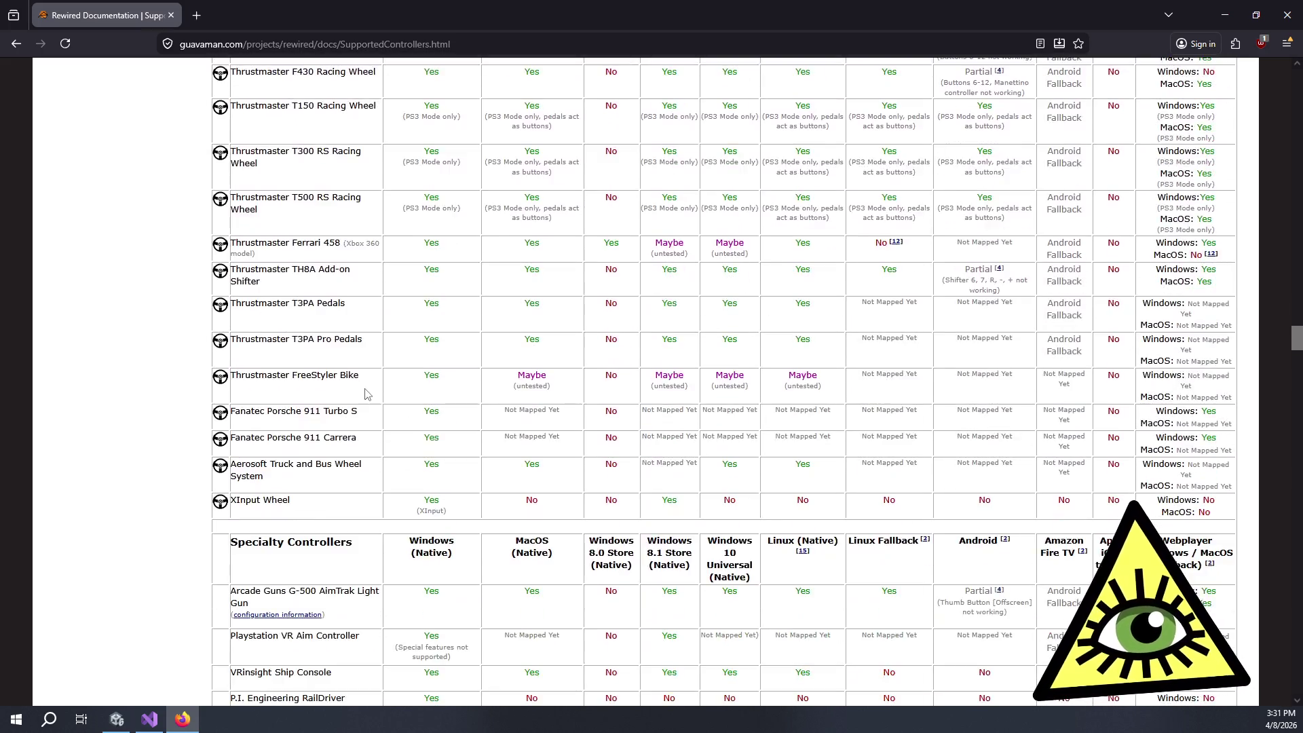
{"action": "scroll", "coordinate": [173, 502], "scroll_direction": "down", "scroll_amount": 17}
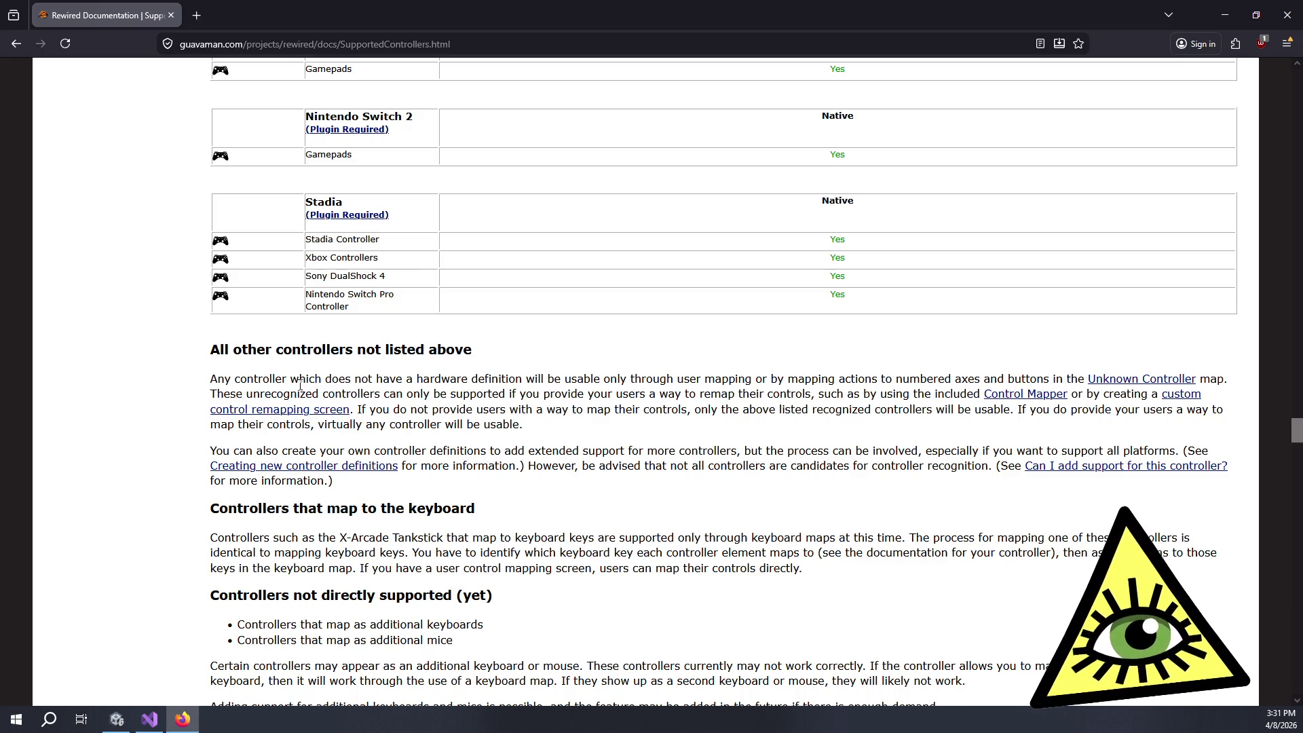
Step: Select the 'Any controller…' paragraph, then place Unity's Joystick support window over the Rewired page
{"action": "mouse_move", "coordinate": [299, 384]}
{"action": "left_mouse_down"}
{"action": "mouse_move", "coordinate": [841, 380]}
{"action": "mouse_move", "coordinate": [888, 396]}
{"action": "mouse_move", "coordinate": [926, 434]}
{"action": "mouse_move", "coordinate": [883, 428]}
{"action": "left_mouse_up"}
{"action": "left_click", "coordinate": [882, 427]}
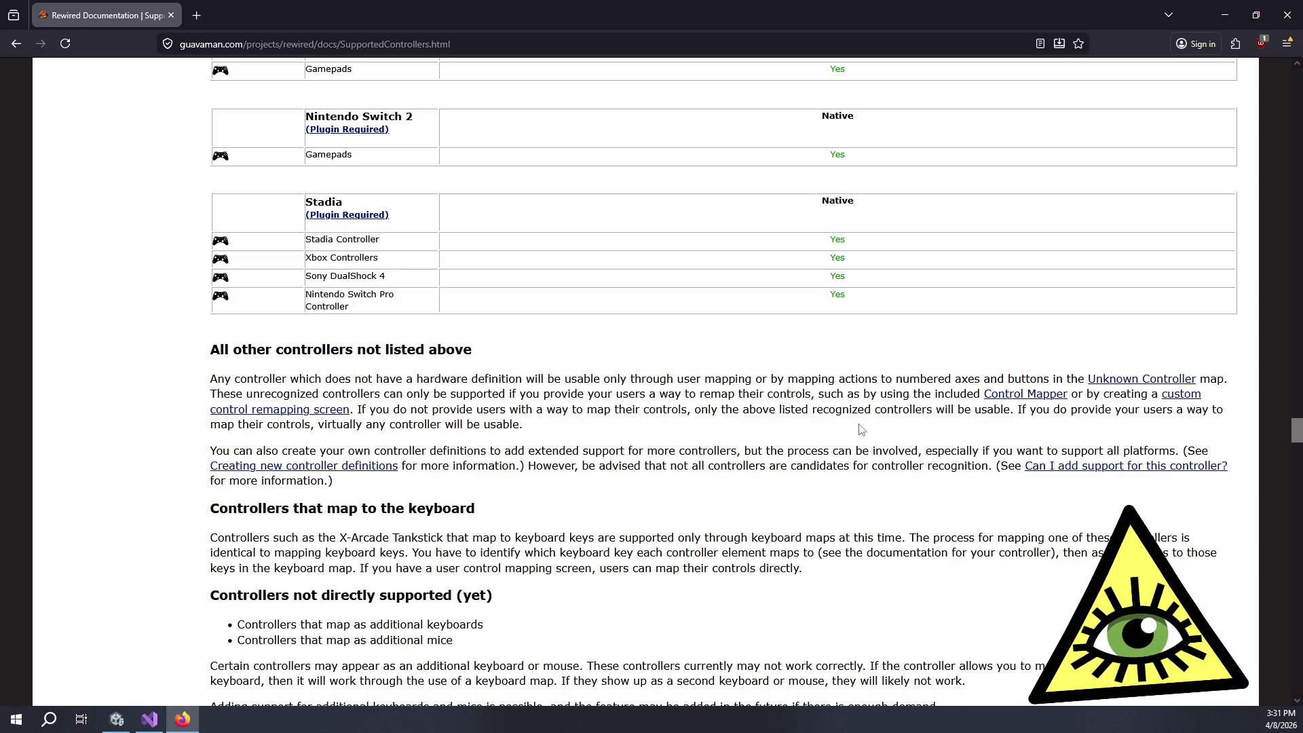
{"action": "triple_click", "coordinate": [860, 426]}
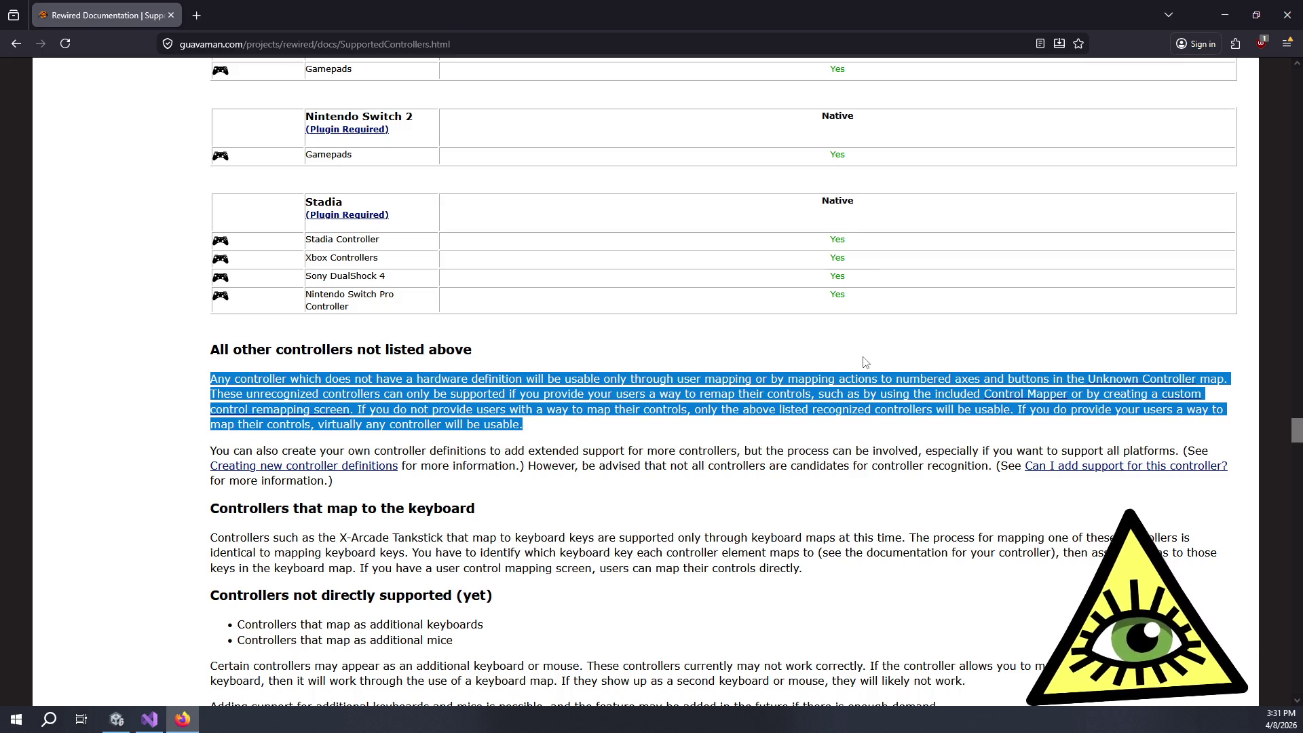
{"action": "left_click", "coordinate": [865, 362]}
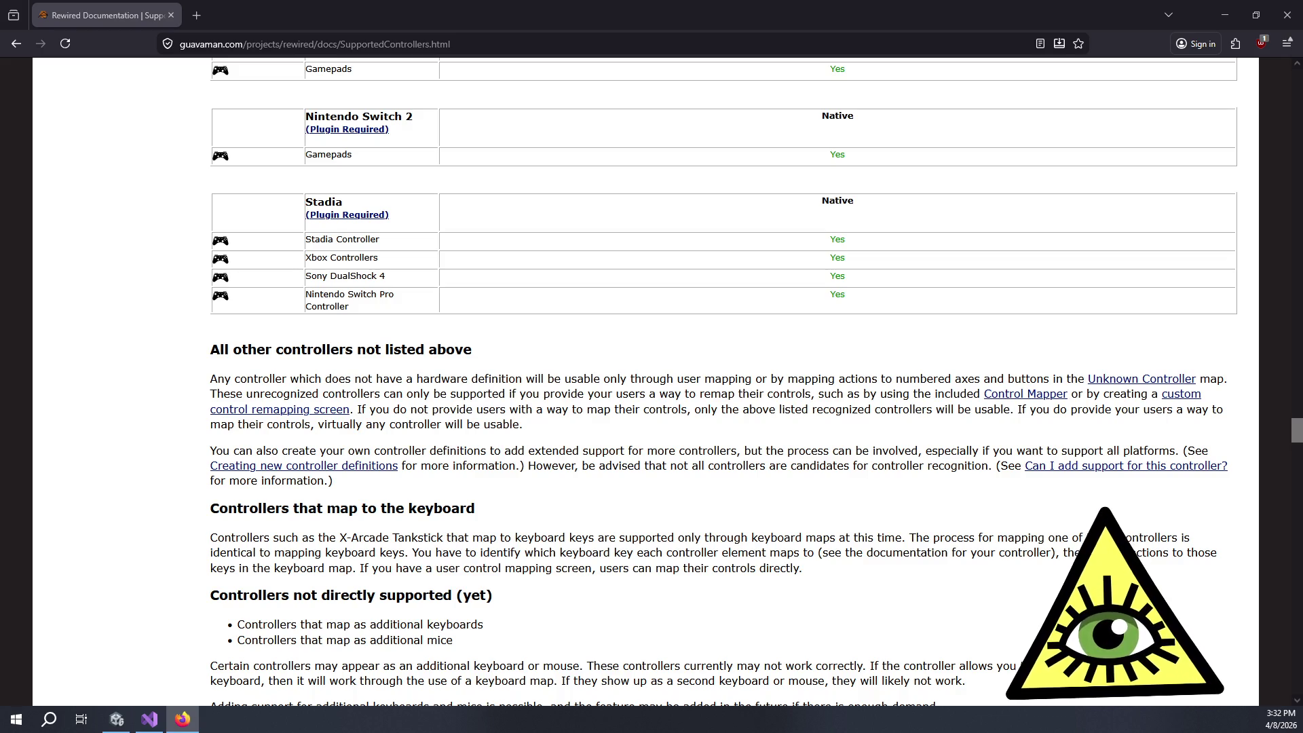
{"action": "mouse_move", "coordinate": [1302, 163]}
{"action": "left_mouse_down"}
{"action": "mouse_move", "coordinate": [985, 162]}
{"action": "mouse_move", "coordinate": [563, 55]}
{"action": "mouse_move", "coordinate": [680, 74]}
{"action": "left_mouse_up"}
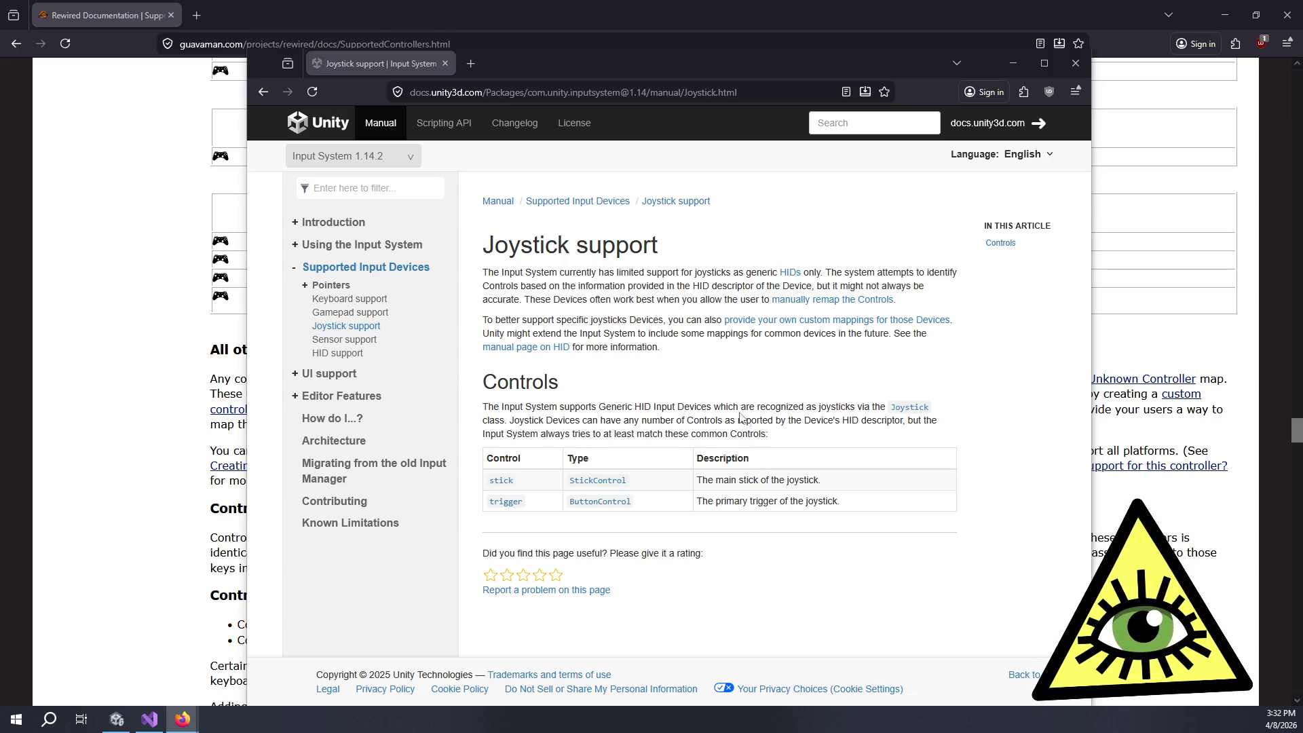
Step: Highlight the Joystick support intro and custom-mappings note, then open HID support from the sidebar
{"action": "mouse_move", "coordinate": [780, 437]}
{"action": "left_mouse_down"}
{"action": "mouse_move", "coordinate": [708, 354]}
{"action": "mouse_move", "coordinate": [706, 248]}
{"action": "mouse_move", "coordinate": [719, 350]}
{"action": "left_mouse_up"}
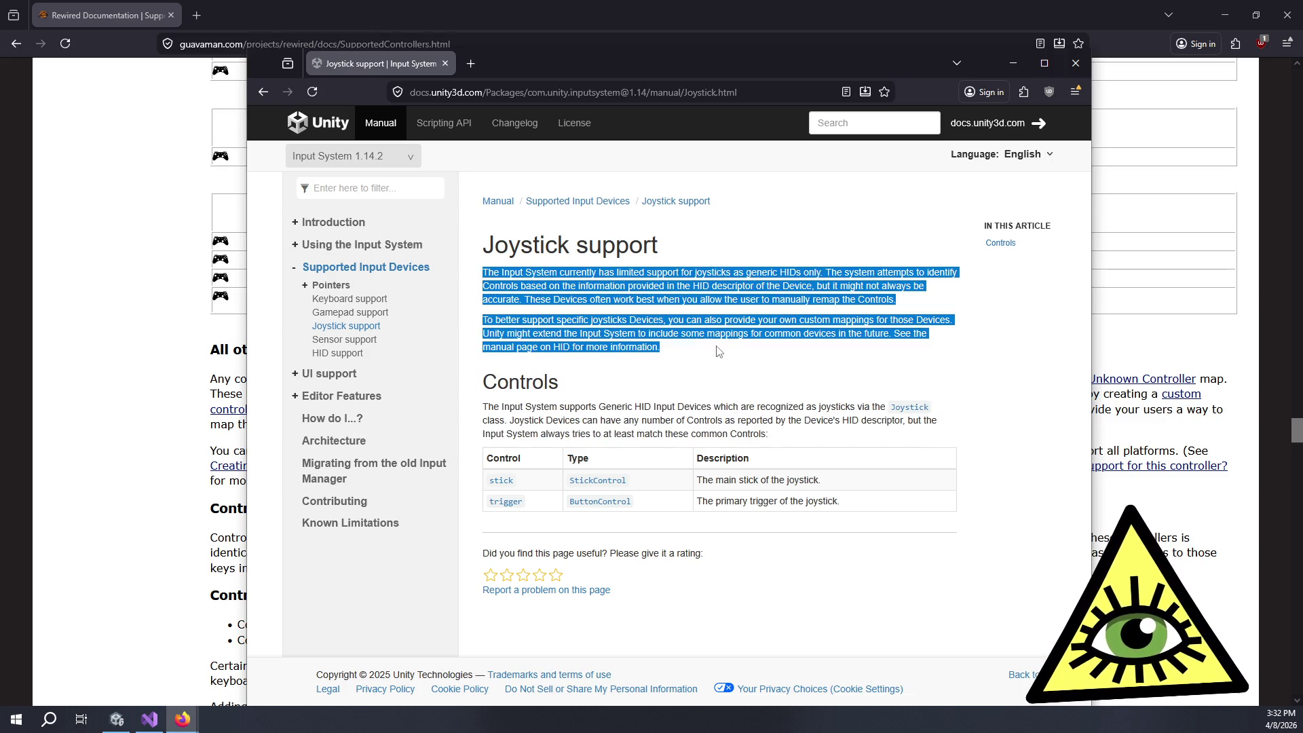
{"action": "left_click", "coordinate": [719, 349]}
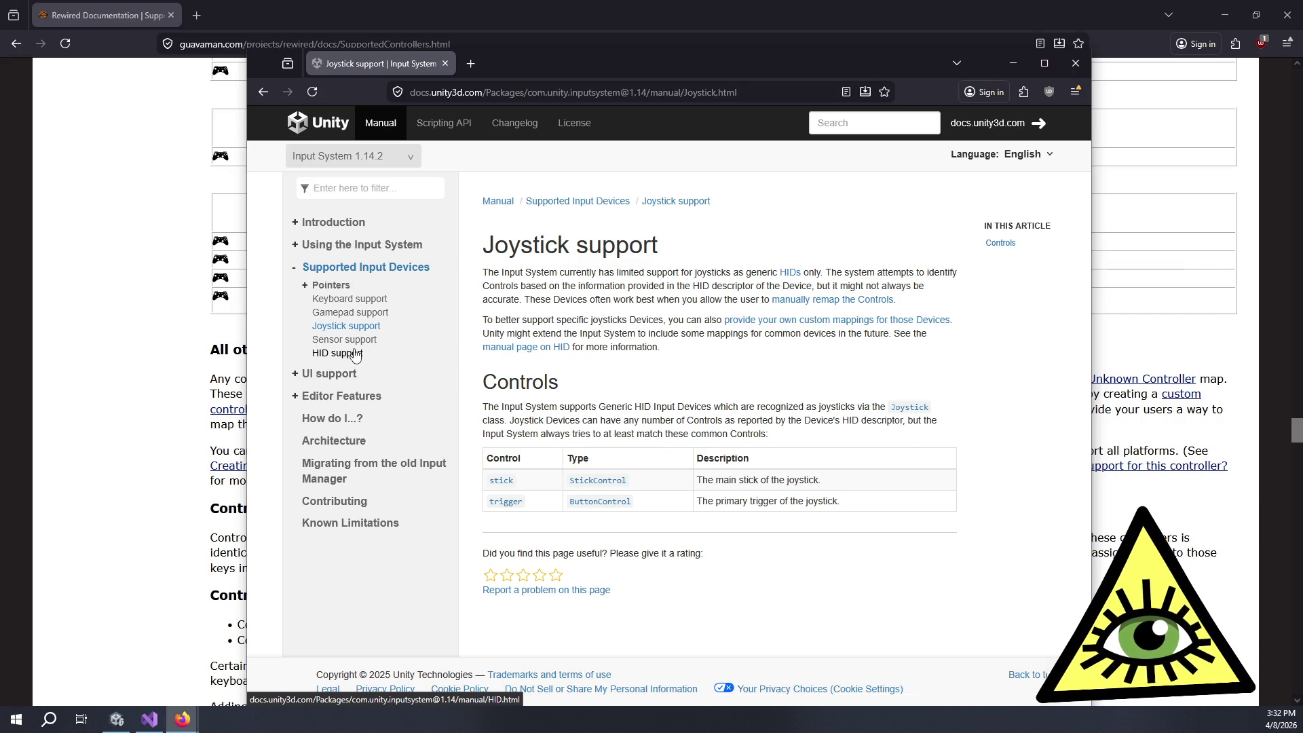
{"action": "mouse_move", "coordinate": [667, 349]}
{"action": "left_mouse_down"}
{"action": "mouse_move", "coordinate": [526, 272]}
{"action": "mouse_move", "coordinate": [666, 296]}
{"action": "left_mouse_up"}
{"action": "left_click", "coordinate": [665, 297]}
{"action": "mouse_move", "coordinate": [549, 320]}
{"action": "left_mouse_down"}
{"action": "mouse_move", "coordinate": [638, 351]}
{"action": "mouse_move", "coordinate": [526, 314]}
{"action": "left_mouse_up"}
{"action": "left_click", "coordinate": [638, 351]}
{"action": "left_click", "coordinate": [526, 314]}
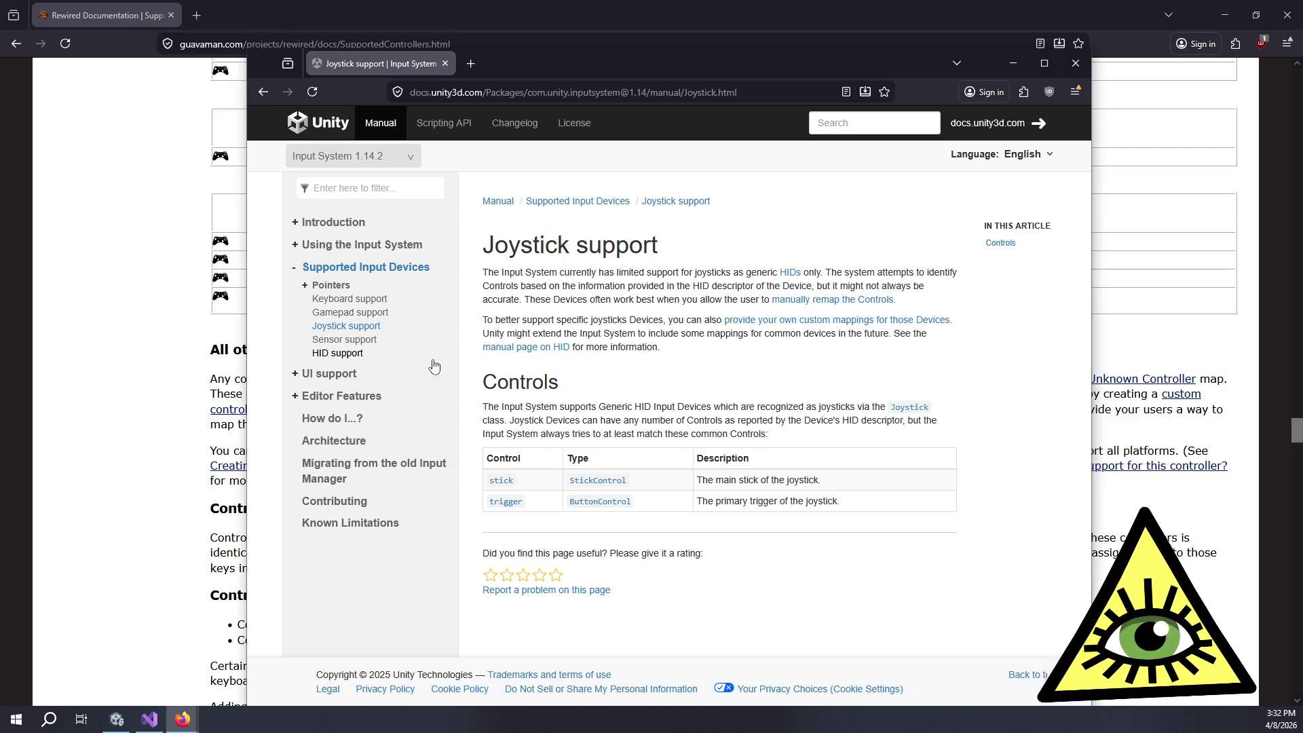
{"action": "left_click", "coordinate": [371, 363]}
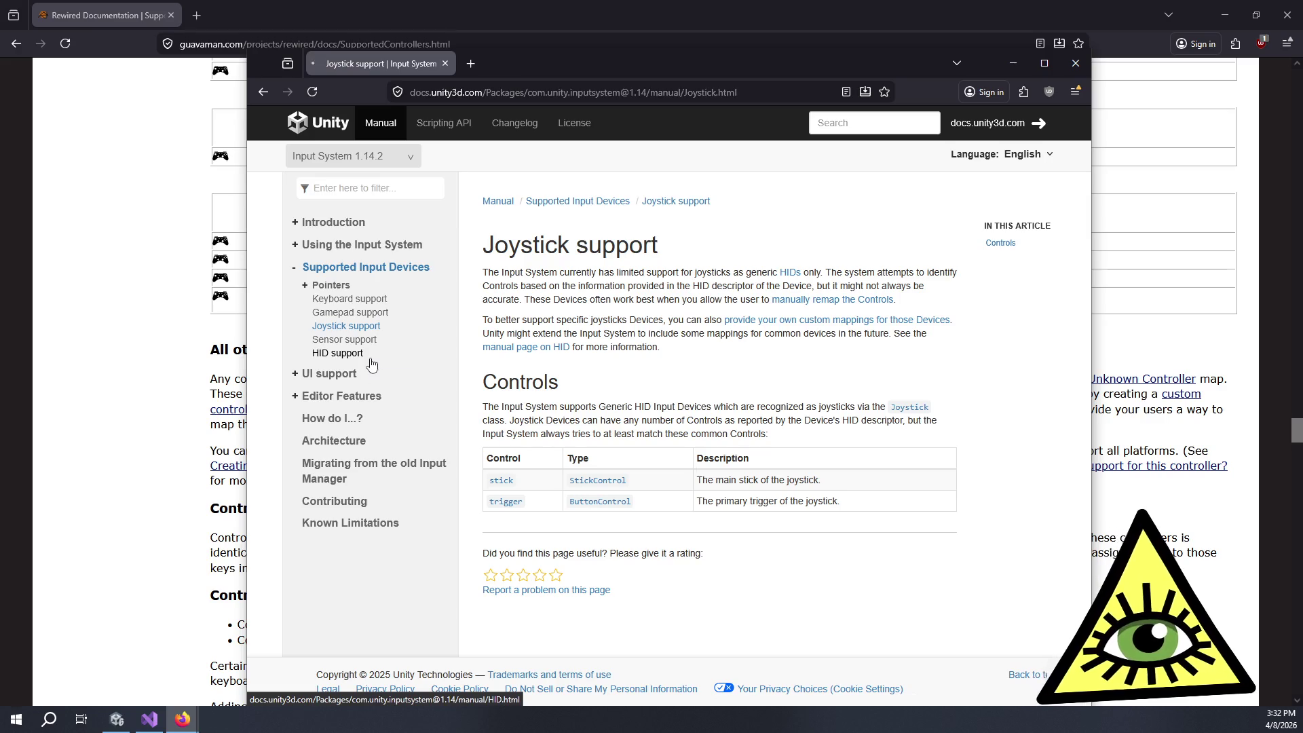
{"action": "scroll", "coordinate": [617, 312], "scroll_direction": "down", "scroll_amount": 2}
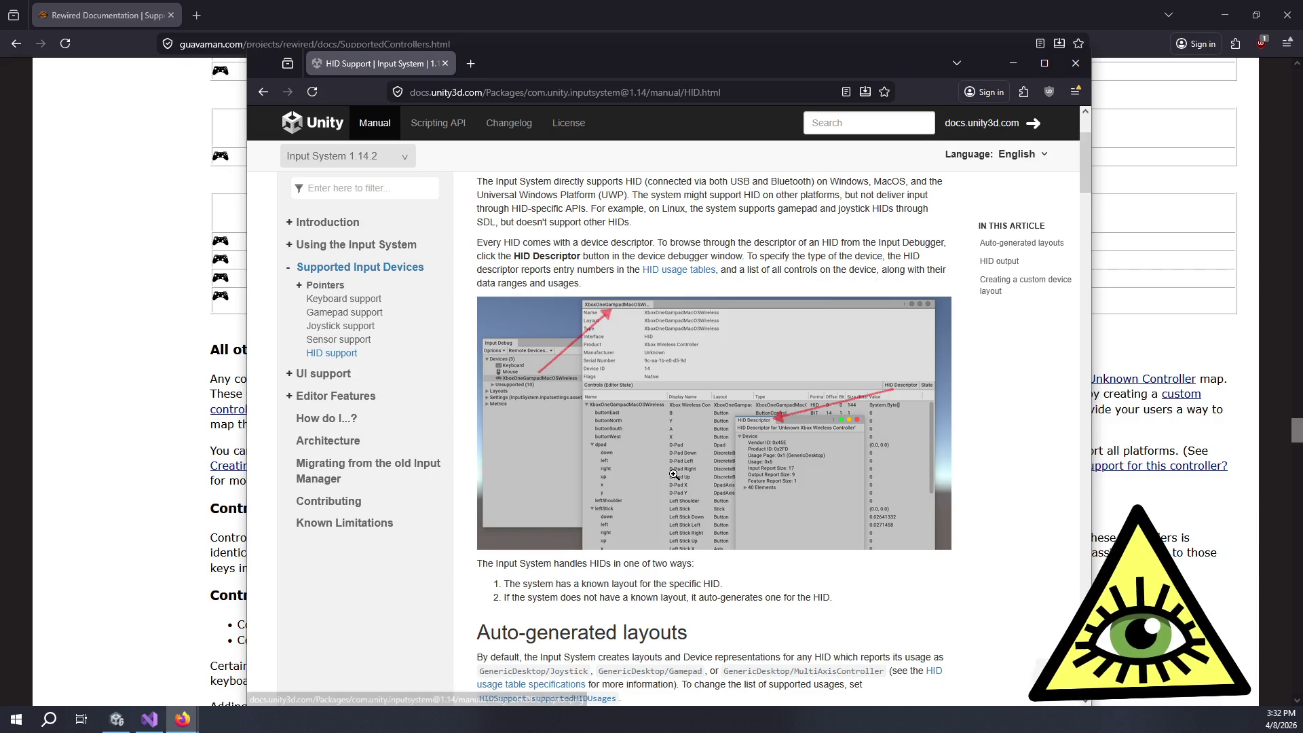
Step: Scroll HID Support to 'Auto-generated layouts', then bring the Rewired controllers window forward
{"action": "scroll", "coordinate": [674, 474], "scroll_direction": "down", "scroll_amount": 4}
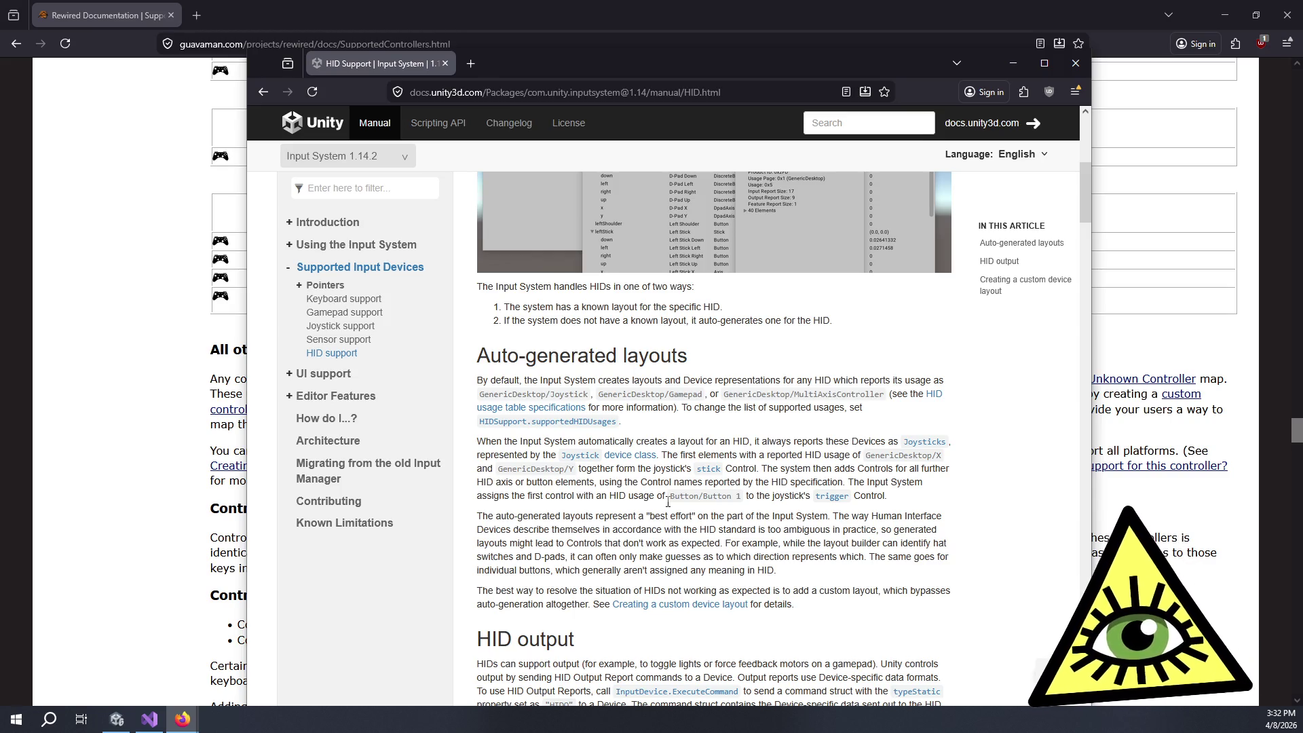
{"action": "left_click", "coordinate": [110, 239]}
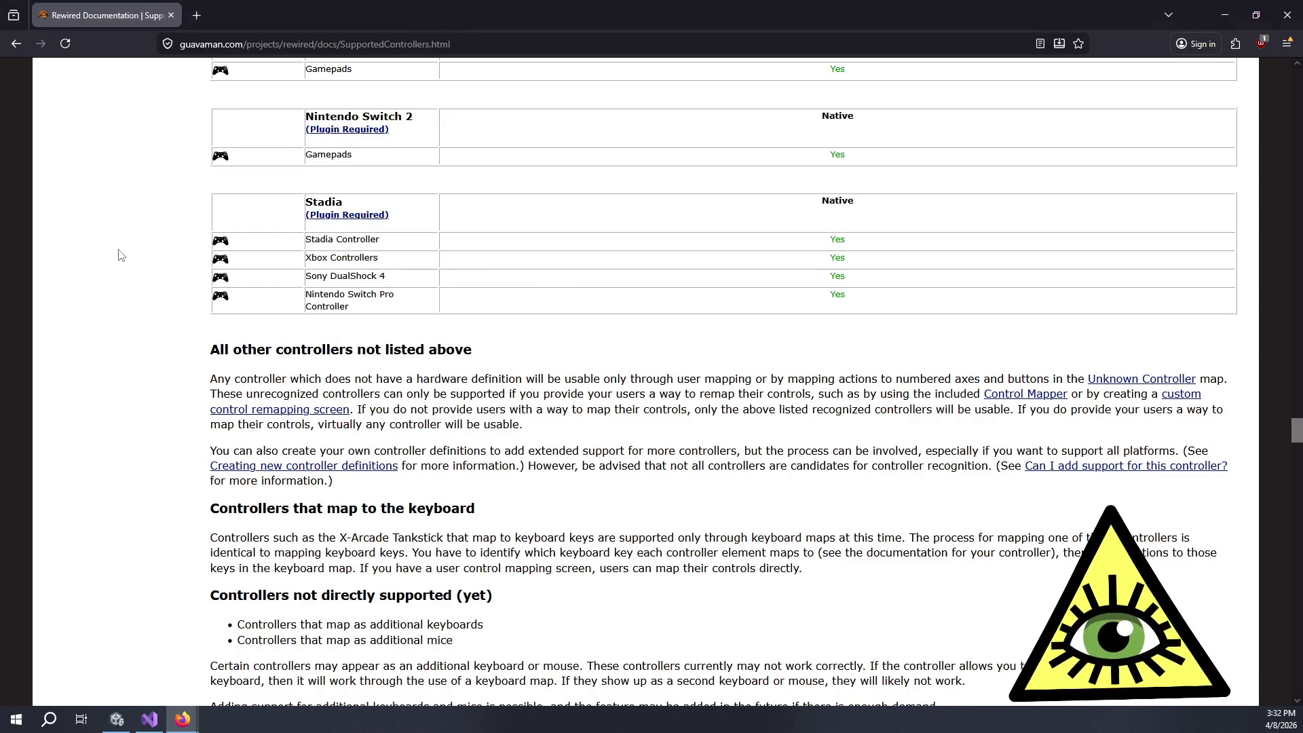
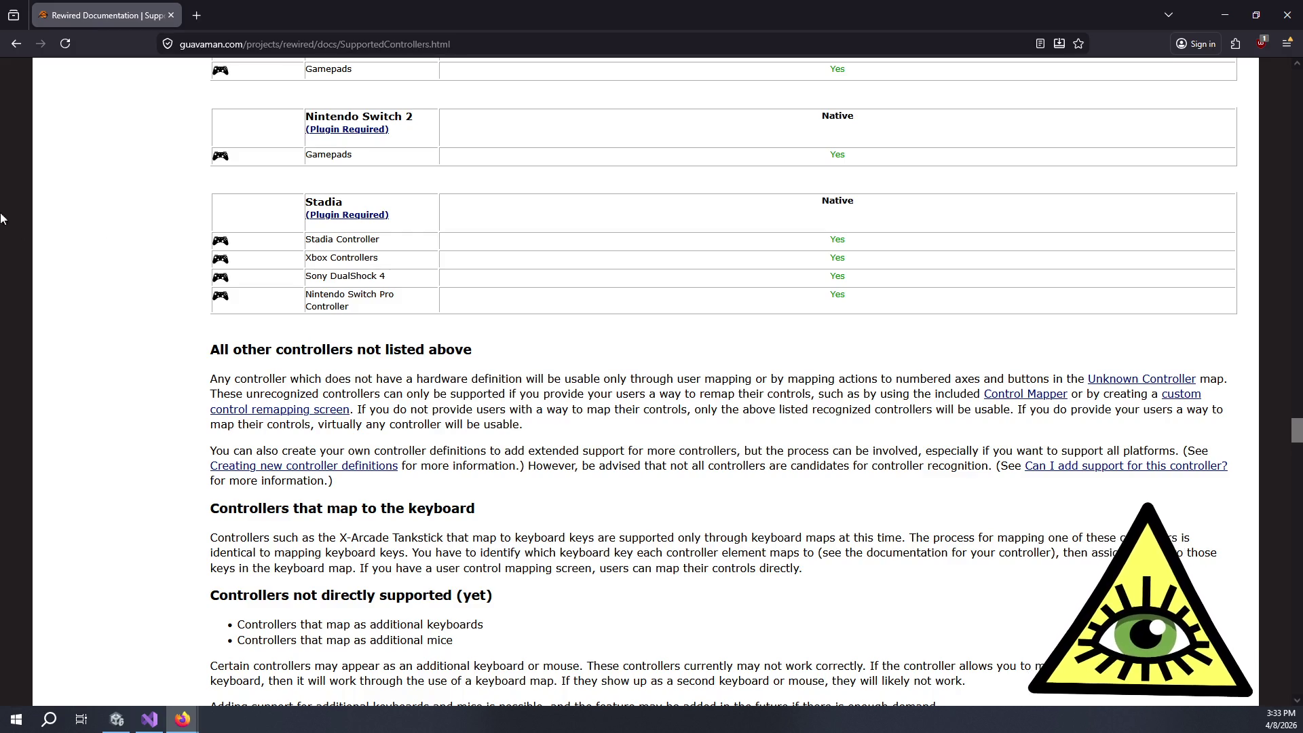
Step: Read the 'All other controllers' section by highlighting its heading and paragraphs
{"action": "mouse_move", "coordinate": [262, 350]}
{"action": "left_mouse_down"}
{"action": "mouse_move", "coordinate": [511, 428]}
{"action": "mouse_move", "coordinate": [211, 347]}
{"action": "mouse_move", "coordinate": [410, 370]}
{"action": "mouse_move", "coordinate": [589, 430]}
{"action": "mouse_move", "coordinate": [584, 482]}
{"action": "mouse_move", "coordinate": [357, 350]}
{"action": "mouse_move", "coordinate": [195, 352]}
{"action": "mouse_move", "coordinate": [347, 367]}
{"action": "mouse_move", "coordinate": [510, 354]}
{"action": "mouse_move", "coordinate": [175, 346]}
{"action": "left_mouse_up"}
{"action": "left_click", "coordinate": [509, 432]}
{"action": "left_click", "coordinate": [217, 338]}
{"action": "left_click", "coordinate": [583, 488]}
{"action": "left_click", "coordinate": [196, 351]}
{"action": "left_click", "coordinate": [175, 347]}
{"action": "mouse_move", "coordinate": [285, 333]}
{"action": "left_mouse_down"}
{"action": "mouse_move", "coordinate": [547, 506]}
{"action": "mouse_move", "coordinate": [533, 490]}
{"action": "left_mouse_up"}
{"action": "left_click", "coordinate": [532, 490]}
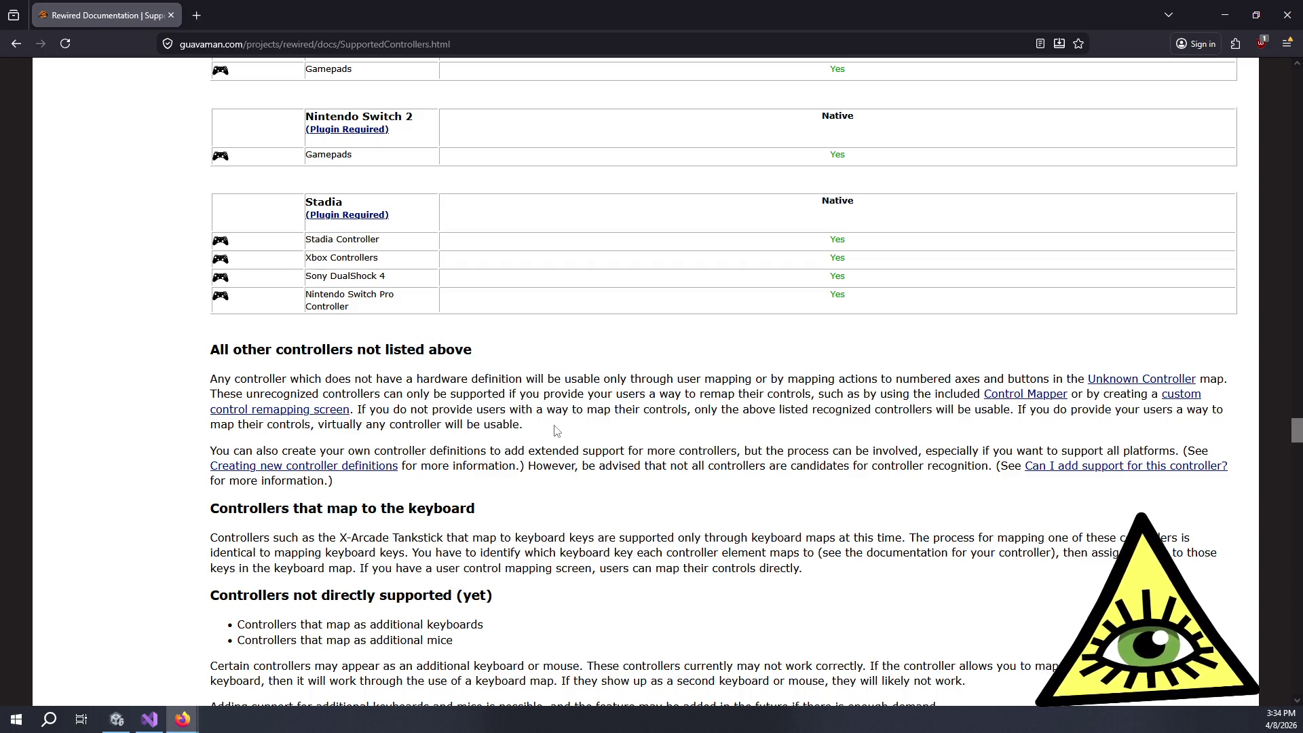
{"action": "left_click_drag", "start_coordinate": [555, 430], "coordinate": [397, 392]}
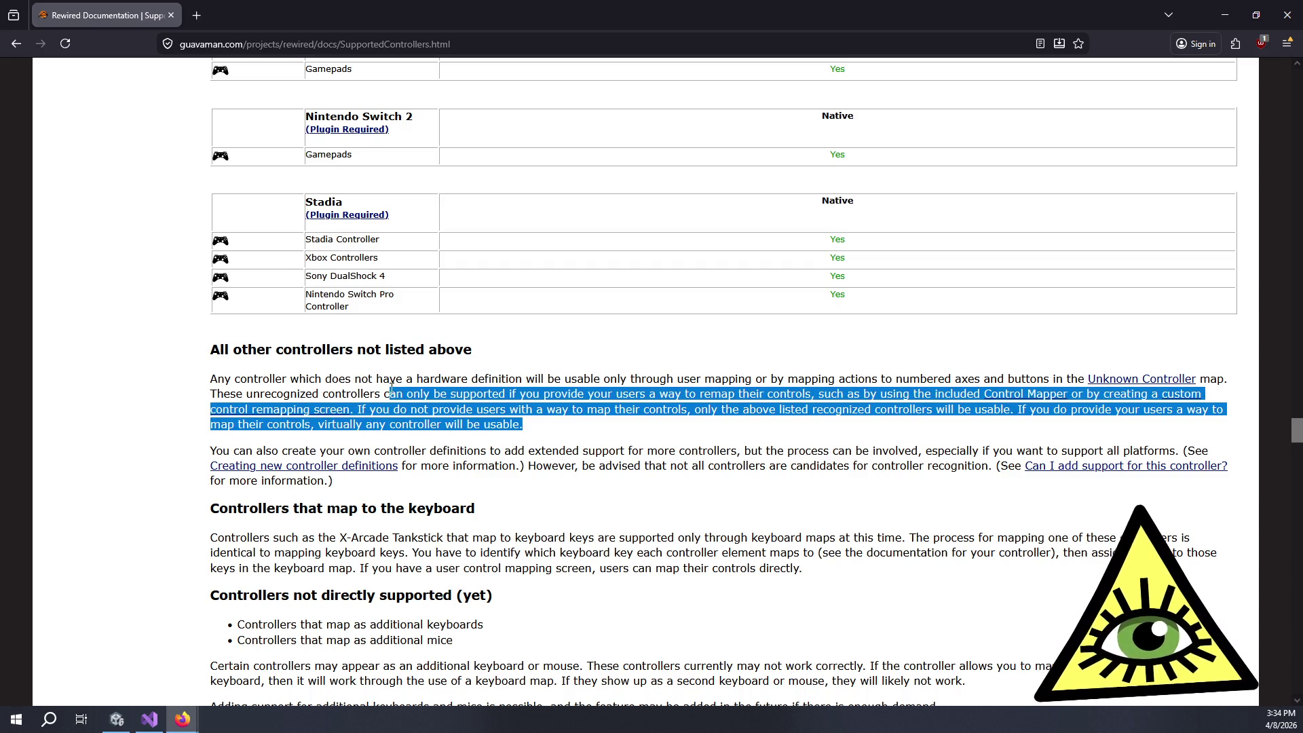
{"action": "left_click", "coordinate": [390, 391]}
Step: Scroll the page, then re-highlight the 'All other controllers' heading and its two paragraphs
{"action": "scroll", "coordinate": [382, 385], "scroll_direction": "up", "scroll_amount": 7}
{"action": "scroll", "coordinate": [382, 385], "scroll_direction": "up", "scroll_amount": 20}
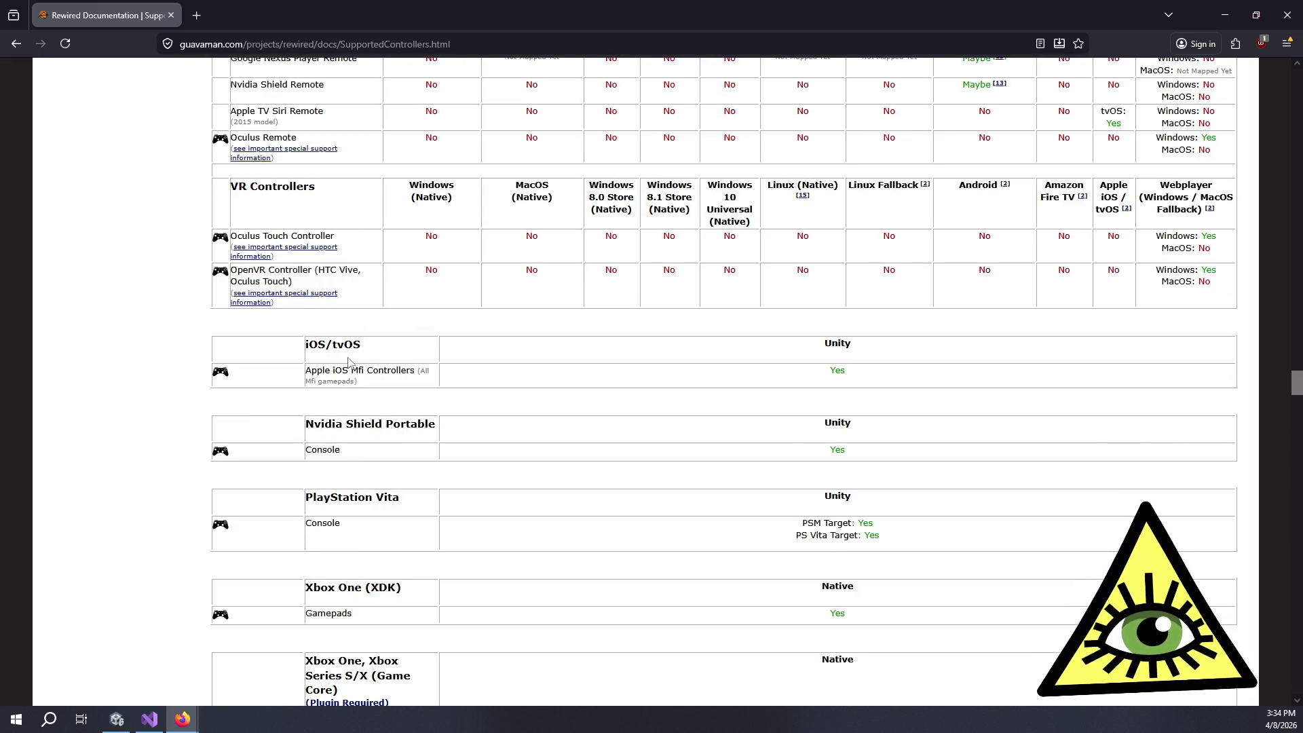
{"action": "scroll", "coordinate": [359, 373], "scroll_direction": "up", "scroll_amount": 15}
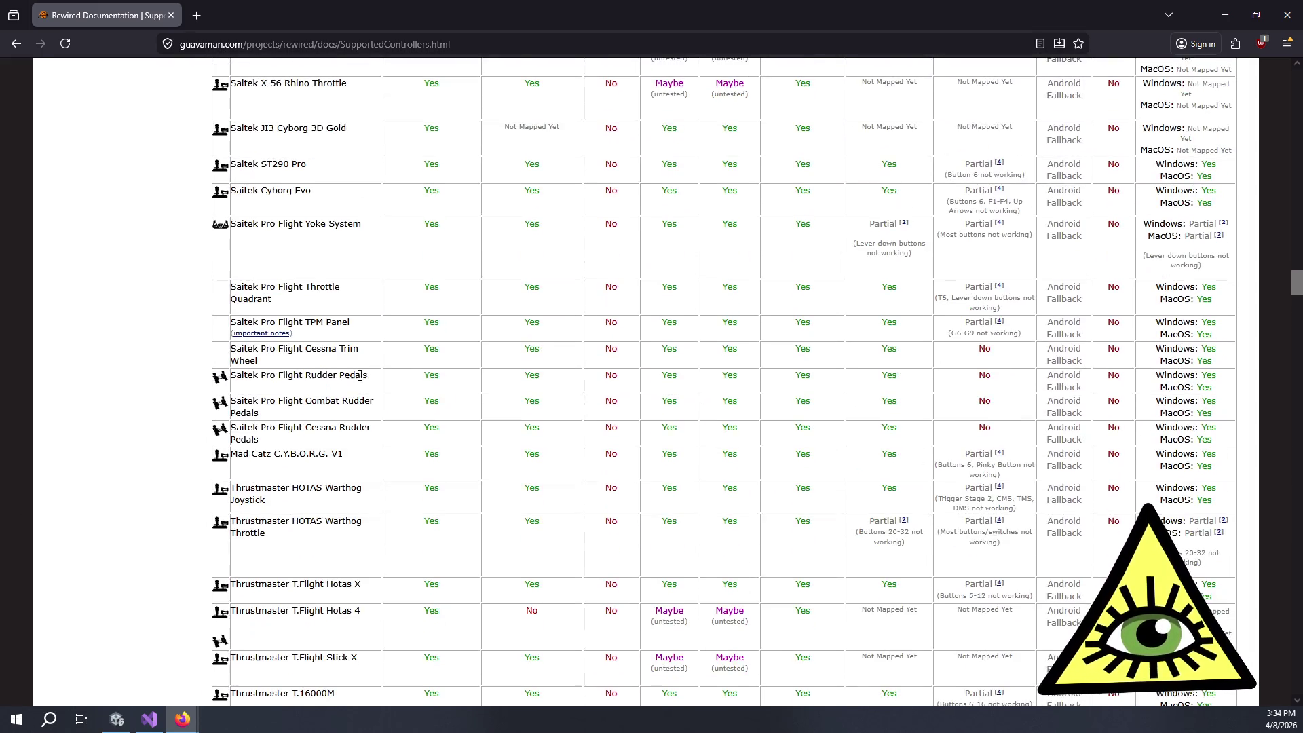
{"action": "scroll", "coordinate": [380, 400], "scroll_direction": "up", "scroll_amount": 5}
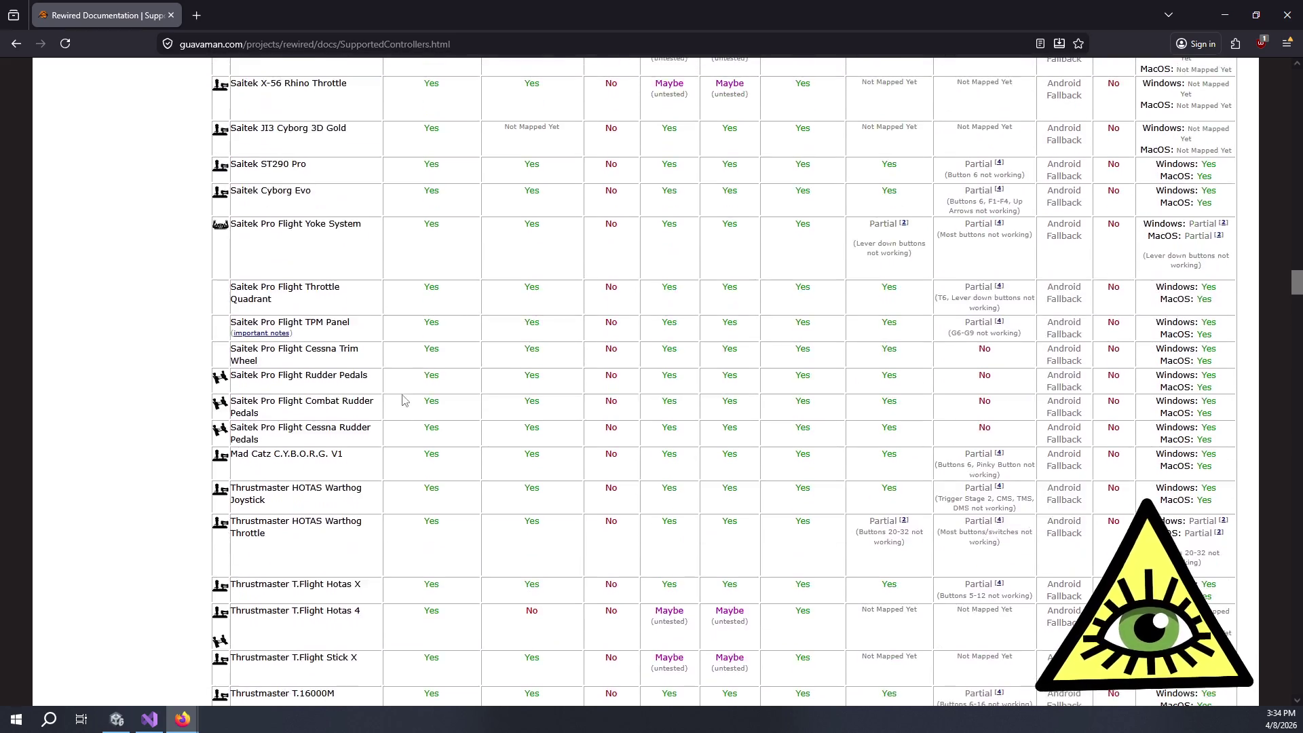
{"action": "scroll", "coordinate": [404, 410], "scroll_direction": "down", "scroll_amount": 20}
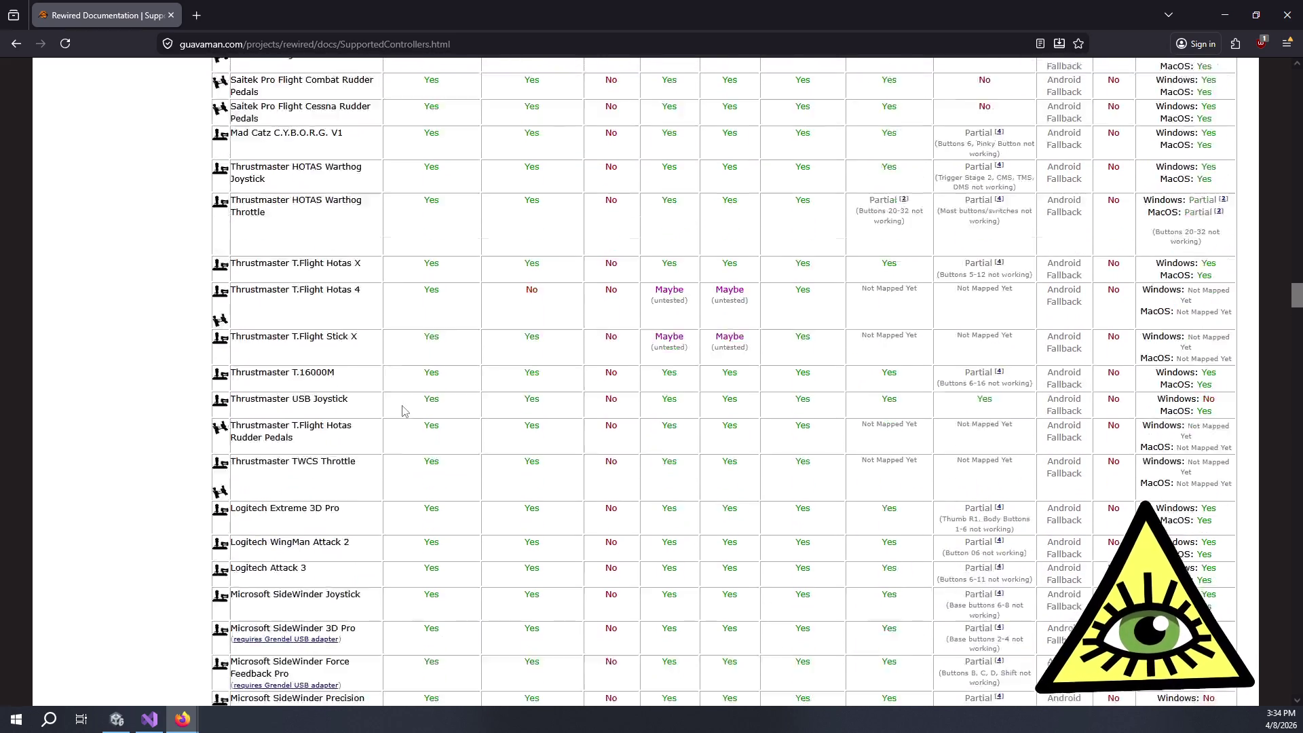
{"action": "scroll", "coordinate": [180, 529], "scroll_direction": "down", "scroll_amount": 7}
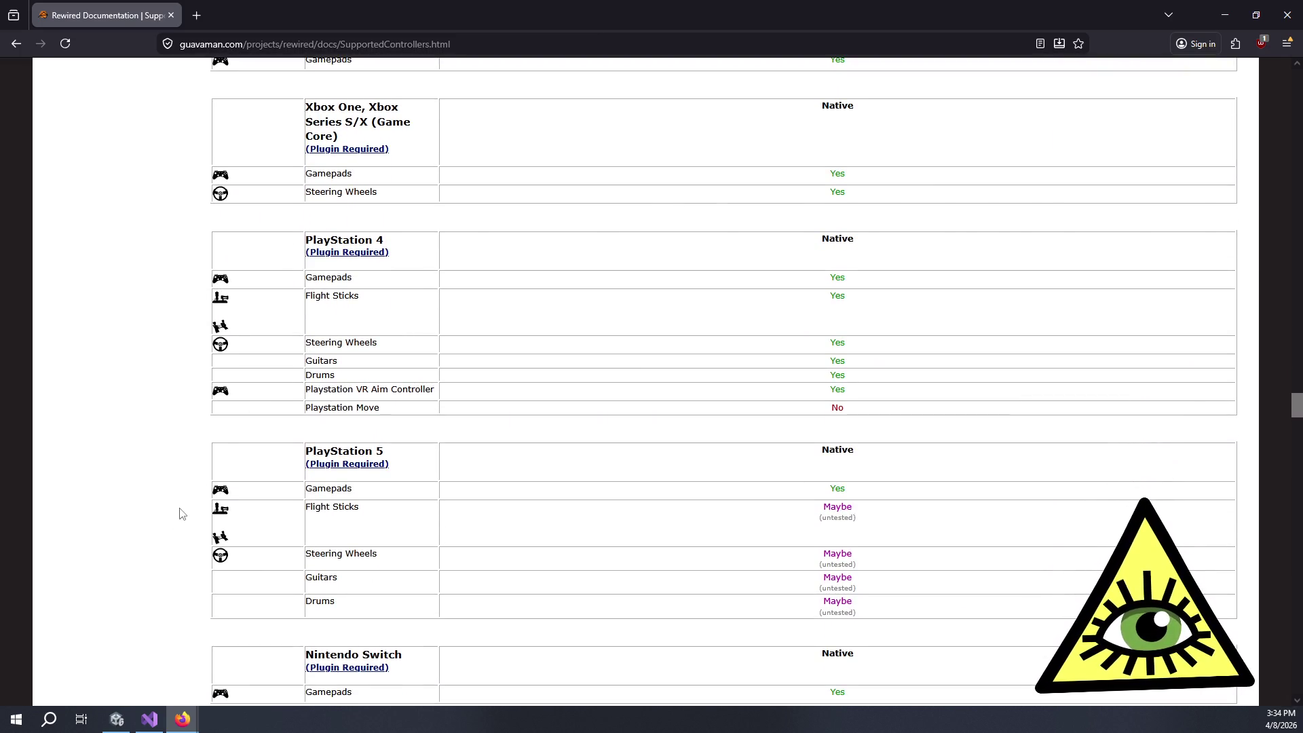
{"action": "scroll", "coordinate": [180, 519], "scroll_direction": "down", "scroll_amount": 11}
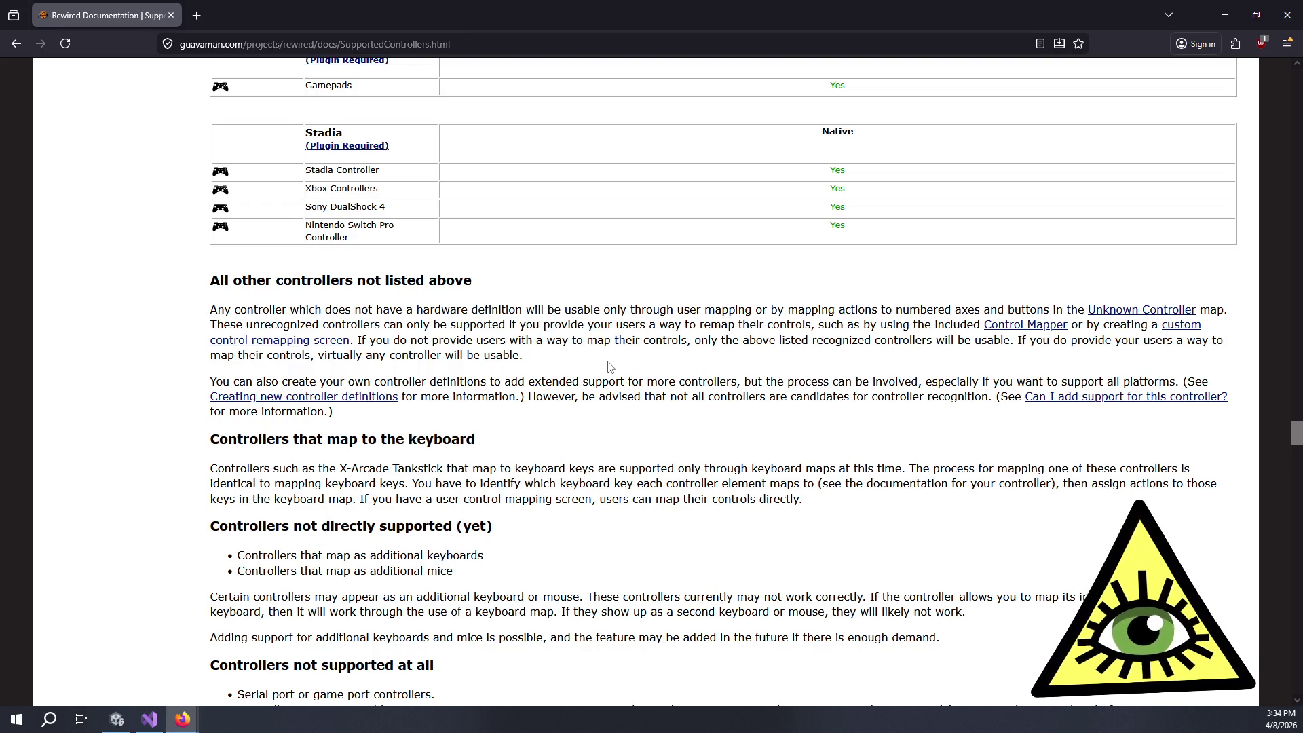
{"action": "mouse_move", "coordinate": [590, 366]}
{"action": "left_mouse_down"}
{"action": "mouse_move", "coordinate": [536, 274]}
{"action": "mouse_move", "coordinate": [553, 248]}
{"action": "mouse_move", "coordinate": [647, 325]}
{"action": "mouse_move", "coordinate": [682, 382]}
{"action": "left_mouse_up"}
{"action": "left_click", "coordinate": [558, 260]}
{"action": "left_click", "coordinate": [100, 269]}
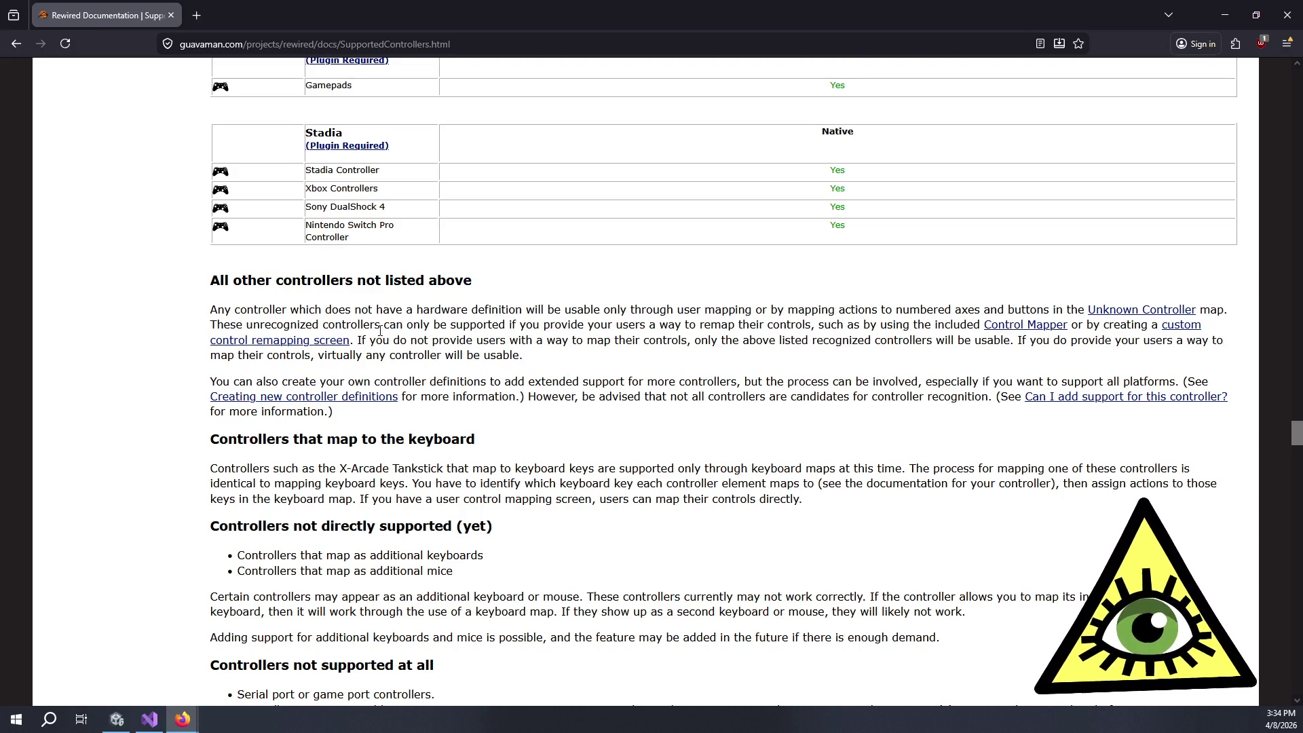
{"action": "mouse_move", "coordinate": [416, 280]}
{"action": "left_mouse_down"}
{"action": "mouse_move", "coordinate": [516, 349]}
{"action": "mouse_move", "coordinate": [544, 416]}
{"action": "left_mouse_up"}
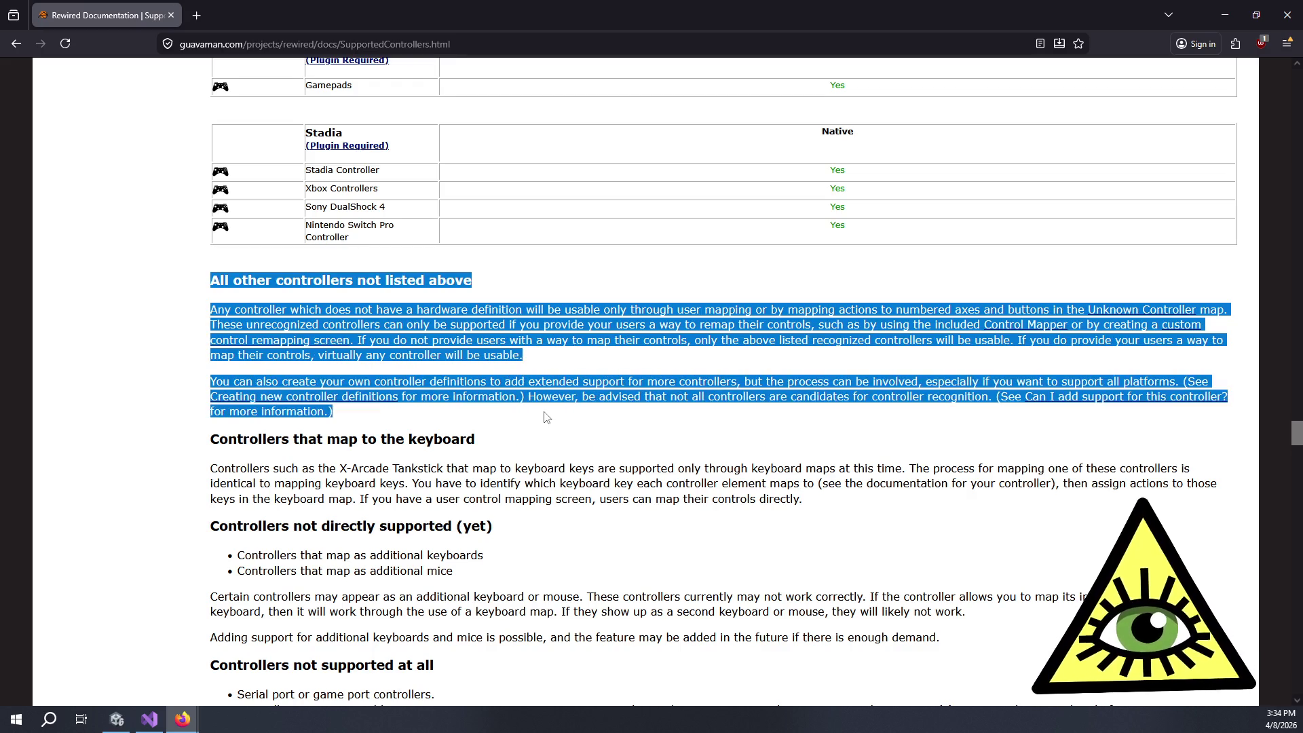
{"action": "left_click", "coordinate": [546, 417]}
Step: Scroll up to the Saitek X52/X-55 flight controller rows, then minimize the documentation
{"action": "scroll", "coordinate": [536, 400], "scroll_direction": "up", "scroll_amount": 20}
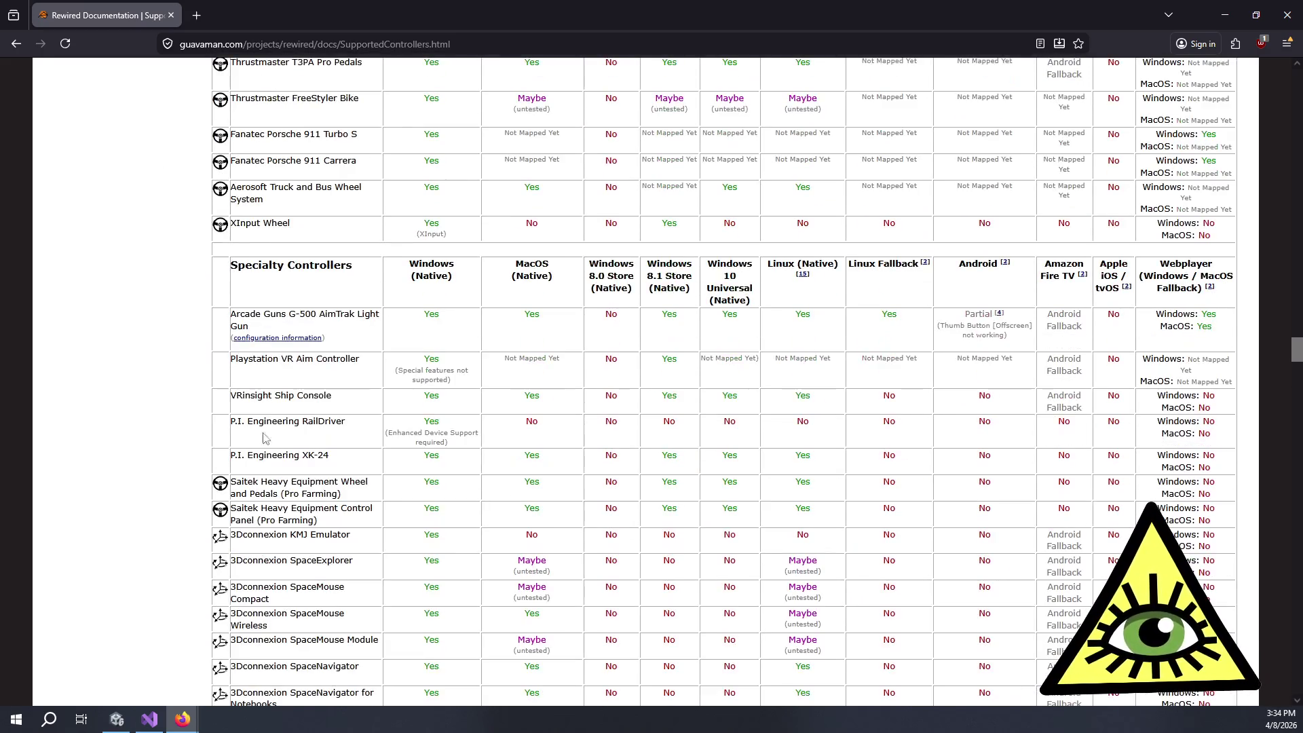
{"action": "scroll", "coordinate": [407, 380], "scroll_direction": "up", "scroll_amount": 20}
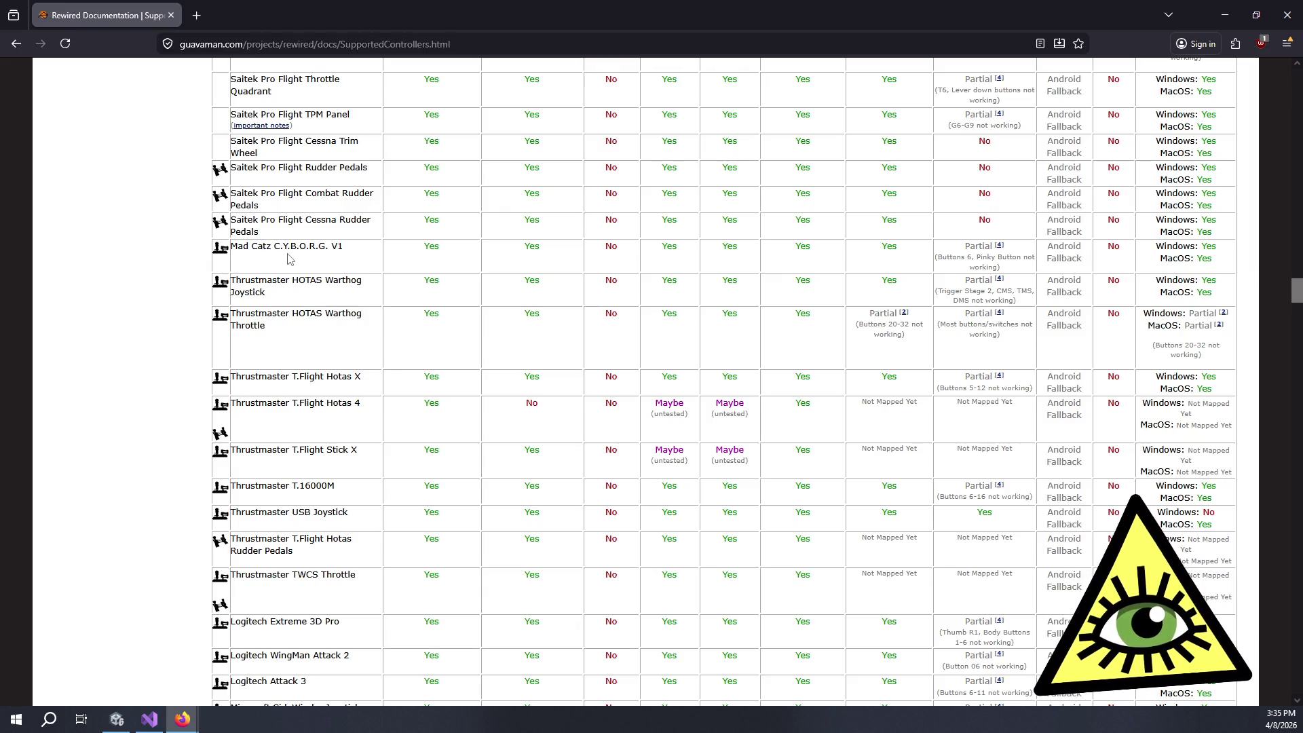
{"action": "scroll", "coordinate": [334, 265], "scroll_direction": "up", "scroll_amount": 8}
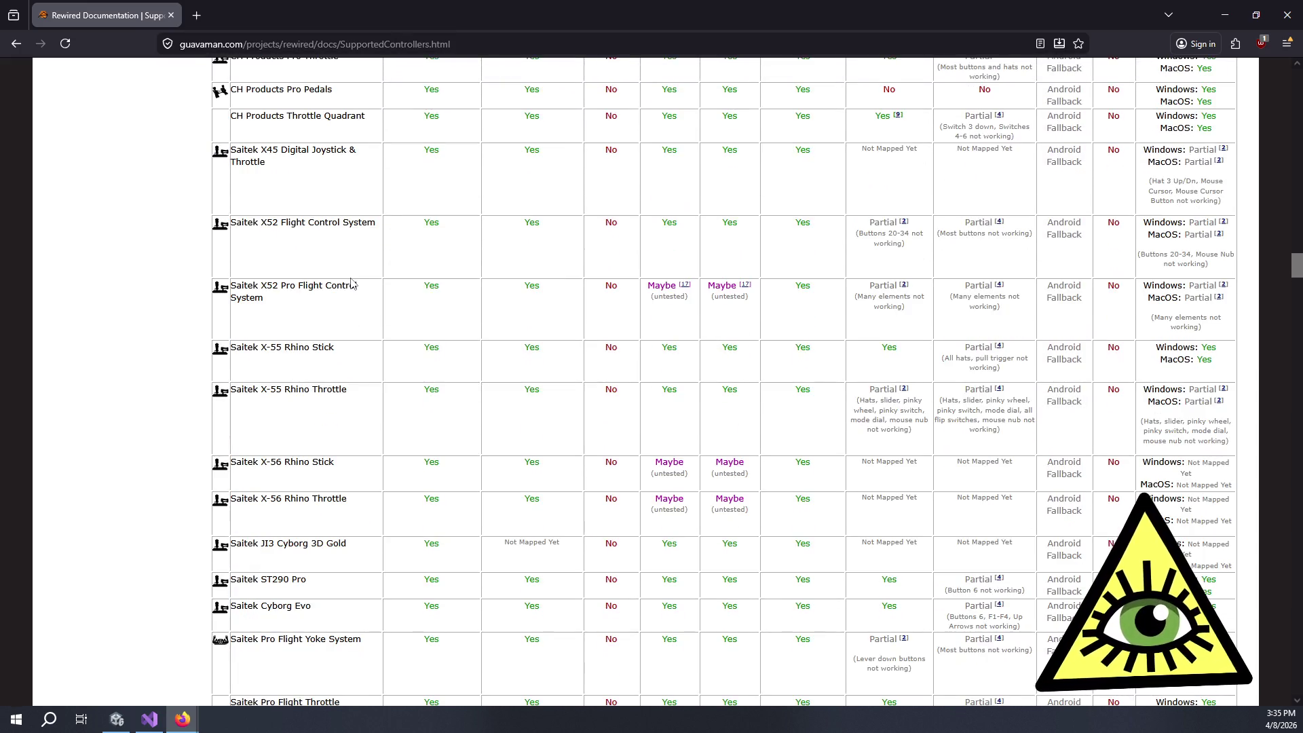
{"action": "scroll", "coordinate": [345, 287], "scroll_direction": "up", "scroll_amount": 2}
{"action": "scroll", "coordinate": [344, 286], "scroll_direction": "up", "scroll_amount": 2}
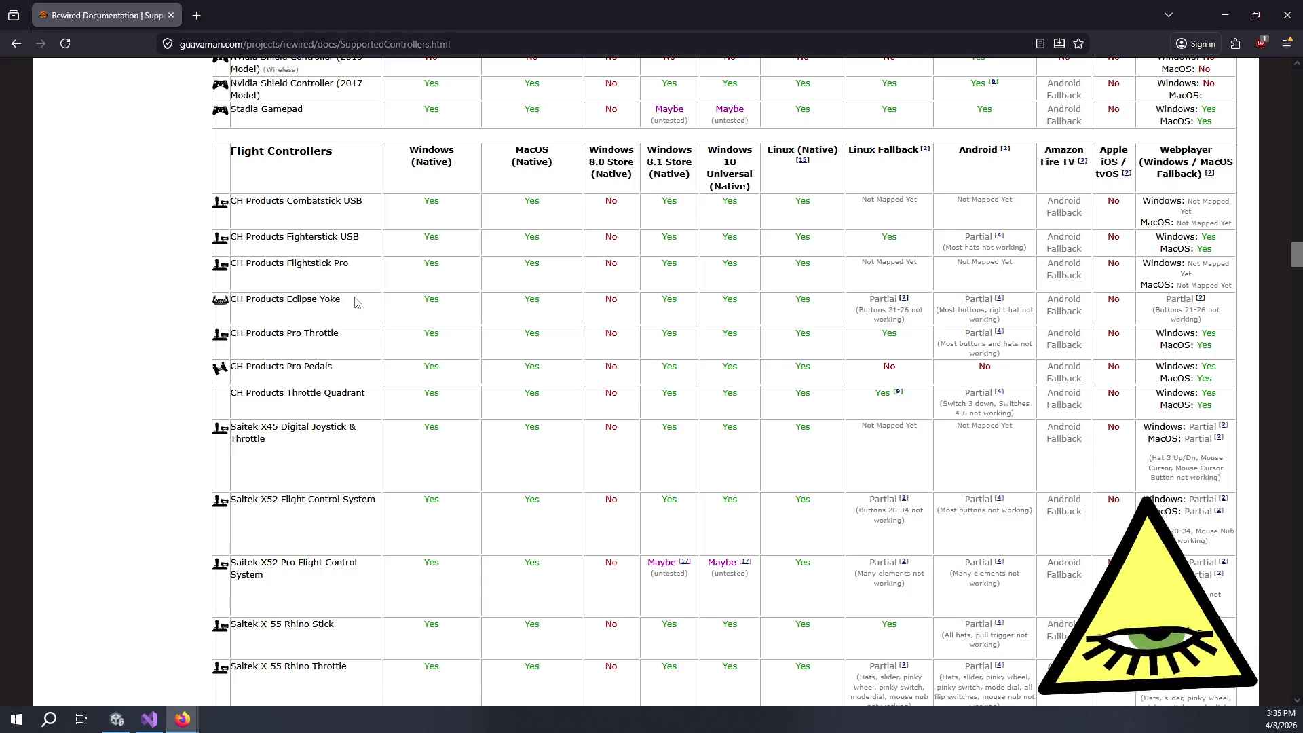
{"action": "scroll", "coordinate": [354, 301], "scroll_direction": "down", "scroll_amount": 4}
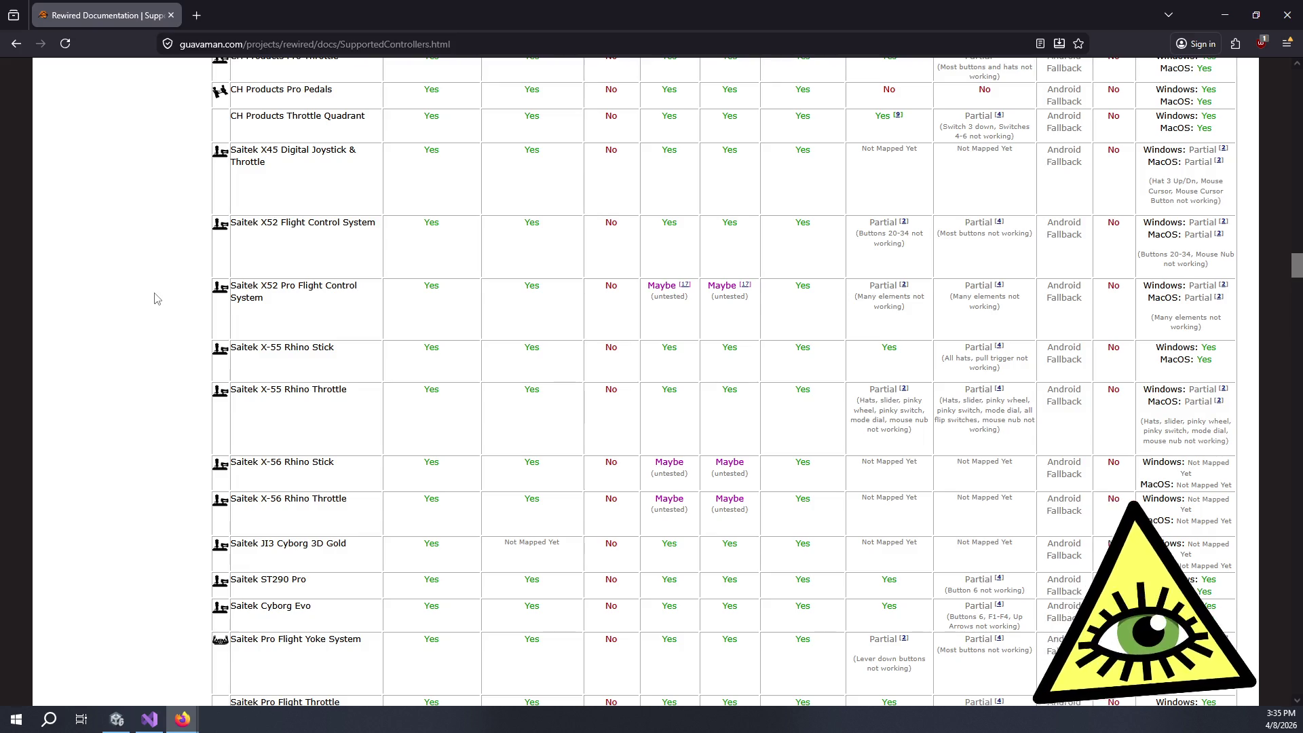
{"action": "scroll", "coordinate": [158, 301], "scroll_direction": "down", "scroll_amount": 2}
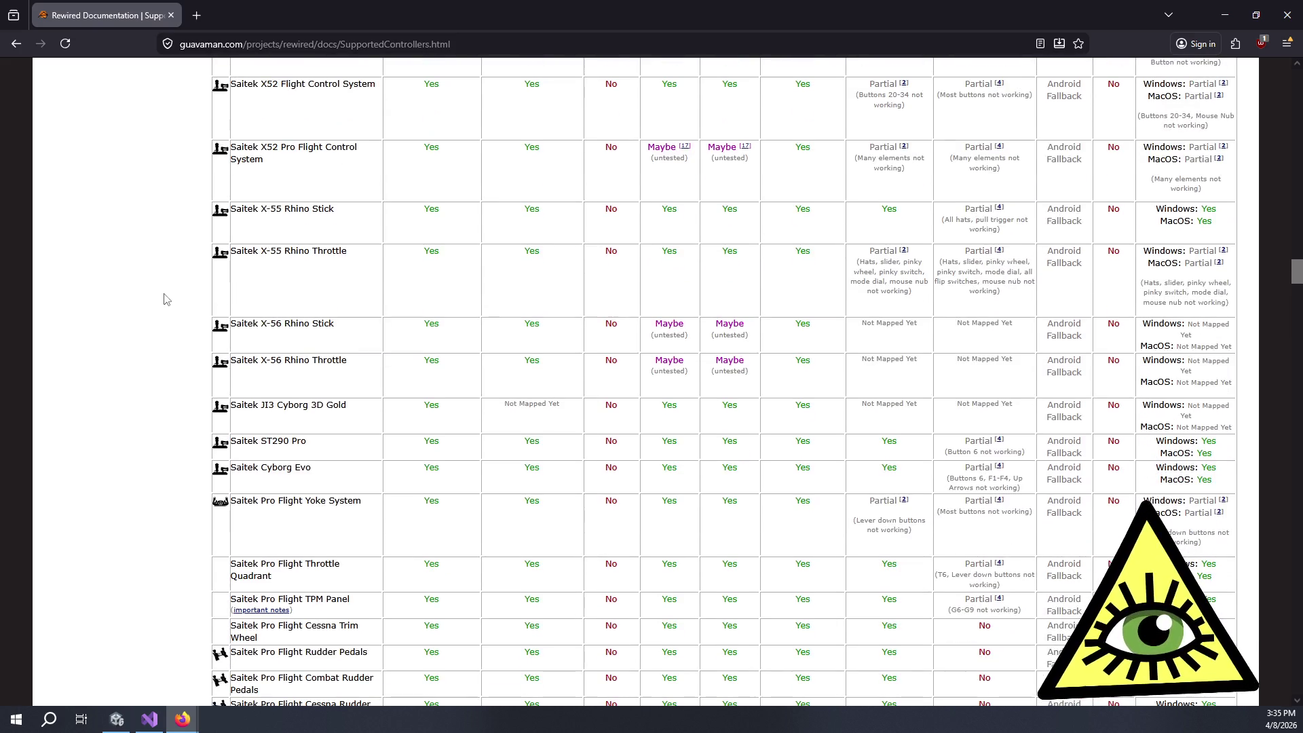
{"action": "left_click", "coordinate": [1234, 15]}
Step: Bring the Rewired Editor forward, keep Stick Pinky Button as the element, and show its Tools page
{"action": "left_click", "coordinate": [88, 549]}
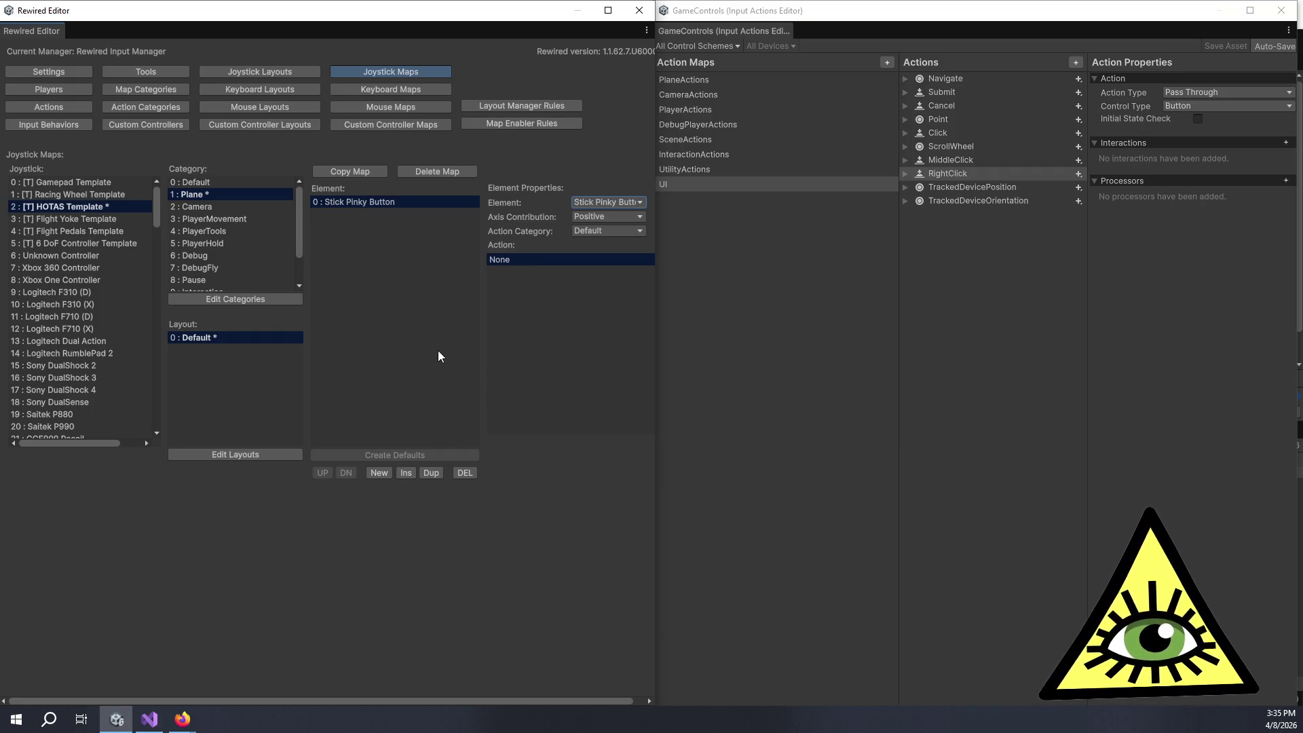
{"action": "left_click", "coordinate": [598, 203]}
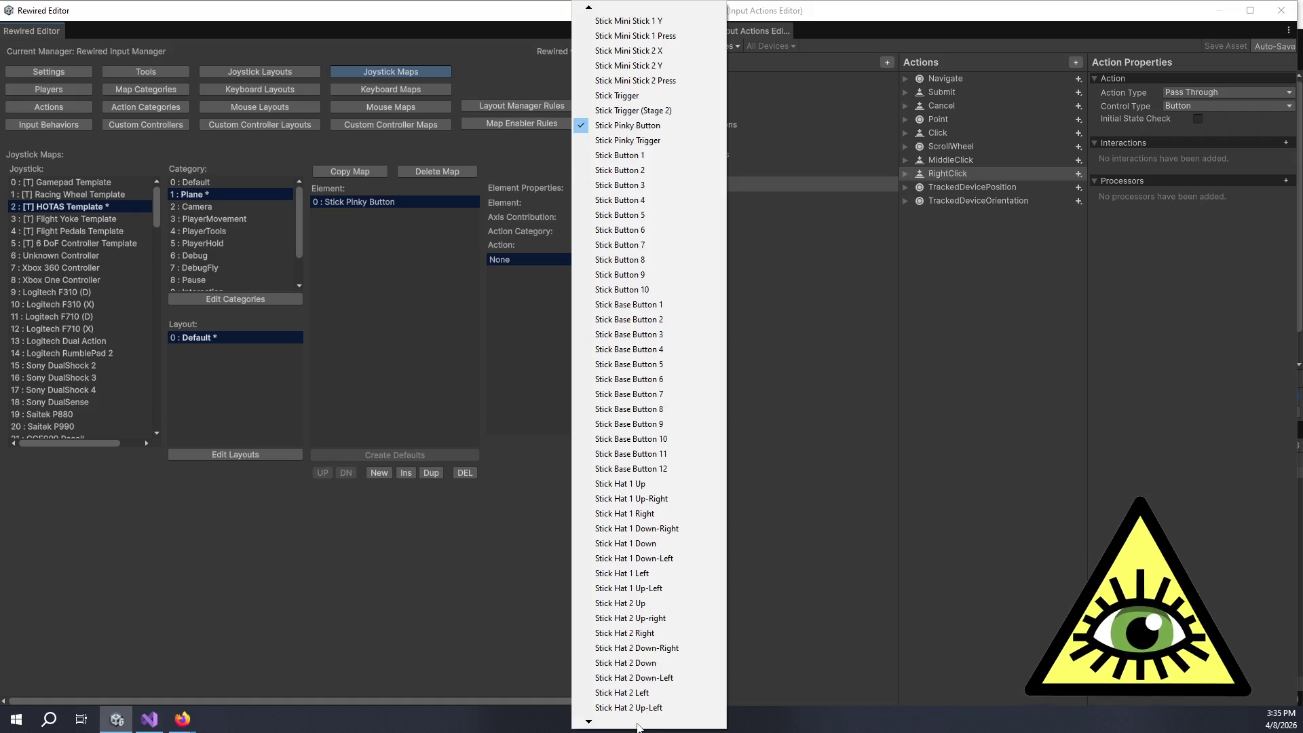
{"action": "left_click", "coordinate": [474, 649]}
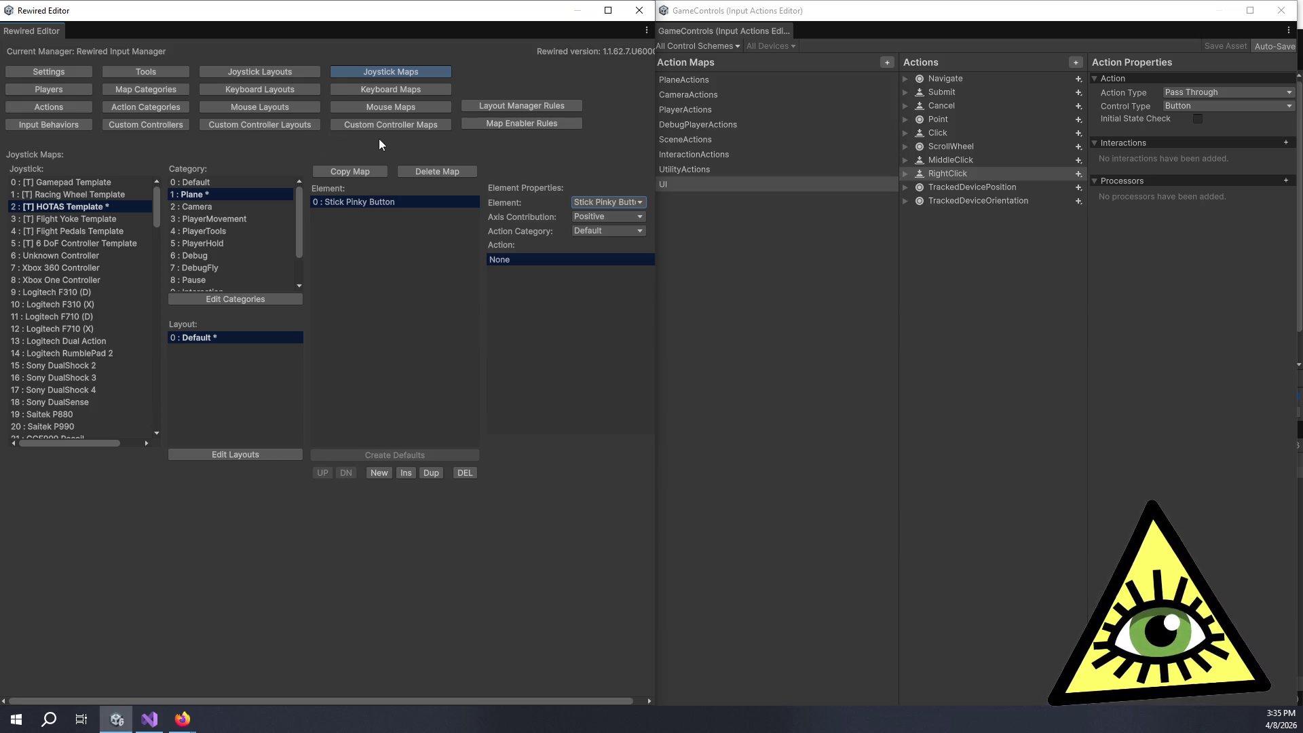
{"action": "left_click", "coordinate": [148, 73]}
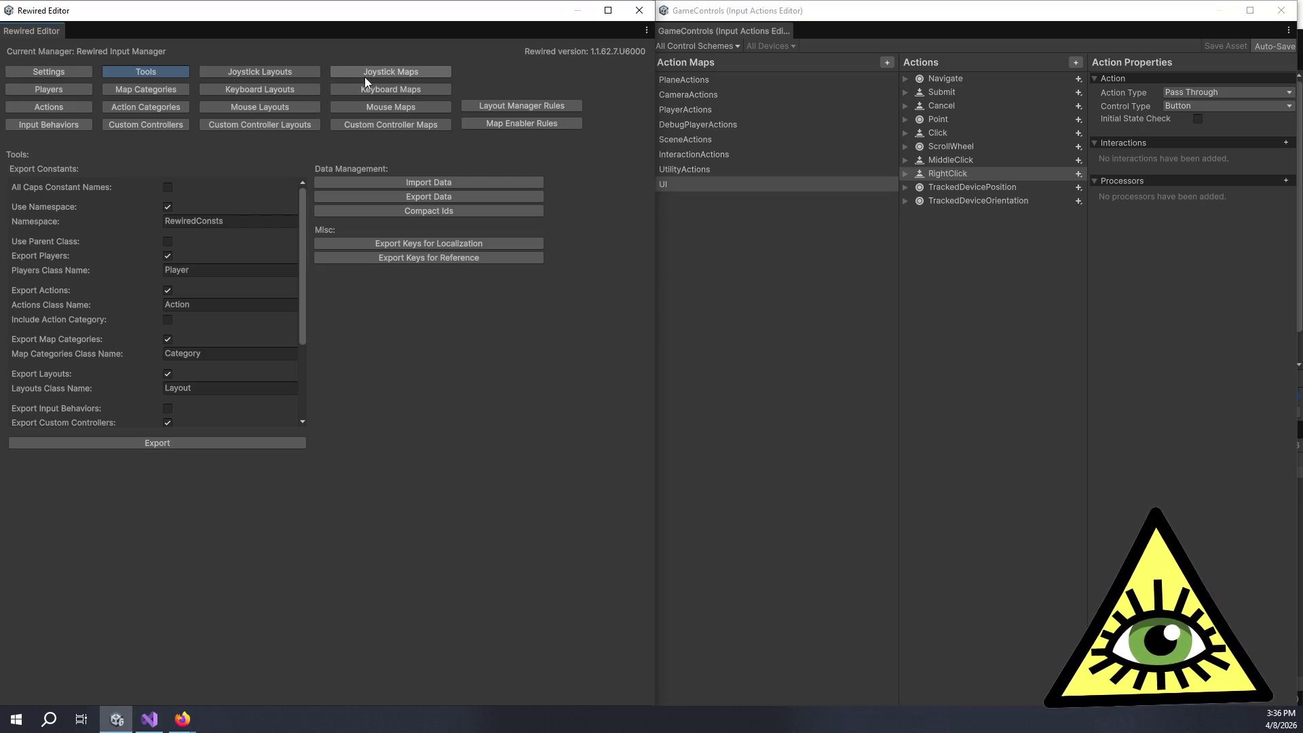
{"action": "key", "text": "alt+Tab"}
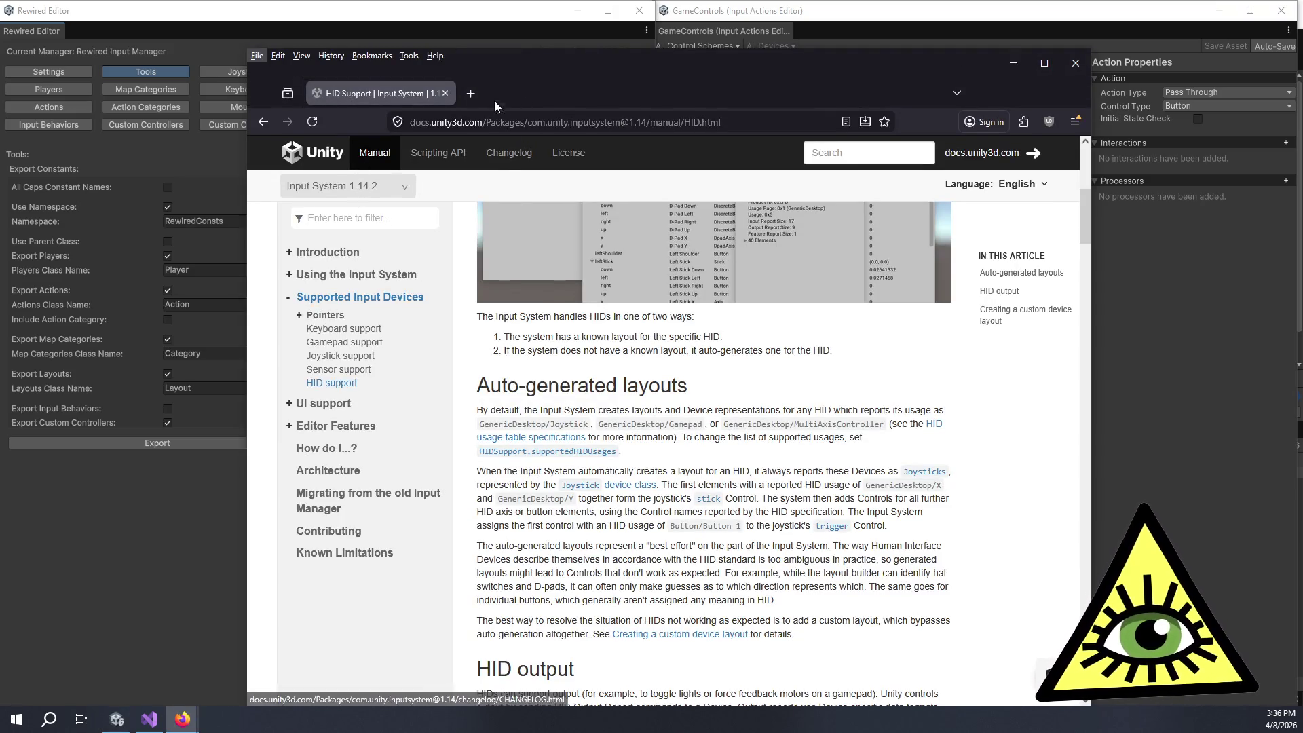
Step: Reposition the browser window and close the YouTube and Twitch tabs
{"action": "left_click_drag", "start_coordinate": [563, 54], "coordinate": [598, 93]}
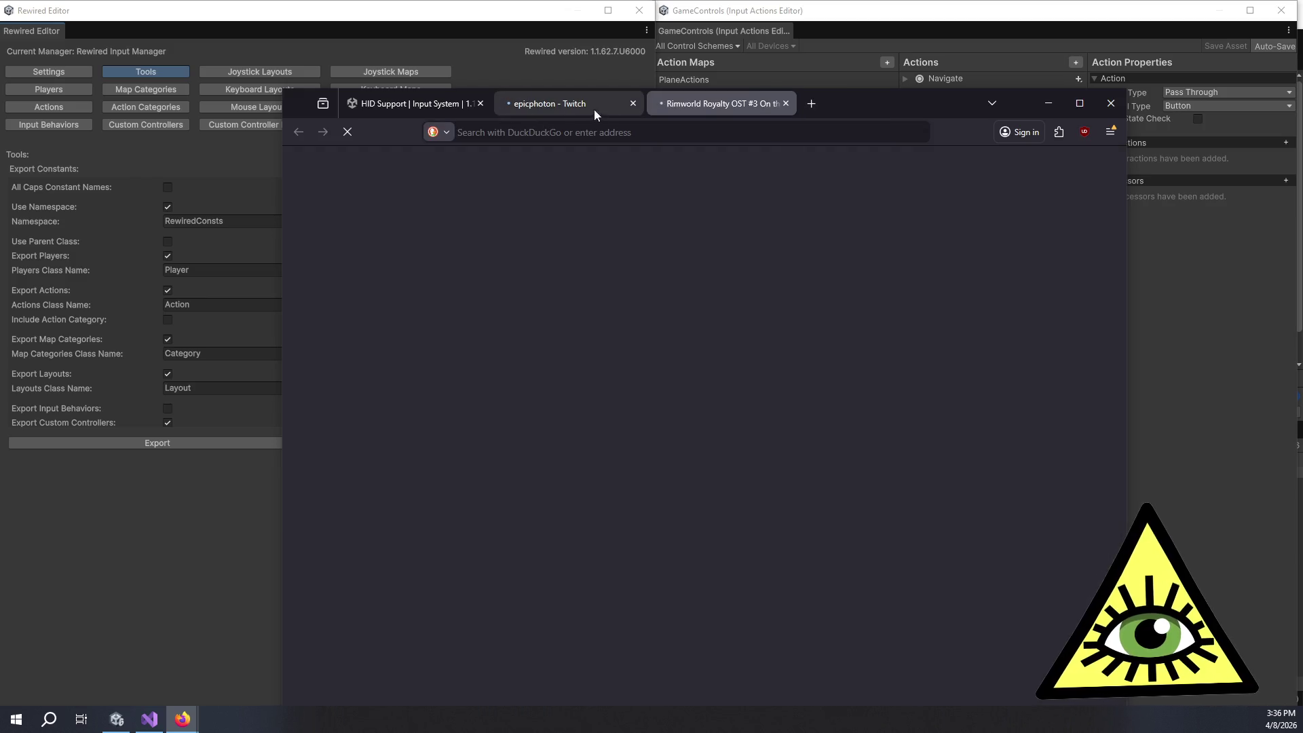
{"action": "left_click_drag", "start_coordinate": [849, 108], "coordinate": [872, 130]}
{"action": "left_click", "coordinate": [809, 126]}
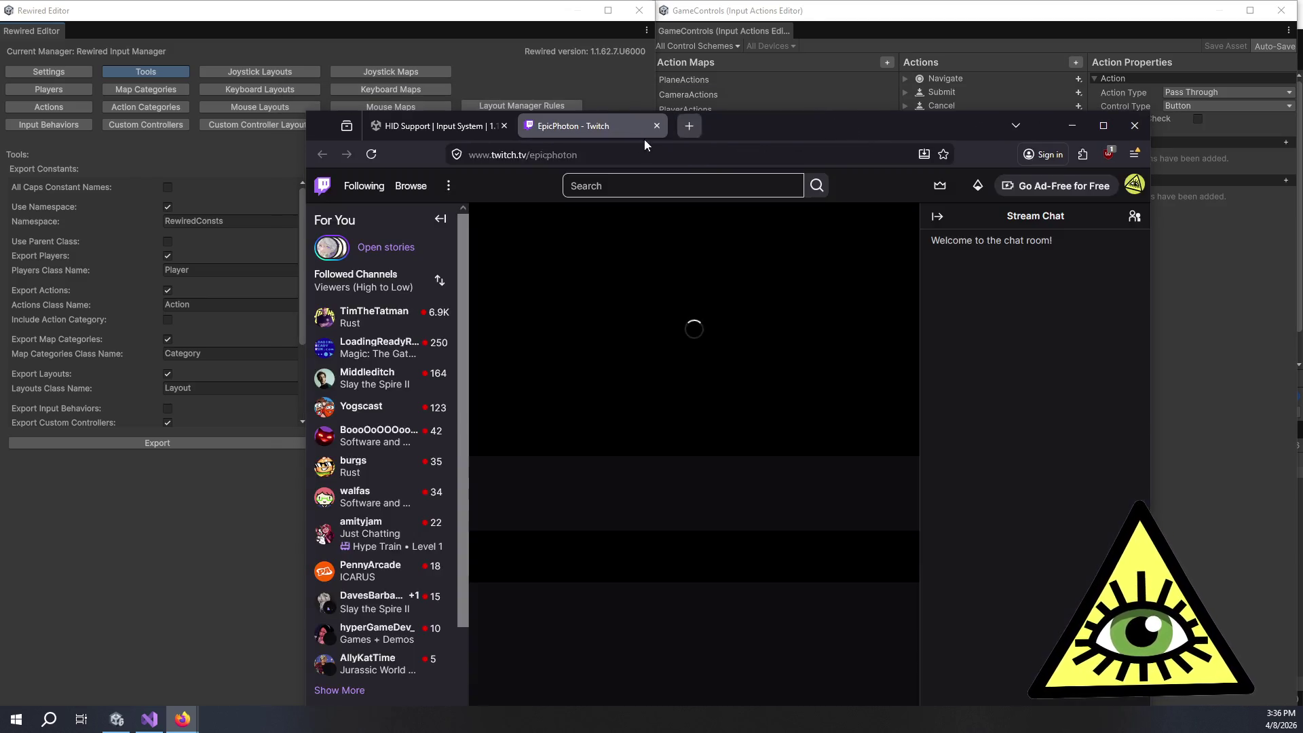
{"action": "left_click", "coordinate": [656, 126]}
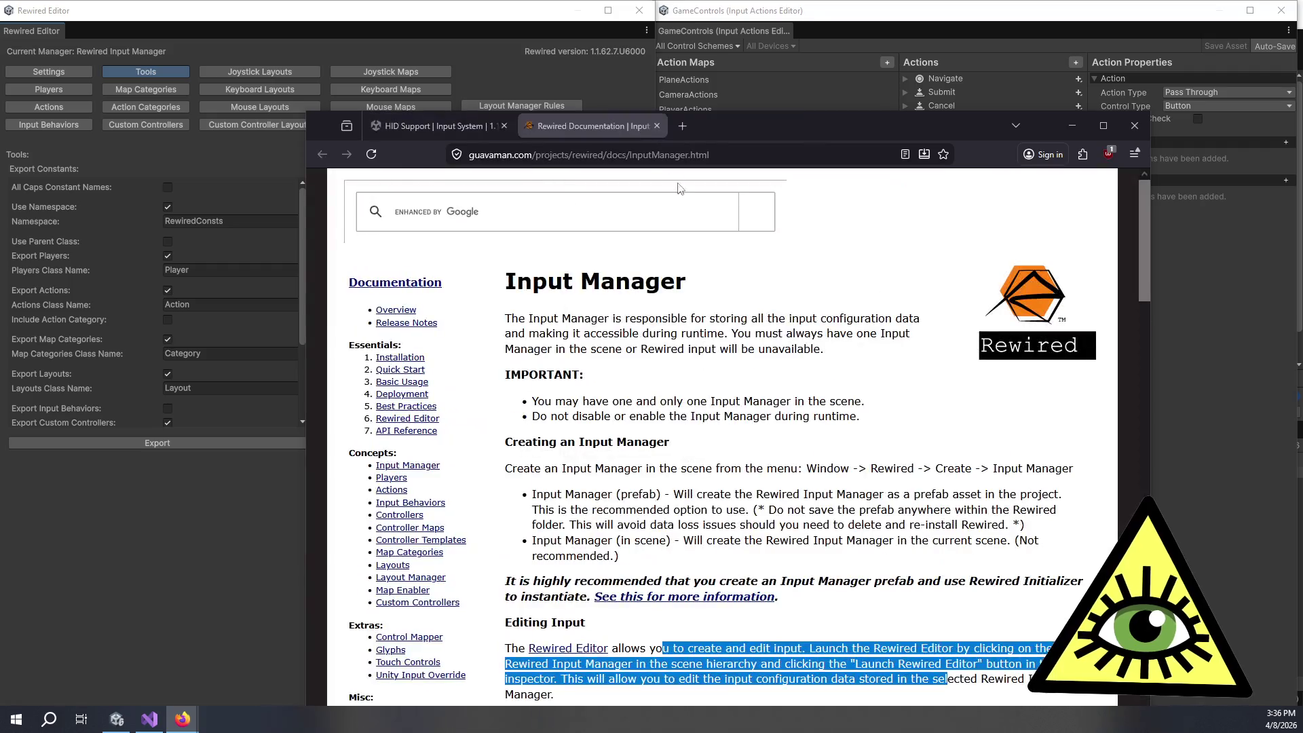
Step: Open the maximized Supported Controllers page at its note on controllers without definitions, following its link
{"action": "scroll", "coordinate": [441, 435], "scroll_direction": "down", "scroll_amount": 5}
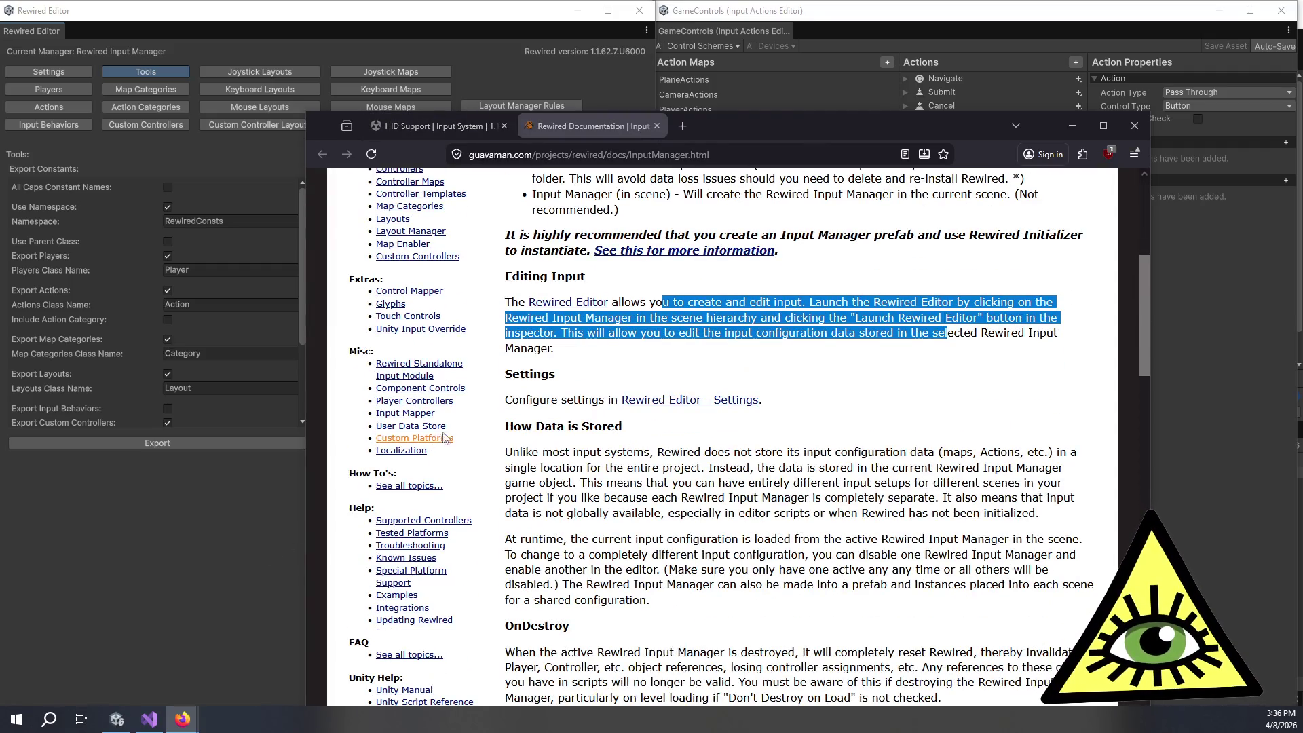
{"action": "scroll", "coordinate": [434, 299], "scroll_direction": "down", "scroll_amount": 2}
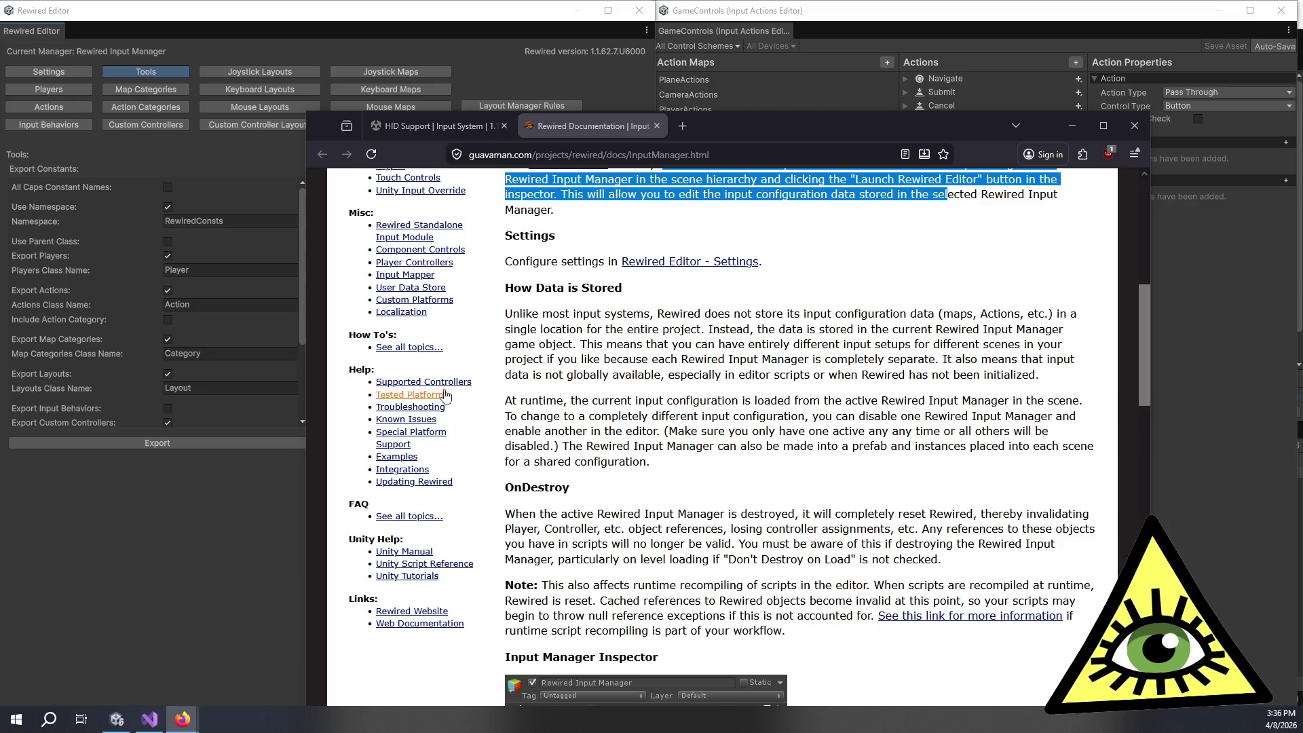
{"action": "left_click", "coordinate": [445, 385]}
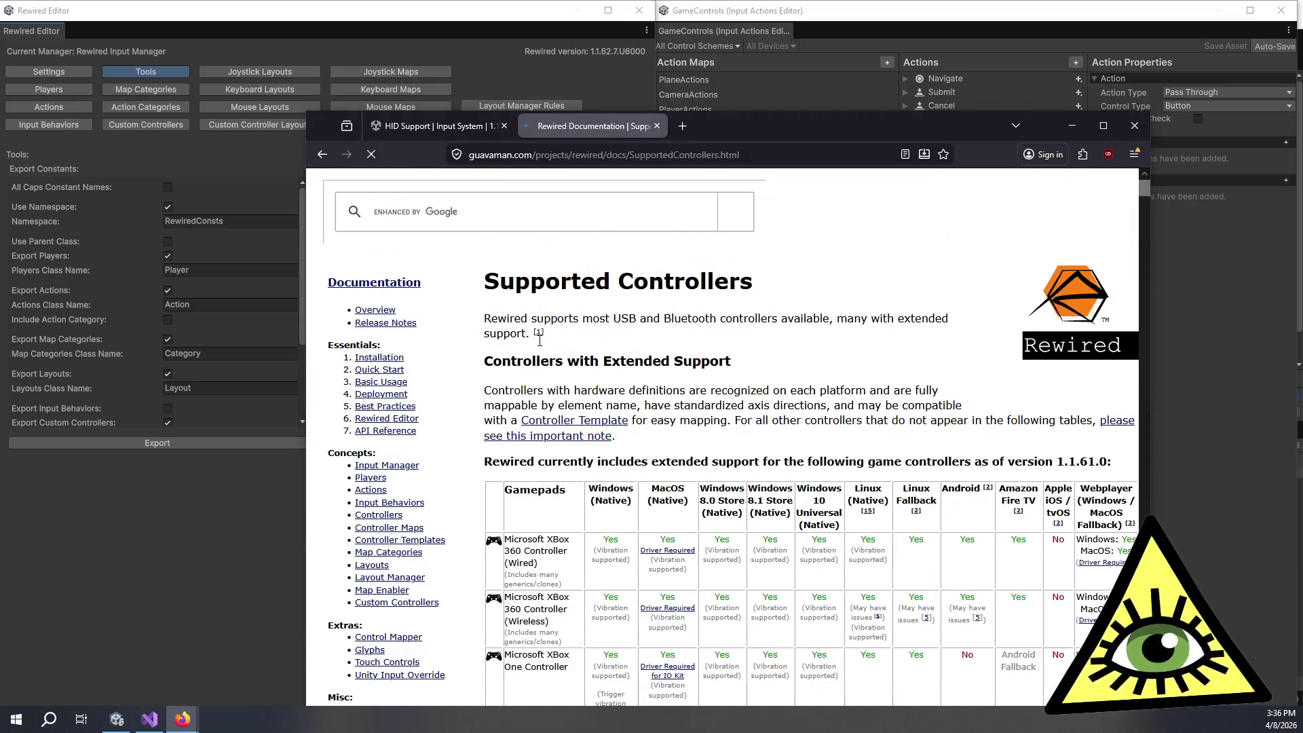
{"action": "scroll", "coordinate": [555, 318], "scroll_direction": "down", "scroll_amount": 1}
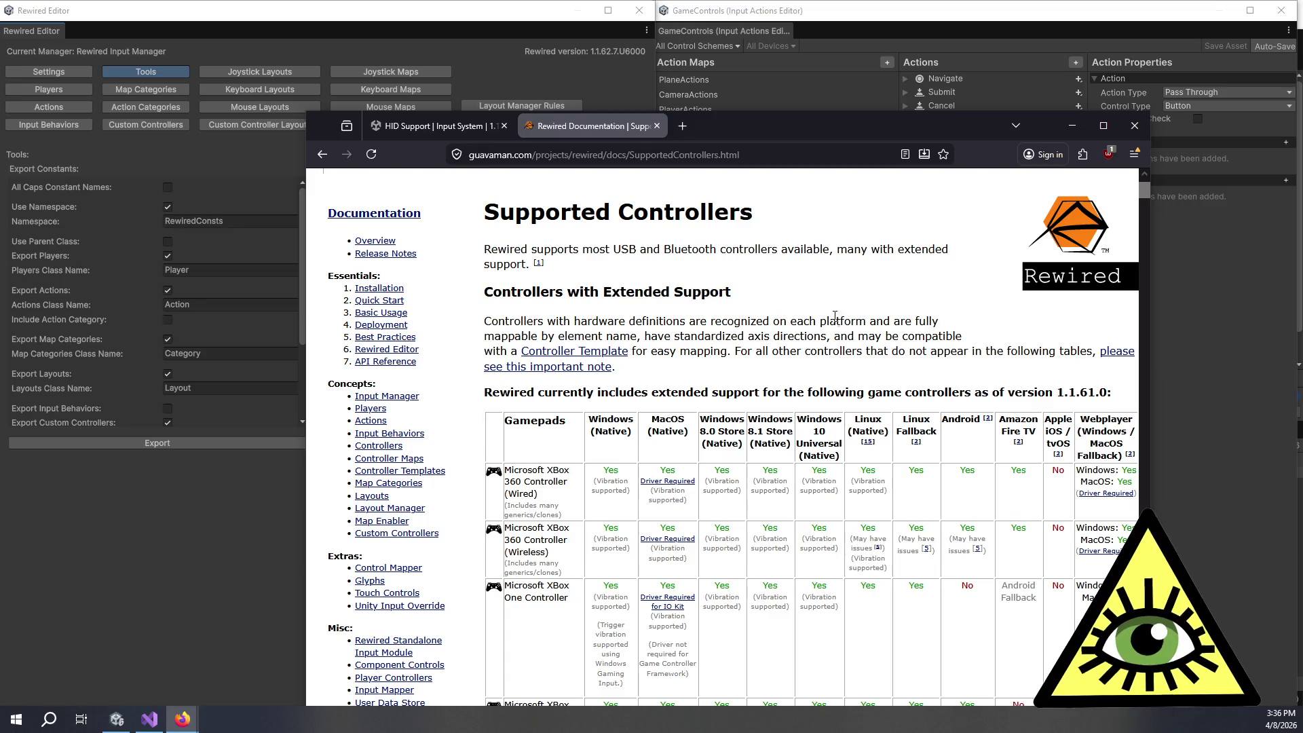
{"action": "scroll", "coordinate": [775, 215], "scroll_direction": "down", "scroll_amount": 1}
{"action": "double_click", "coordinate": [768, 132]}
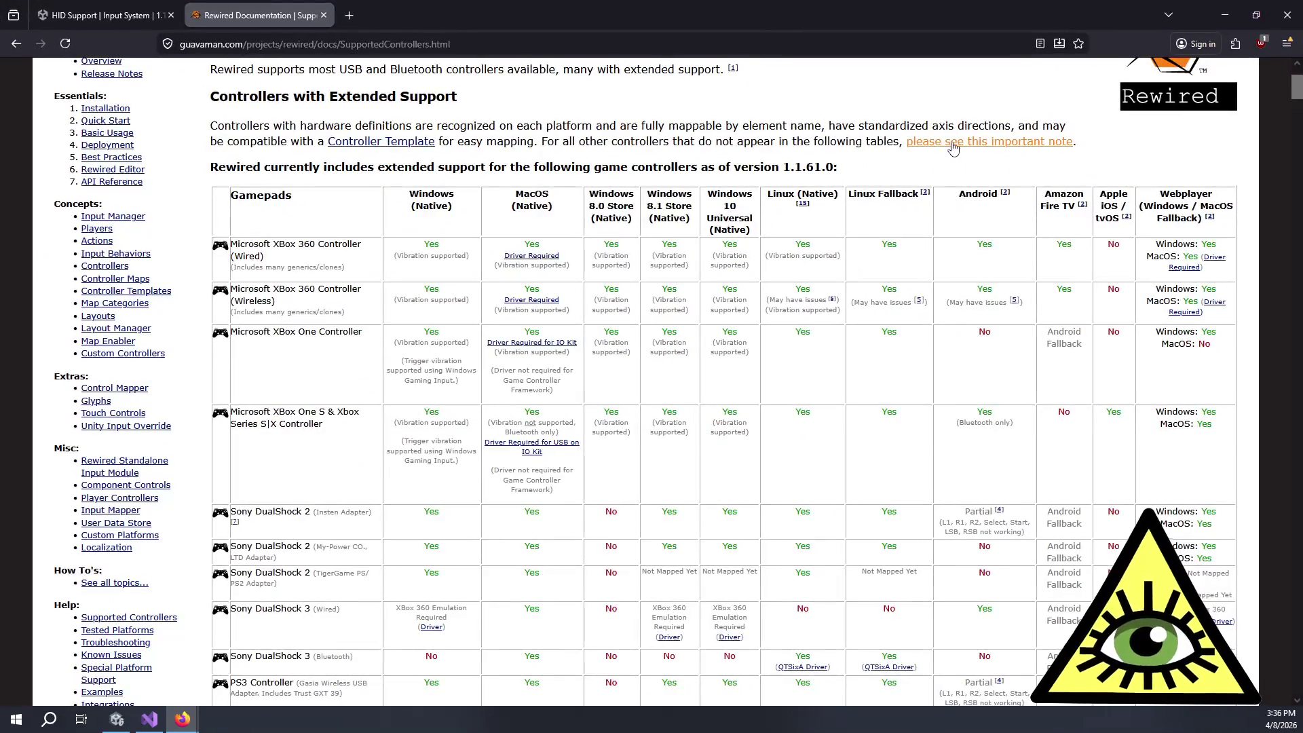
{"action": "left_click", "coordinate": [954, 148]}
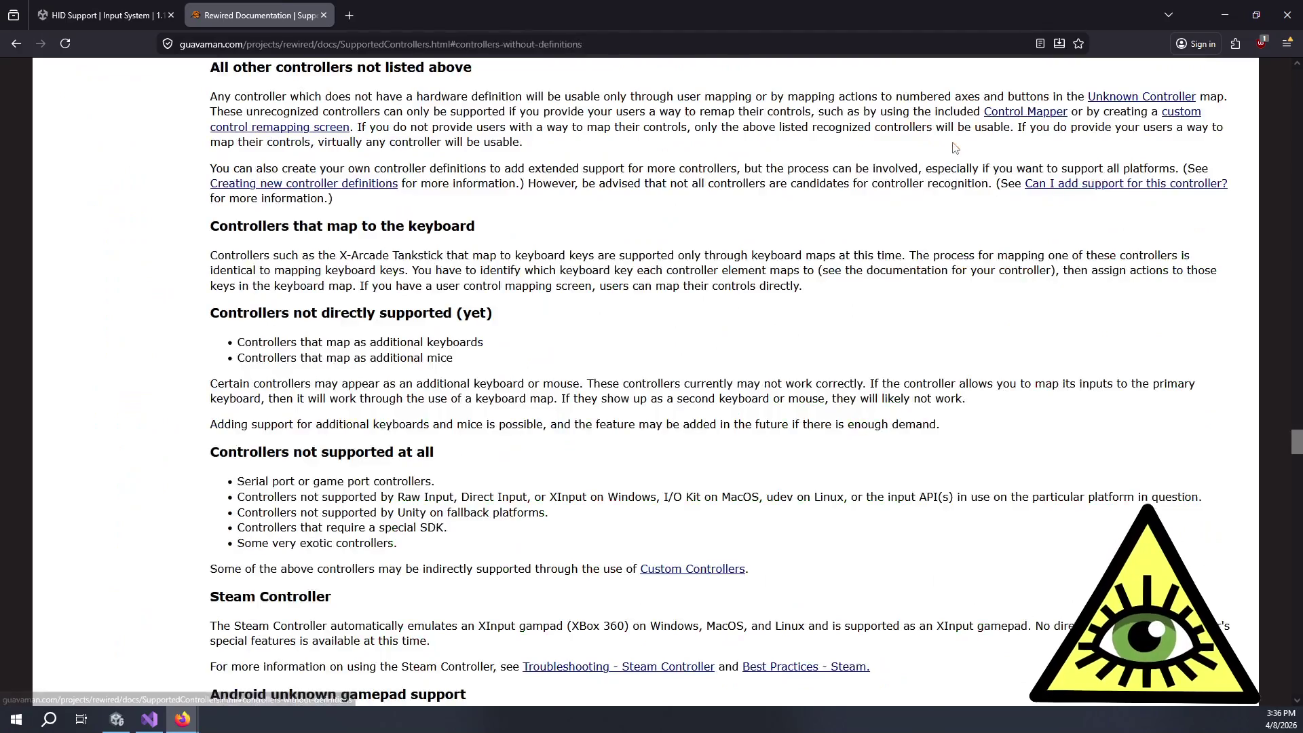
{"action": "left_click", "coordinate": [343, 192]}
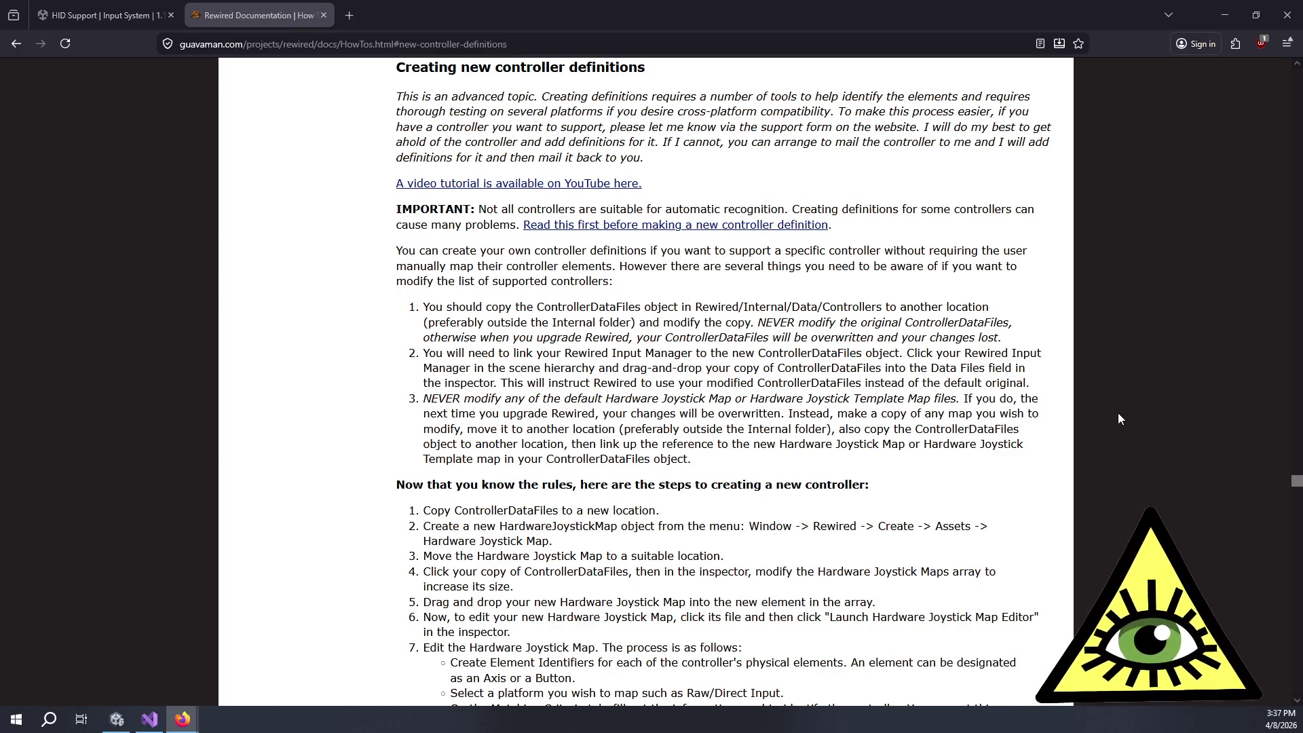
Step: Read the rules and first steps for creating new controller definitions, then return to Unity
{"action": "mouse_move", "coordinate": [876, 300]}
{"action": "left_mouse_down"}
{"action": "mouse_move", "coordinate": [894, 238]}
{"action": "mouse_move", "coordinate": [983, 266]}
{"action": "mouse_move", "coordinate": [920, 288]}
{"action": "mouse_move", "coordinate": [933, 211]}
{"action": "mouse_move", "coordinate": [936, 232]}
{"action": "left_mouse_up"}
{"action": "left_click", "coordinate": [936, 232]}
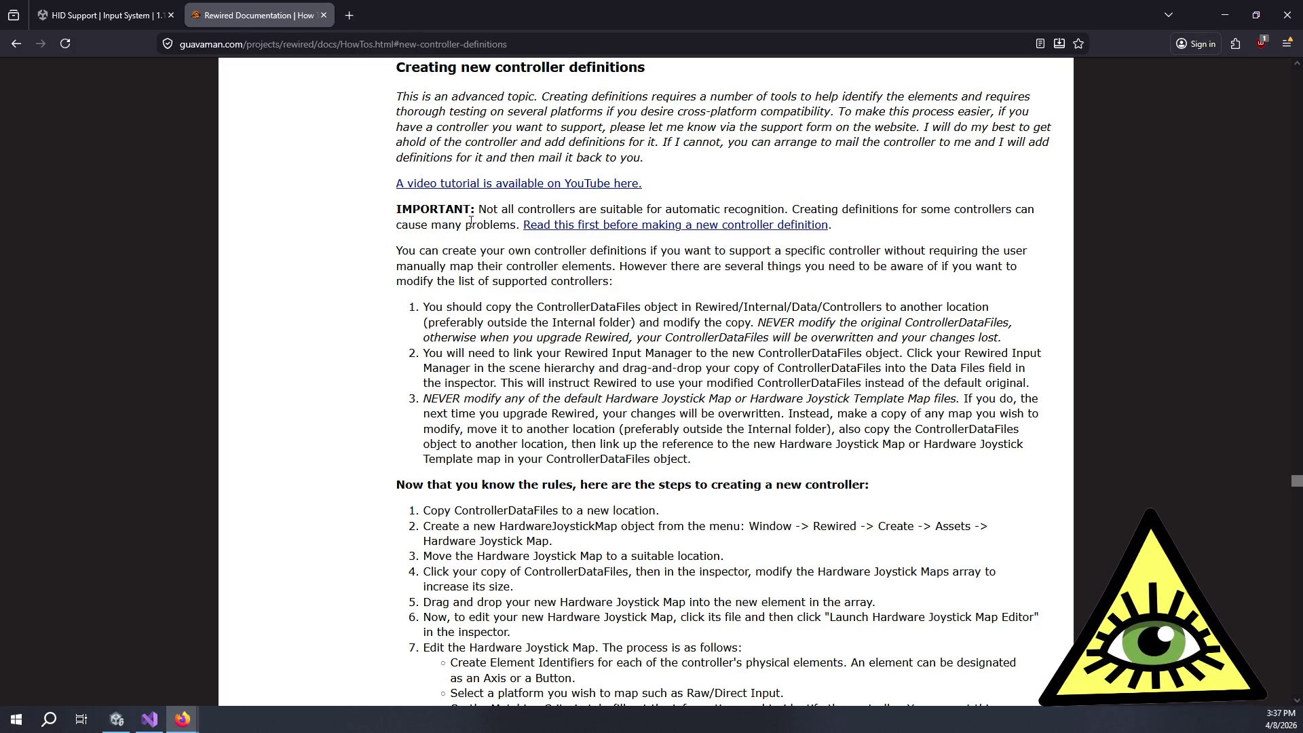
{"action": "mouse_move", "coordinate": [465, 305]}
{"action": "left_mouse_down"}
{"action": "mouse_move", "coordinate": [743, 337]}
{"action": "mouse_move", "coordinate": [678, 427]}
{"action": "left_mouse_up"}
{"action": "scroll", "coordinate": [619, 407], "scroll_direction": "down", "scroll_amount": 3}
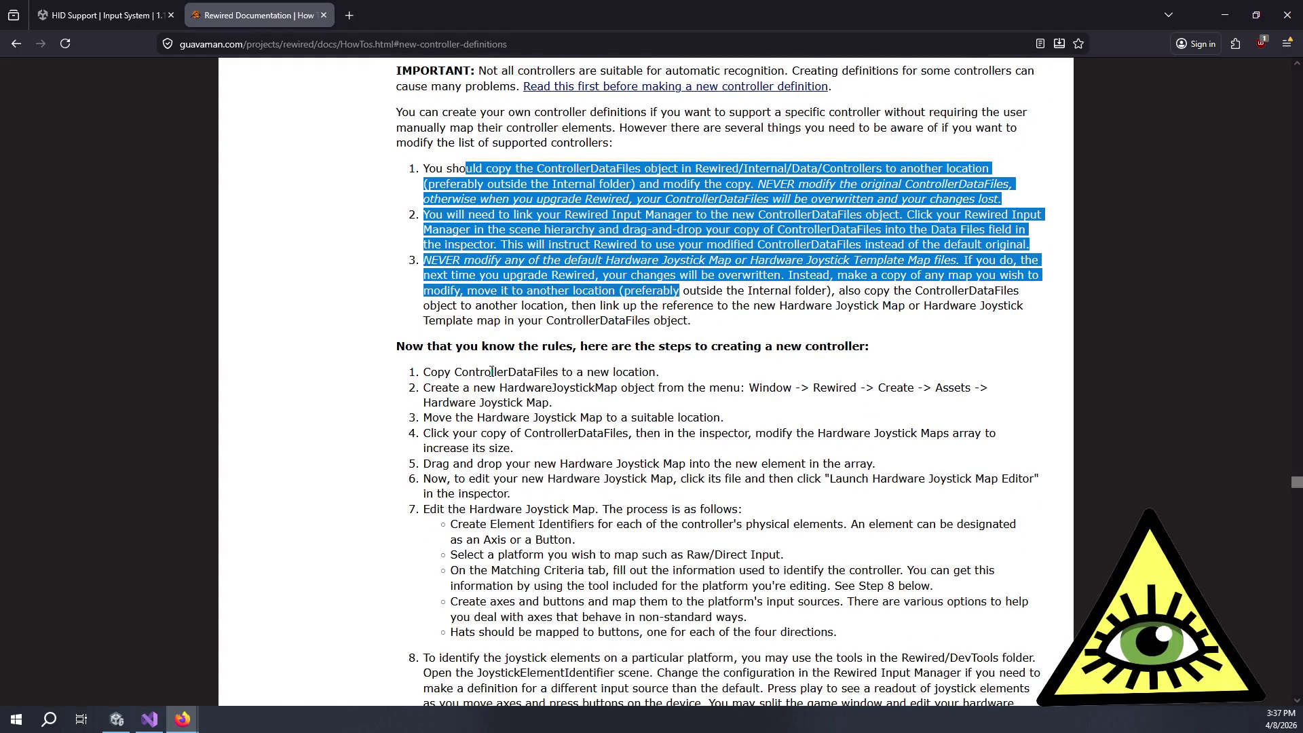
{"action": "left_click_drag", "start_coordinate": [491, 371], "coordinate": [503, 403]}
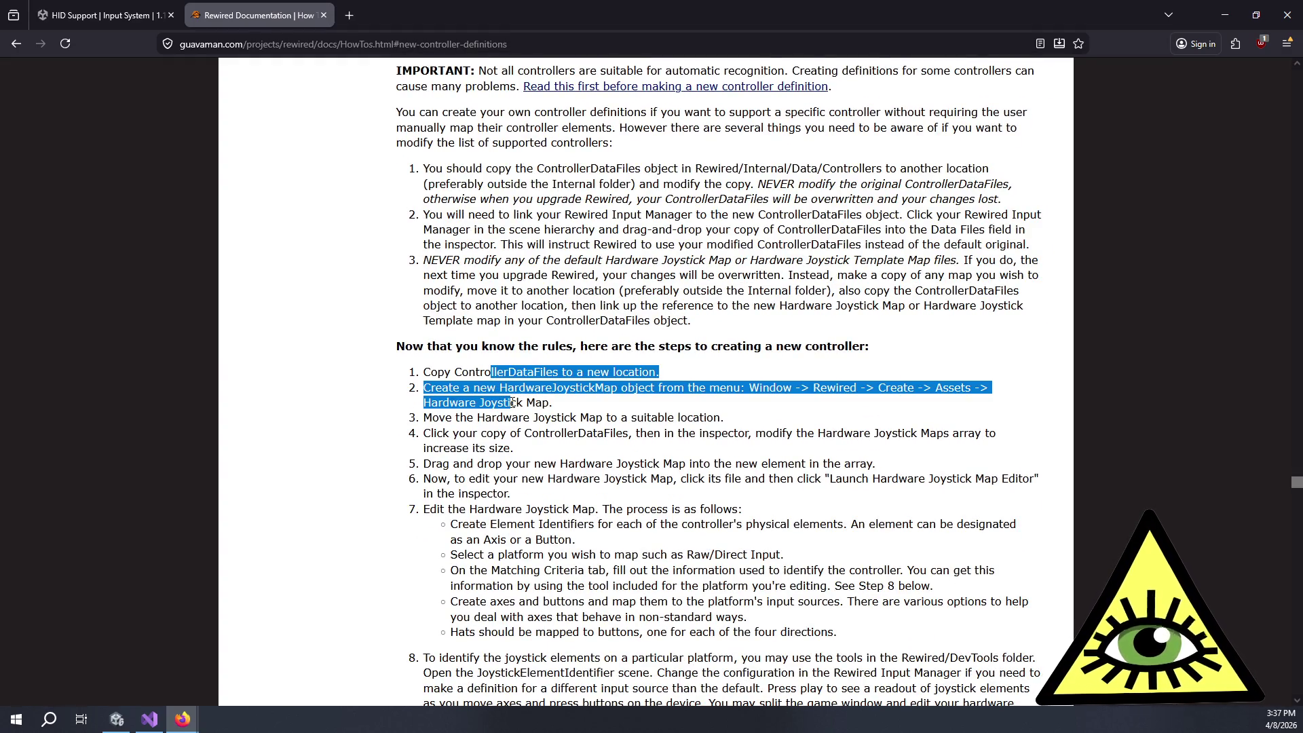
{"action": "left_click", "coordinate": [543, 403]}
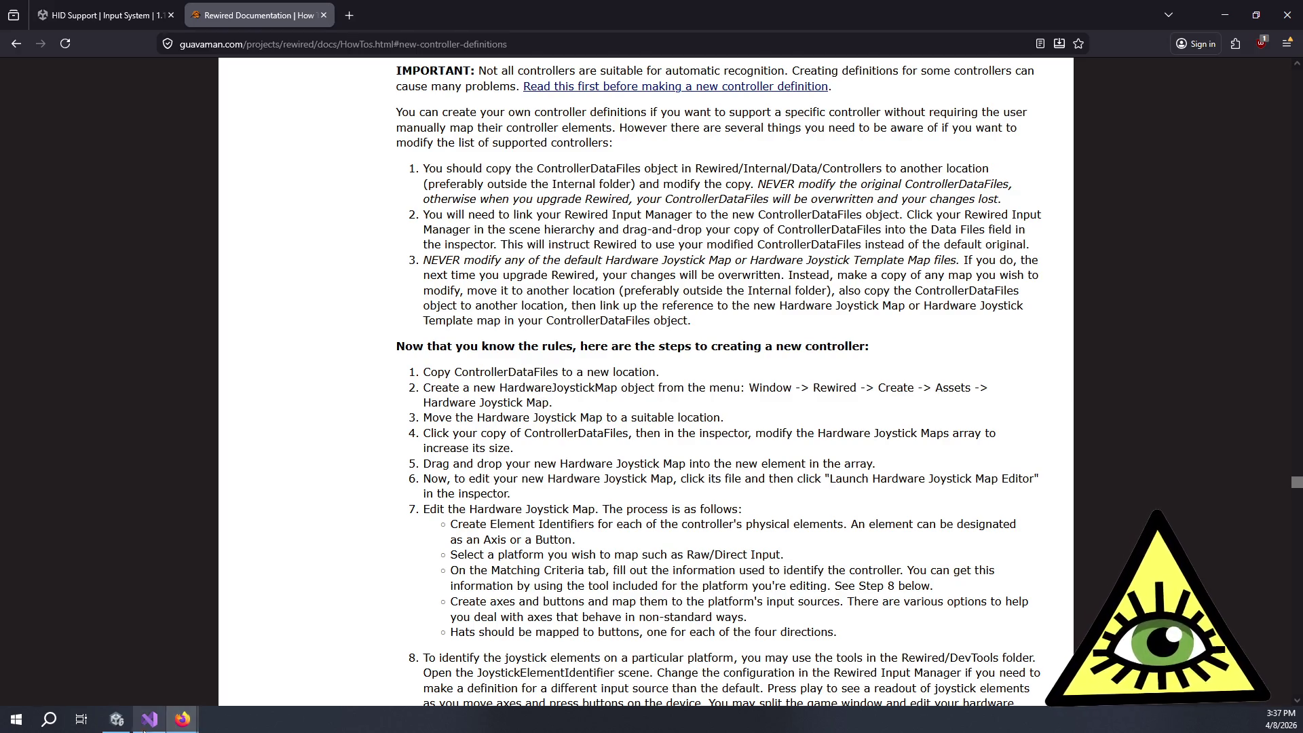
{"action": "left_click", "coordinate": [117, 719]}
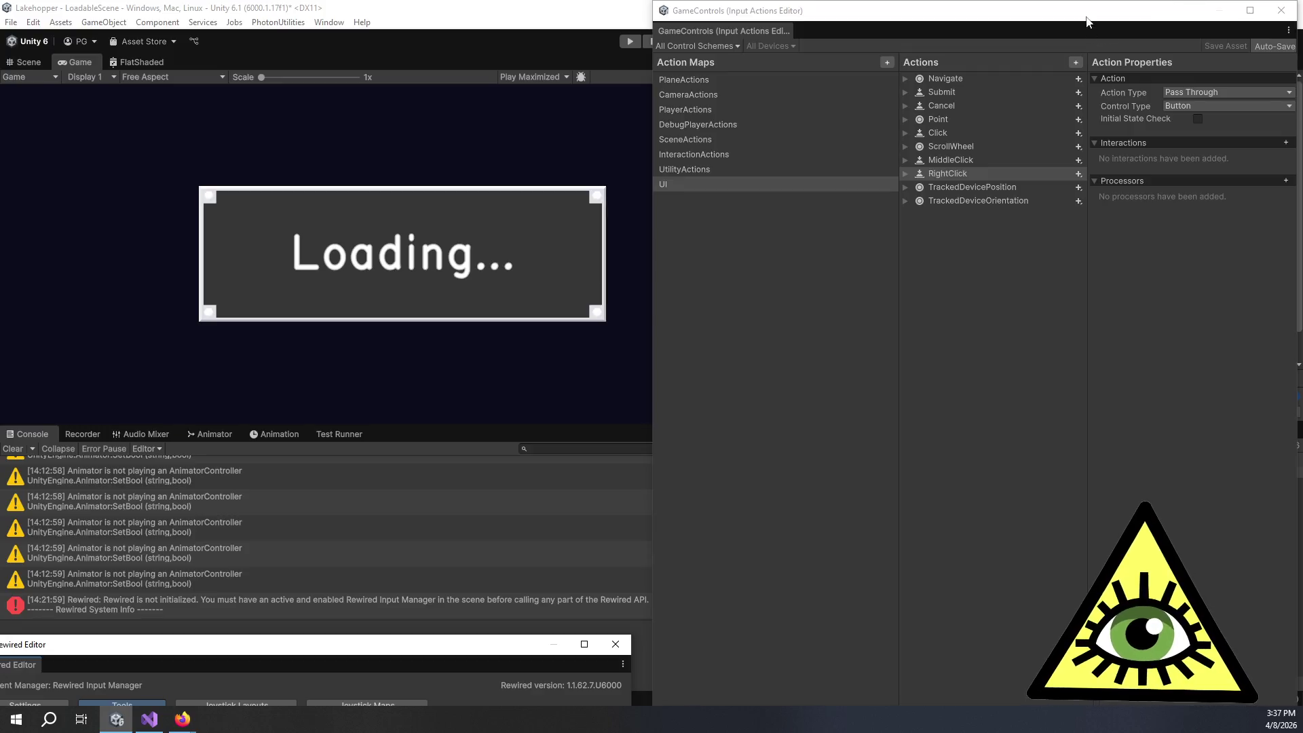
Step: Browse the Rewired folder's Data, Documentation, Examples, Extras, Integration and Internal subfolders
{"action": "scroll", "coordinate": [882, 564], "scroll_direction": "down", "scroll_amount": 10}
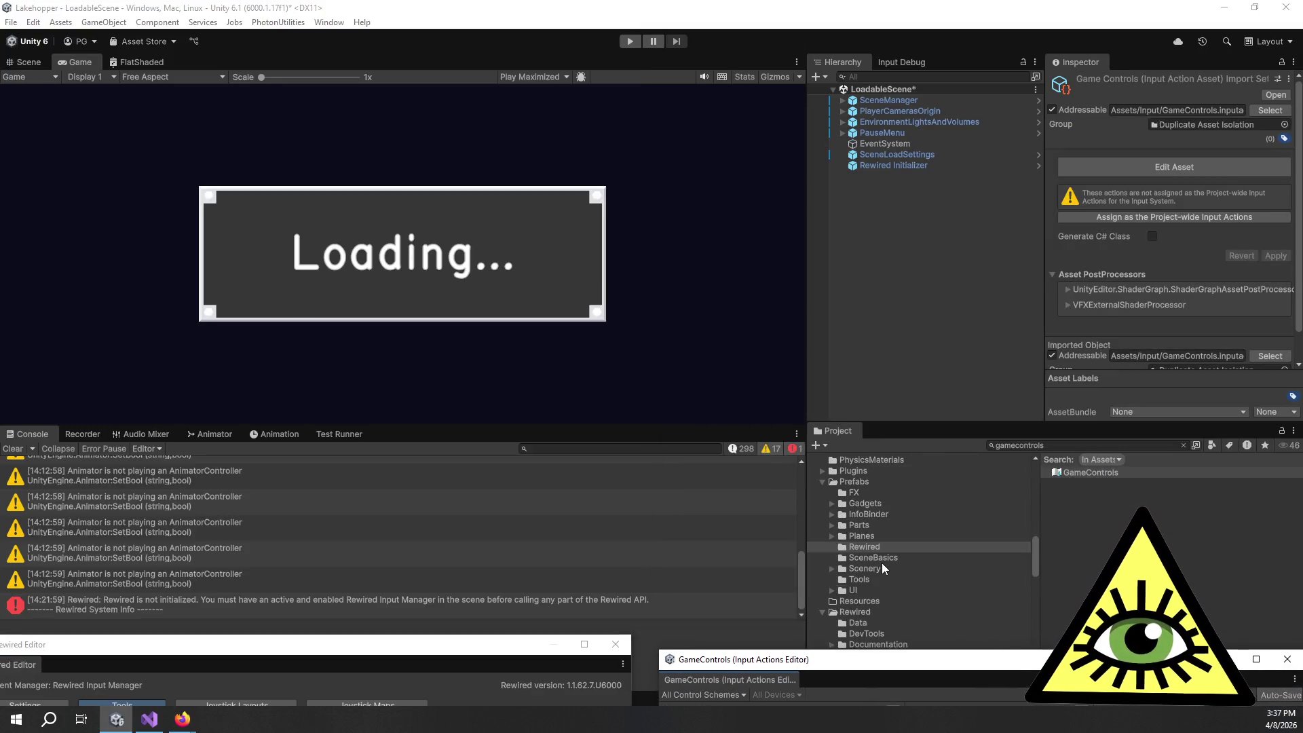
{"action": "scroll", "coordinate": [870, 560], "scroll_direction": "up", "scroll_amount": 10}
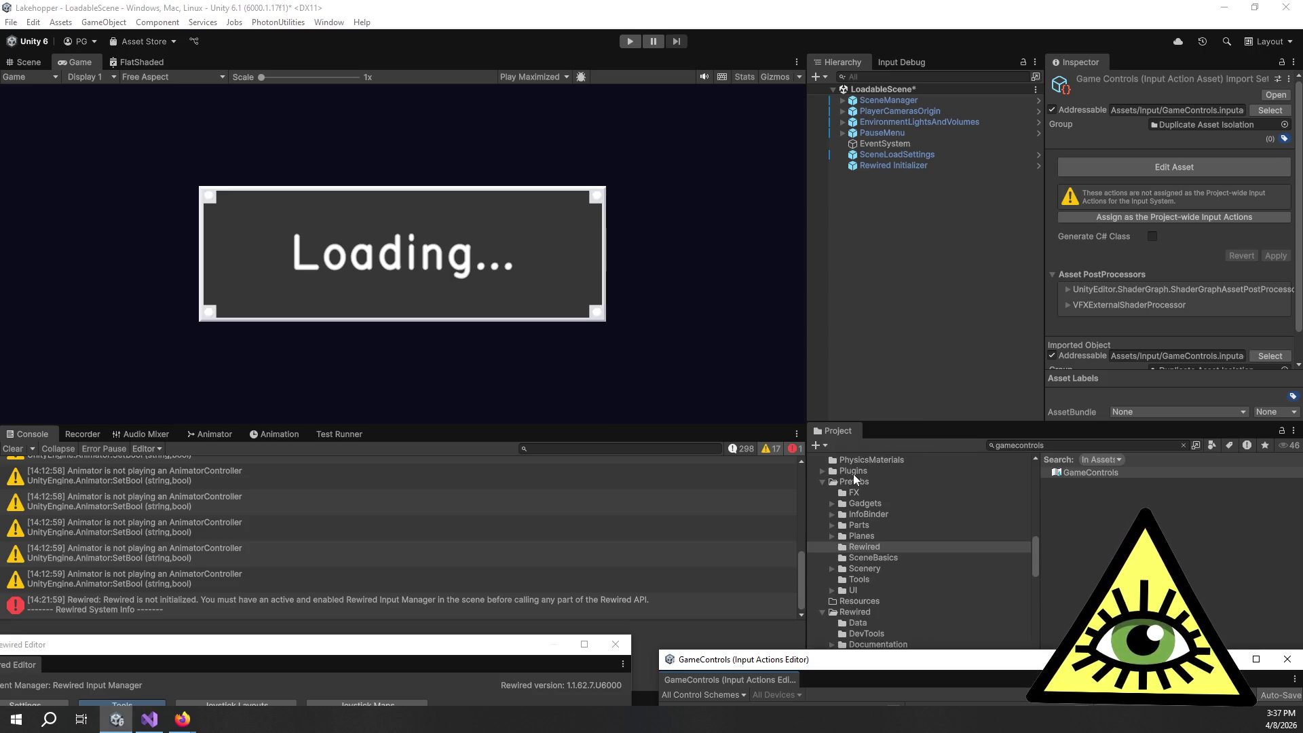
{"action": "left_click", "coordinate": [844, 610]}
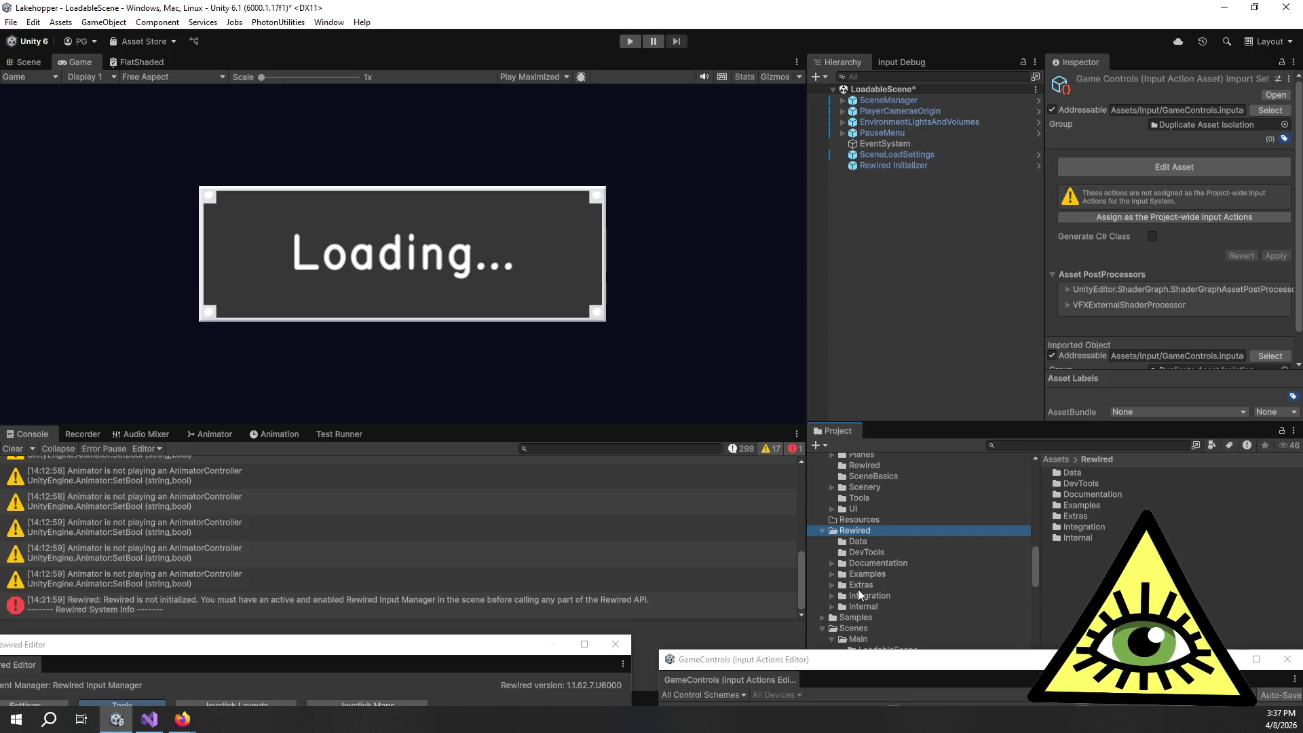
{"action": "left_click", "coordinate": [870, 541]}
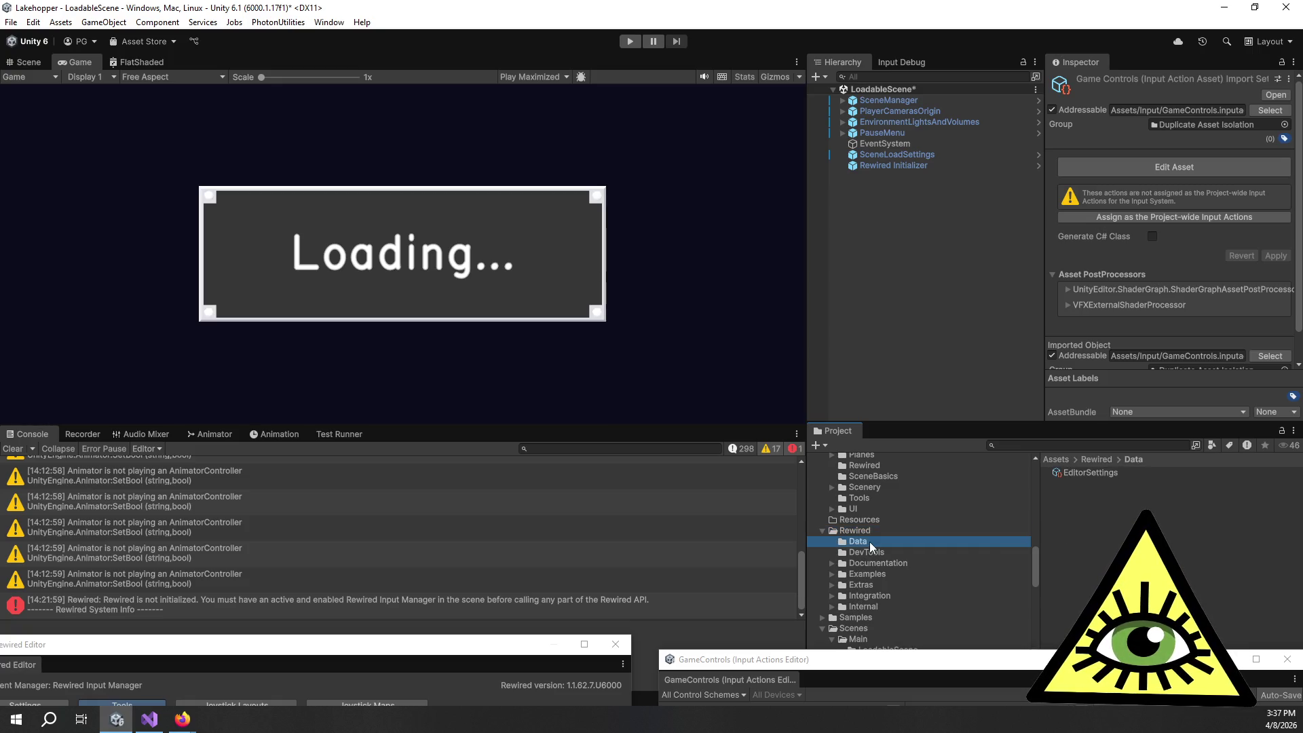
{"action": "left_click", "coordinate": [873, 563]}
{"action": "left_click", "coordinate": [868, 573]}
{"action": "left_click", "coordinate": [870, 584]}
{"action": "left_click", "coordinate": [874, 596]}
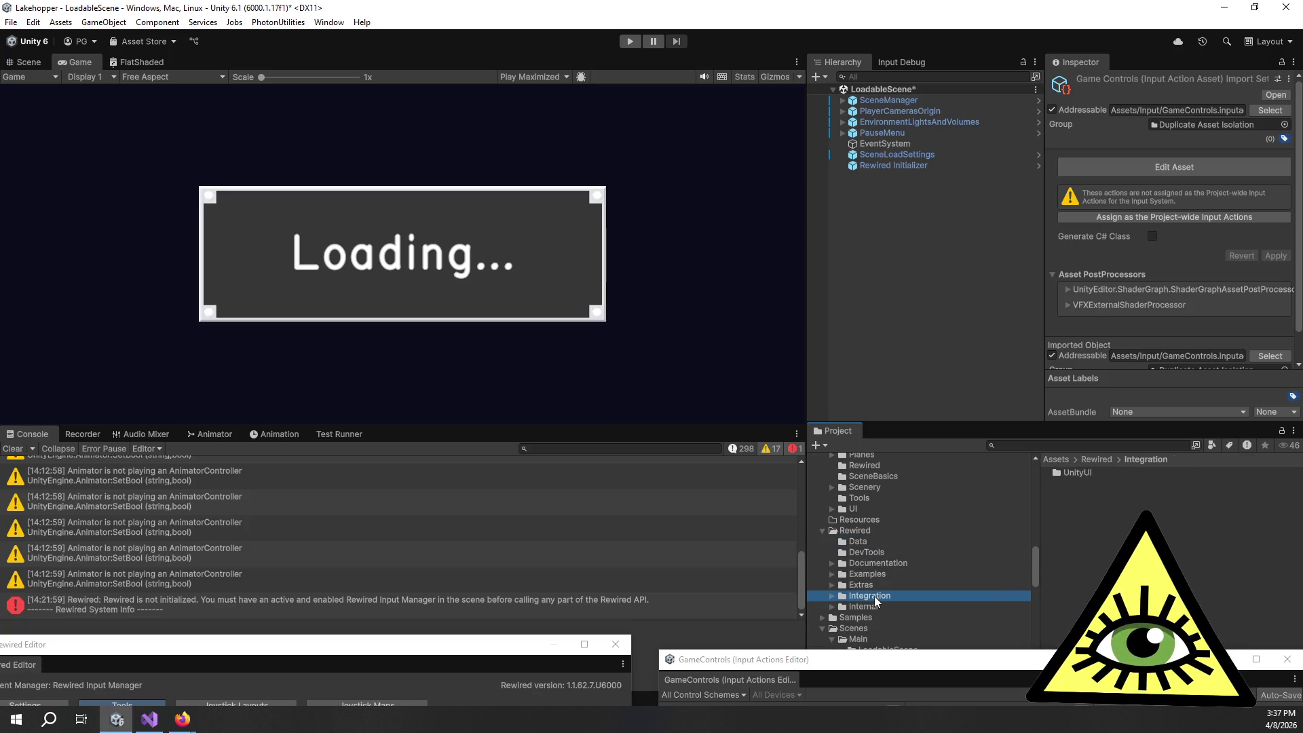
{"action": "left_click", "coordinate": [885, 605]}
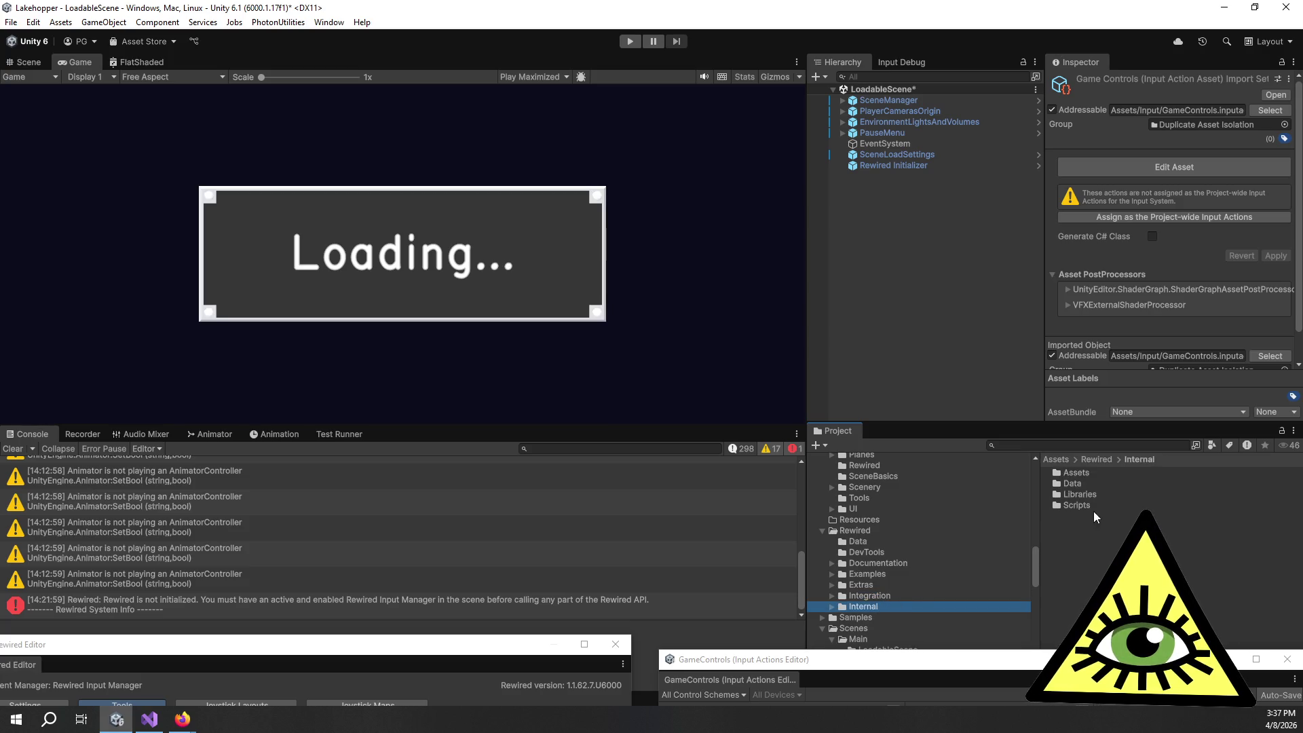
Step: Open Internal/Data/Controllers/HardwareMaps/Joysticks and launch SaitekProFlightThrottleQuadrant in the Hardware Joystick Map Editor
{"action": "double_click", "coordinate": [1078, 486]}
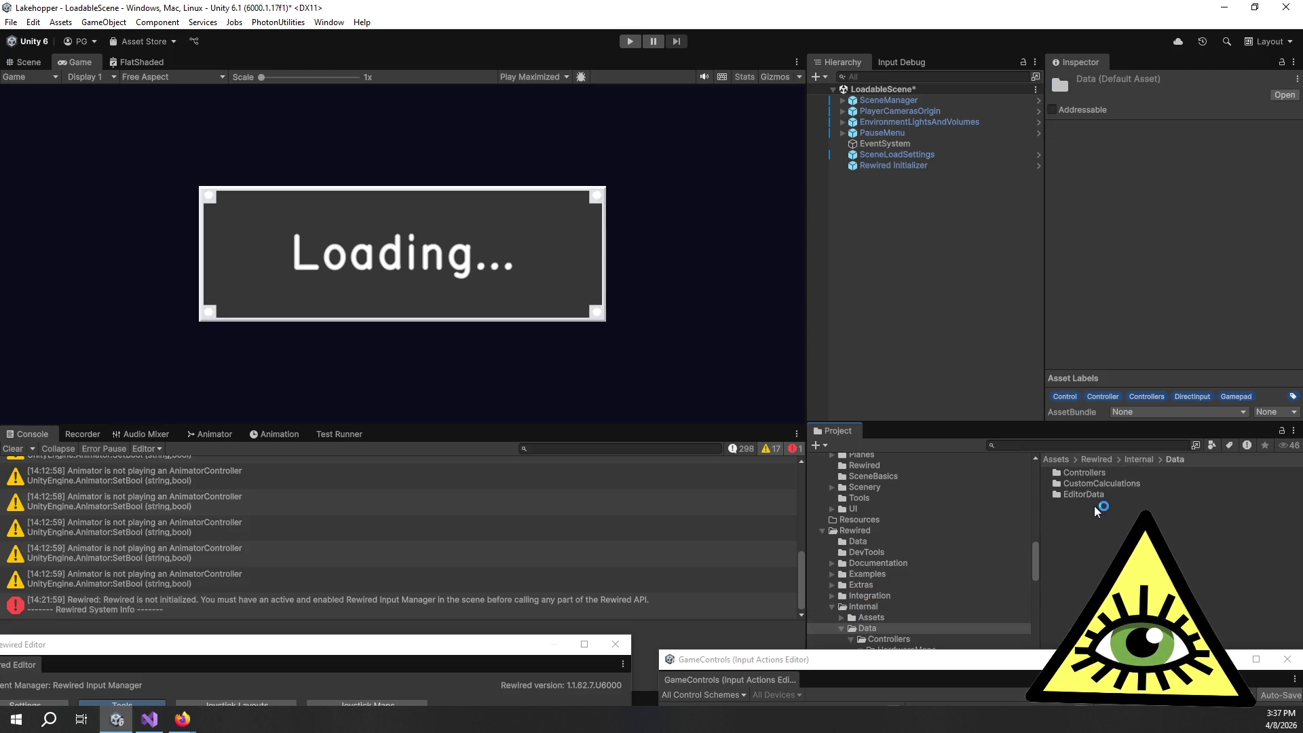
{"action": "double_click", "coordinate": [1084, 473]}
{"action": "double_click", "coordinate": [1088, 473]}
{"action": "double_click", "coordinate": [1089, 478]}
{"action": "scroll", "coordinate": [1116, 520], "scroll_direction": "down", "scroll_amount": 5}
{"action": "scroll", "coordinate": [1116, 519], "scroll_direction": "down", "scroll_amount": 10}
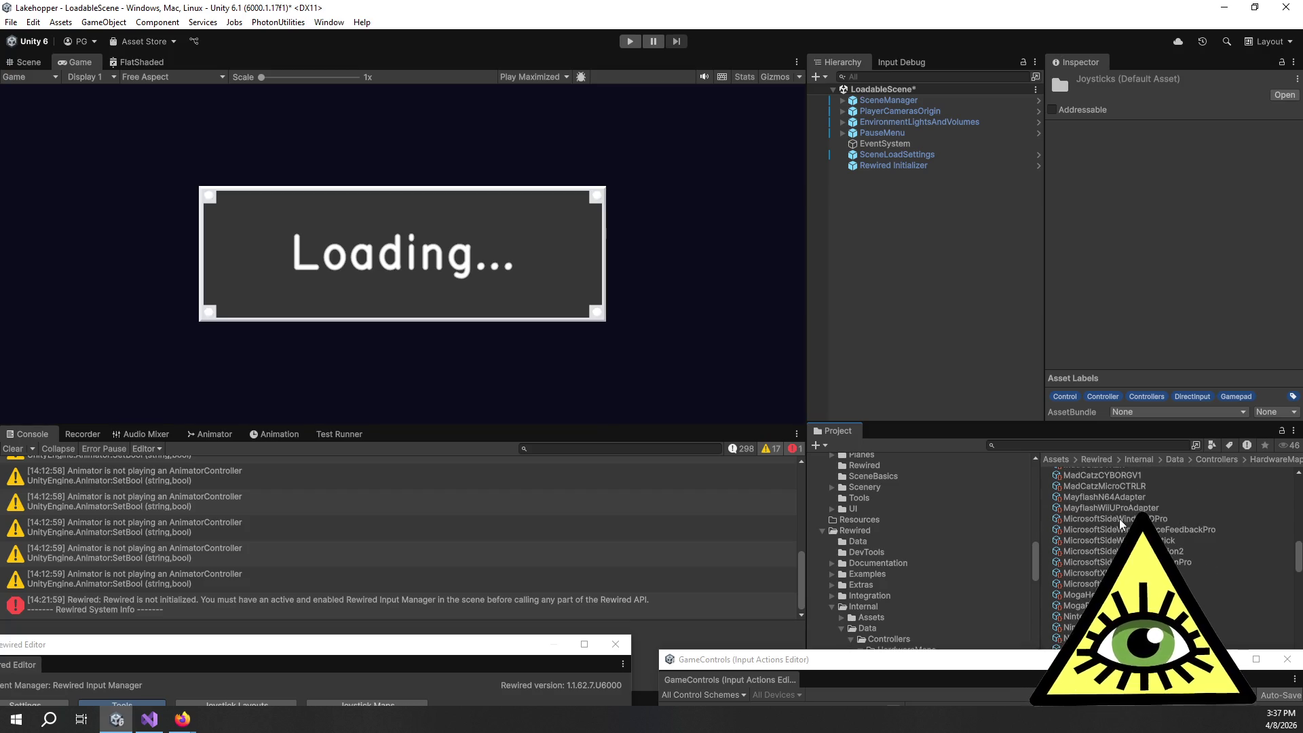
{"action": "scroll", "coordinate": [1116, 520], "scroll_direction": "down", "scroll_amount": 8}
{"action": "left_click", "coordinate": [1092, 519]}
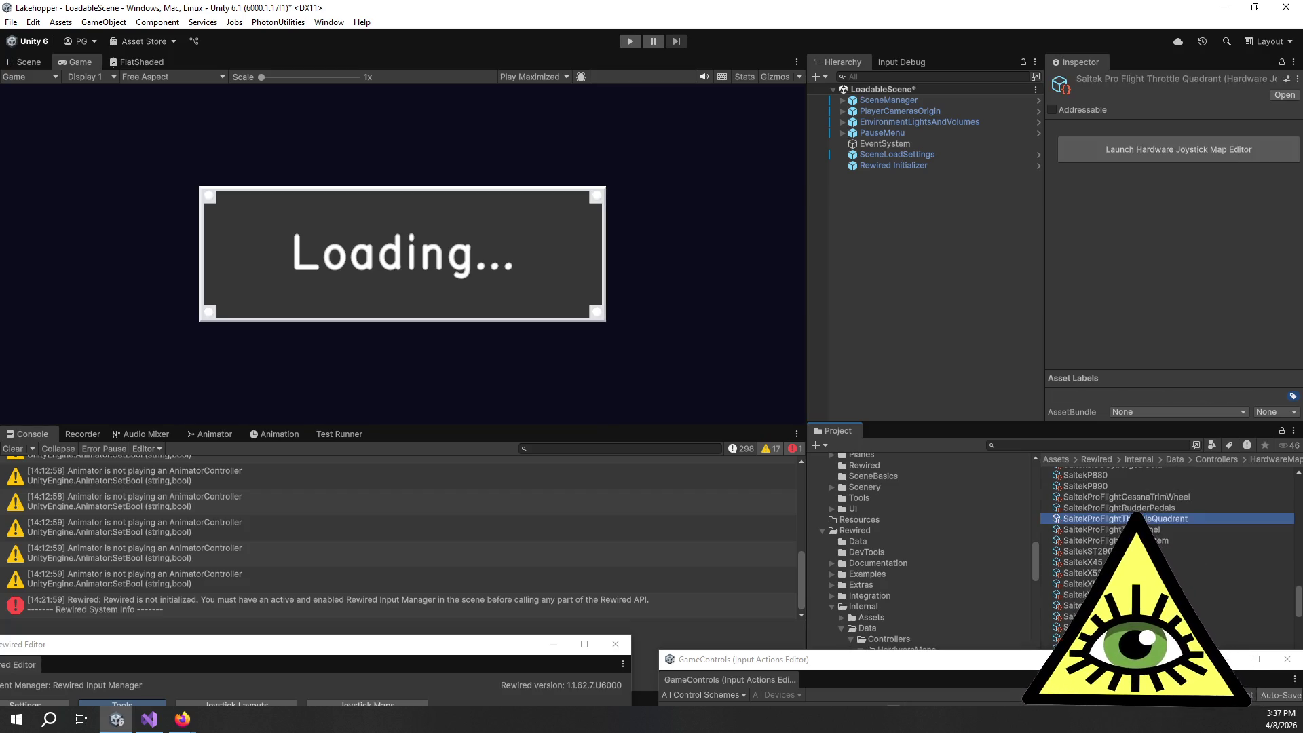
{"action": "left_click", "coordinate": [1160, 153]}
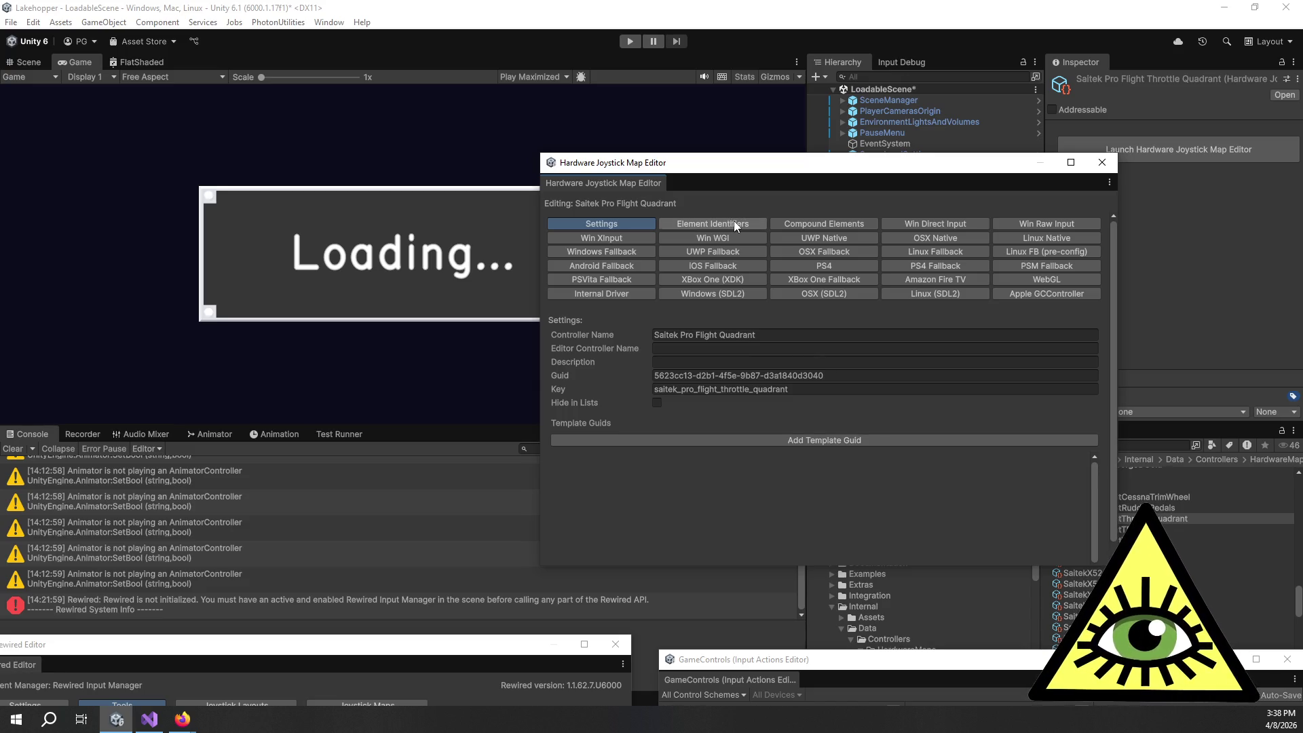
Step: Look through the Element Identifiers list, such as Lever 1 and Lever 2 Press, then close the editor
{"action": "left_click", "coordinate": [736, 226]}
{"action": "scroll", "coordinate": [577, 447], "scroll_direction": "down", "scroll_amount": 4}
{"action": "scroll", "coordinate": [567, 445], "scroll_direction": "down", "scroll_amount": 10}
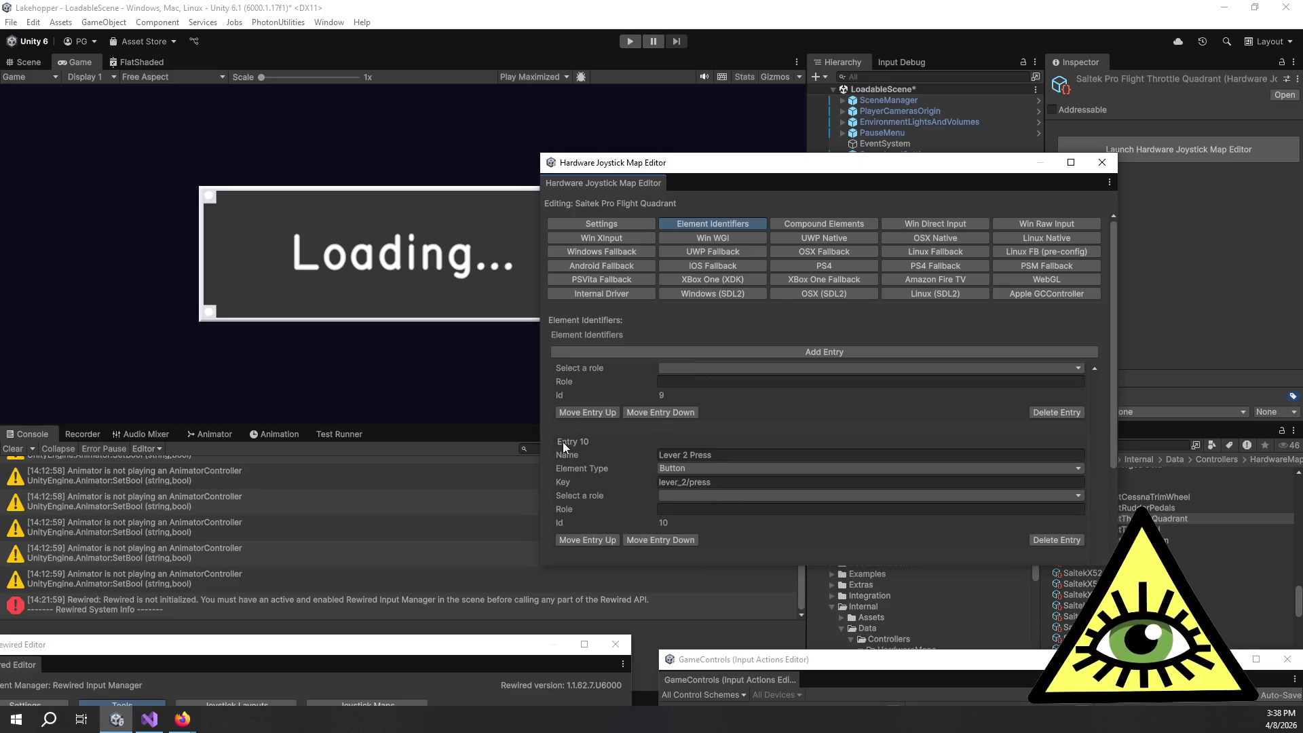
{"action": "scroll", "coordinate": [556, 465], "scroll_direction": "up", "scroll_amount": 15}
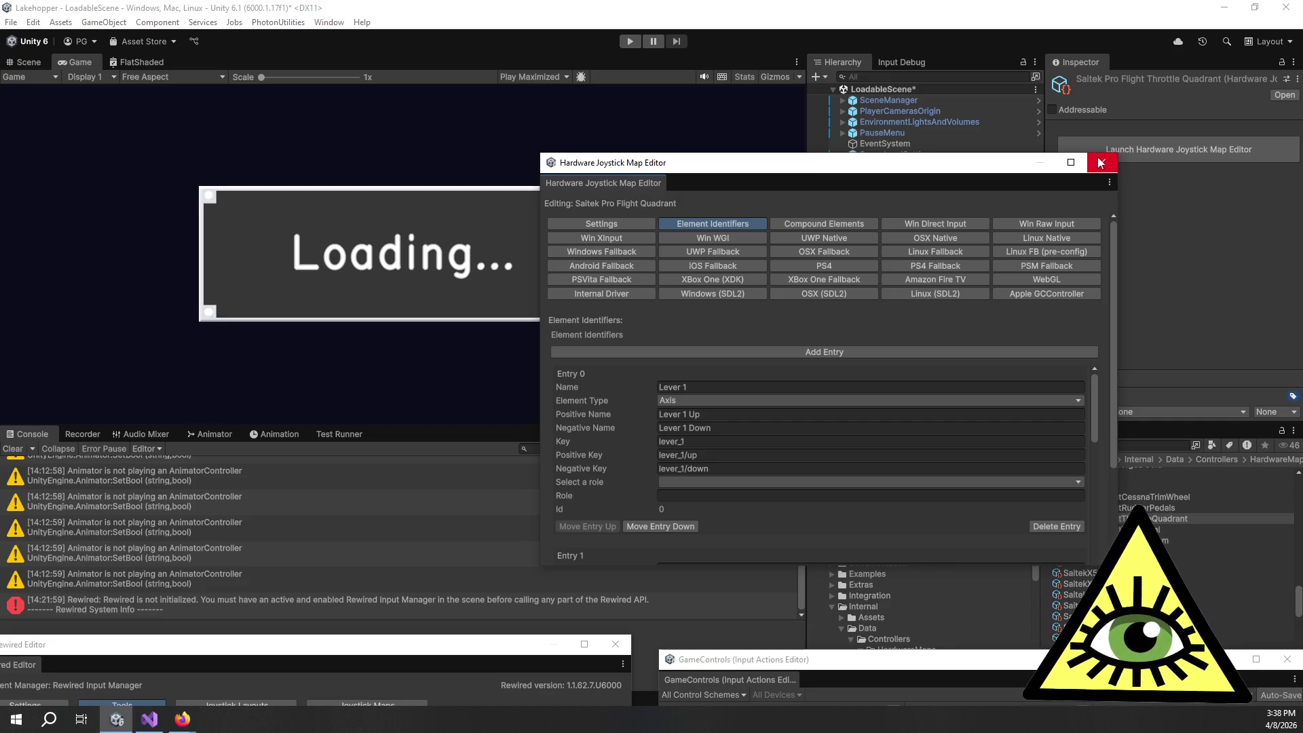
{"action": "left_click", "coordinate": [1100, 163]}
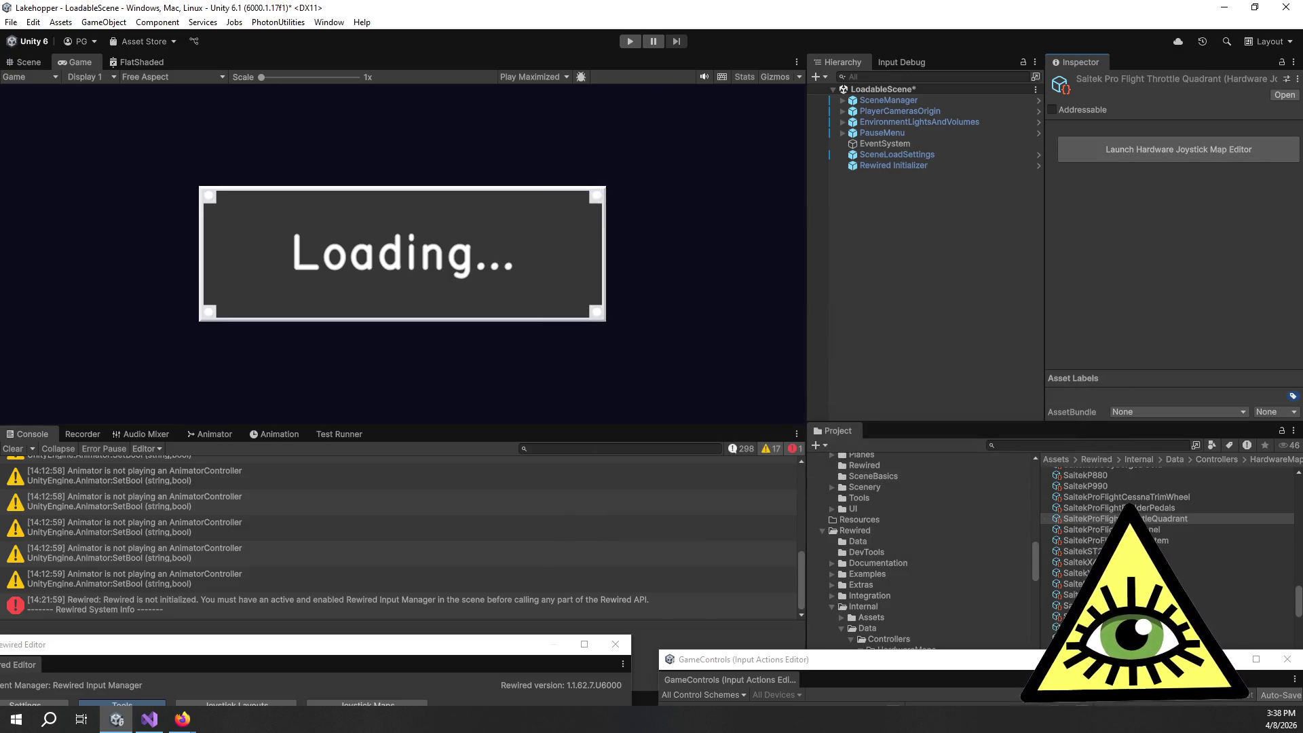
Step: Scroll through the bundled joystick hardware maps in the Joysticks folder
{"action": "scroll", "coordinate": [1167, 549], "scroll_direction": "up", "scroll_amount": 10}
{"action": "scroll", "coordinate": [1174, 562], "scroll_direction": "up", "scroll_amount": 15}
{"action": "scroll", "coordinate": [1174, 561], "scroll_direction": "up", "scroll_amount": 15}
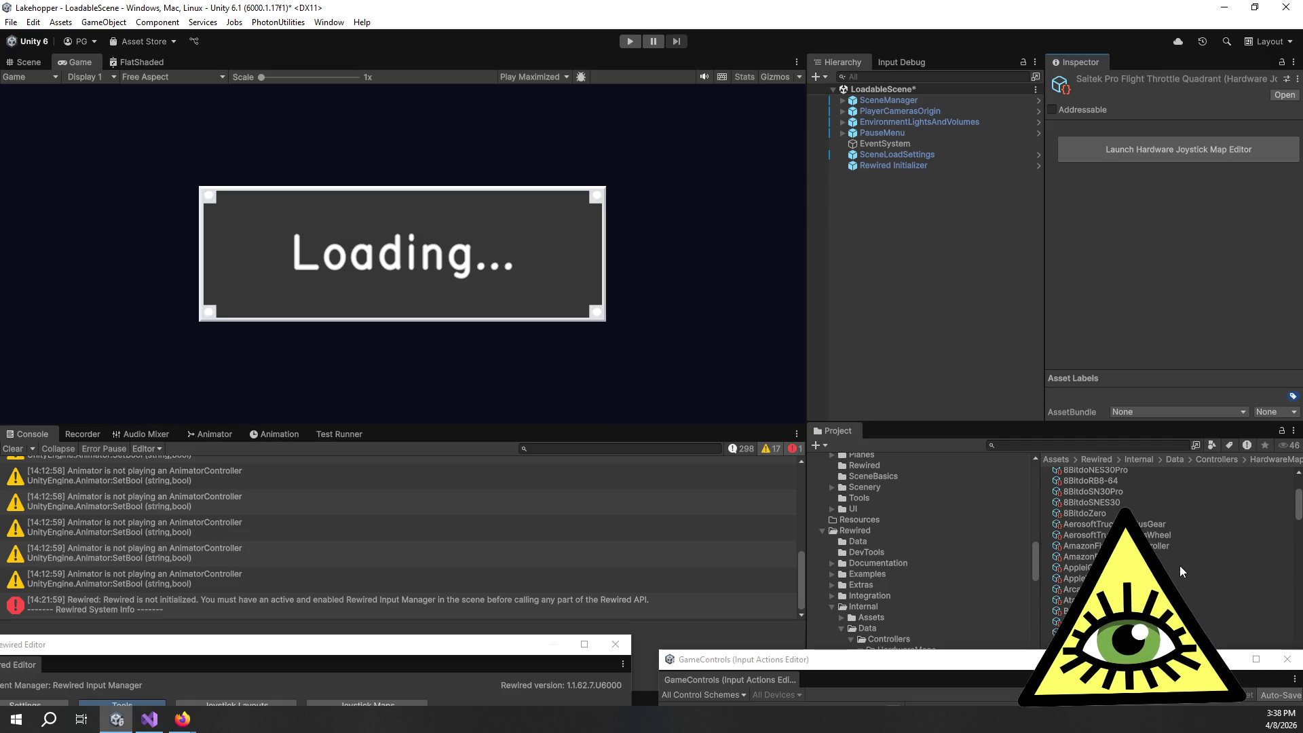
{"action": "scroll", "coordinate": [1180, 567], "scroll_direction": "down", "scroll_amount": 4}
{"action": "scroll", "coordinate": [1179, 567], "scroll_direction": "down", "scroll_amount": 5}
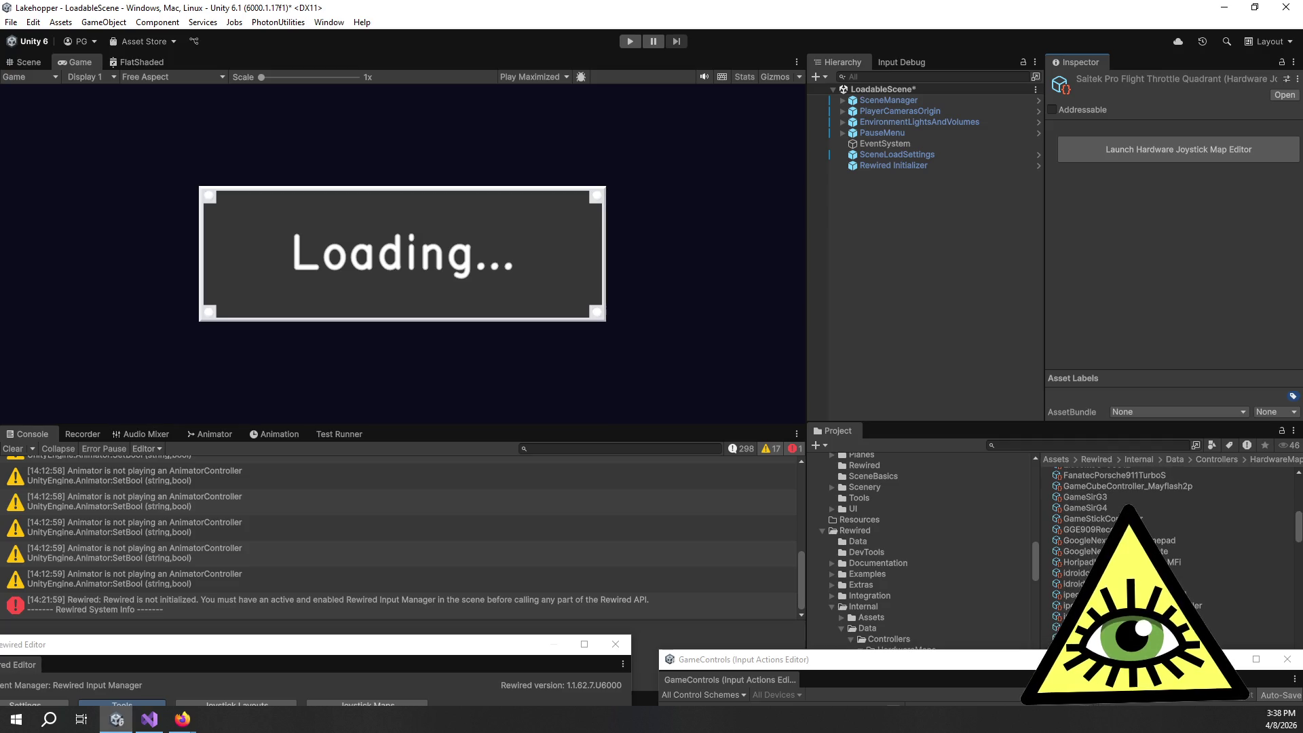
{"action": "scroll", "coordinate": [1179, 568], "scroll_direction": "down", "scroll_amount": 10}
{"action": "scroll", "coordinate": [1174, 560], "scroll_direction": "down", "scroll_amount": 10}
{"action": "scroll", "coordinate": [1178, 553], "scroll_direction": "up", "scroll_amount": 5}
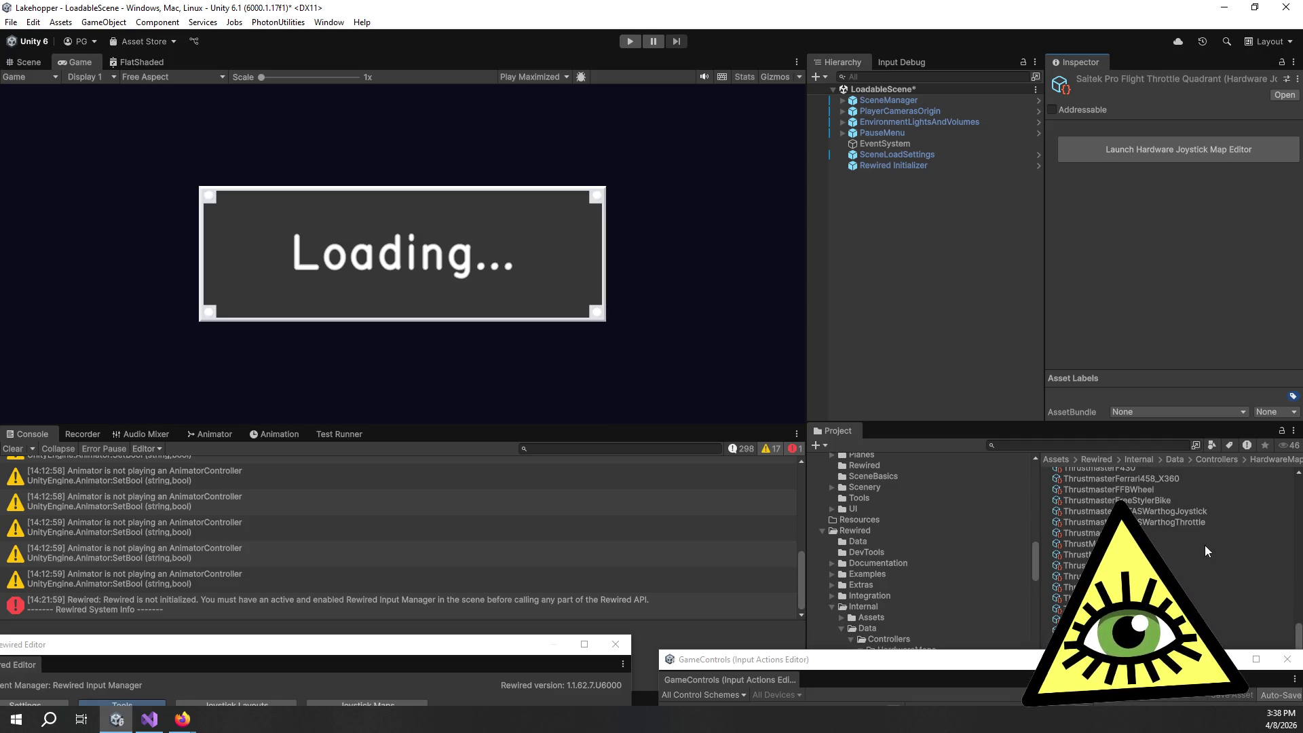
{"action": "scroll", "coordinate": [1207, 554], "scroll_direction": "down", "scroll_amount": 3}
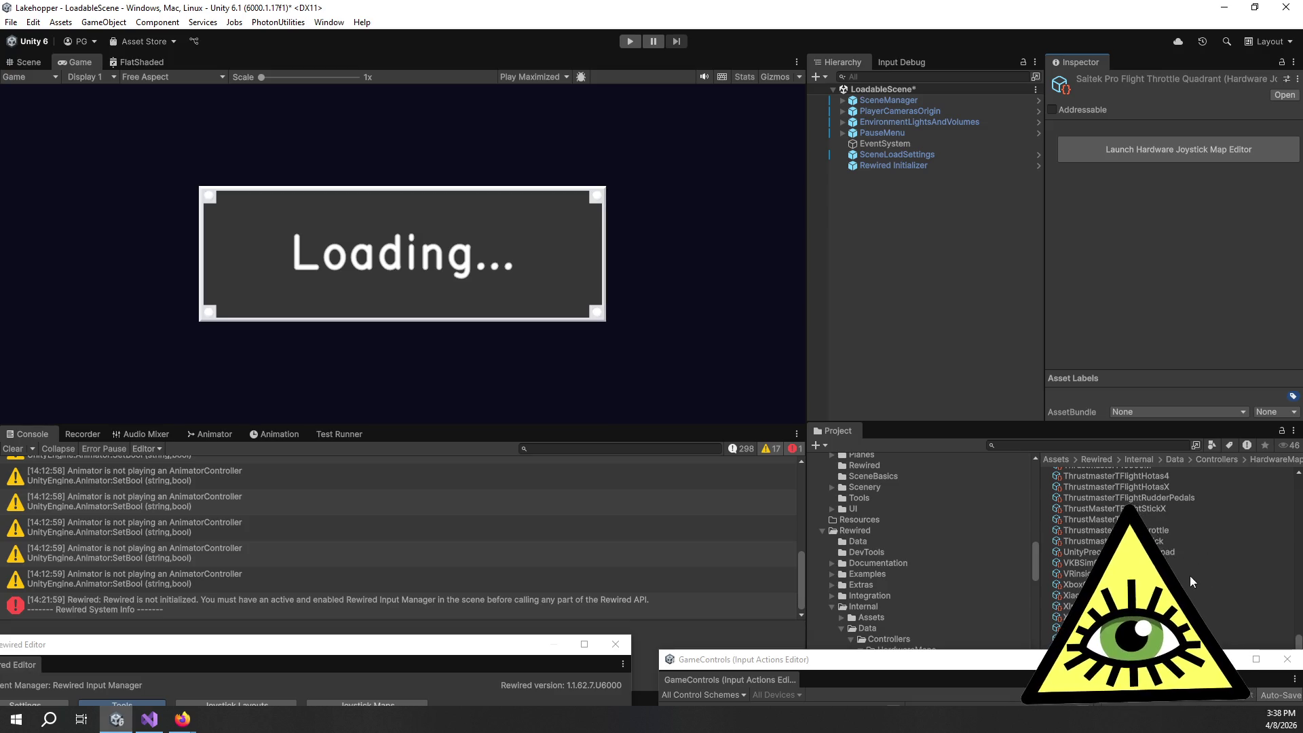
Step: Resize the Project panel against the Inspector and bring the Rewired documentation forward
{"action": "left_click_drag", "start_coordinate": [982, 421], "coordinate": [983, 322]}
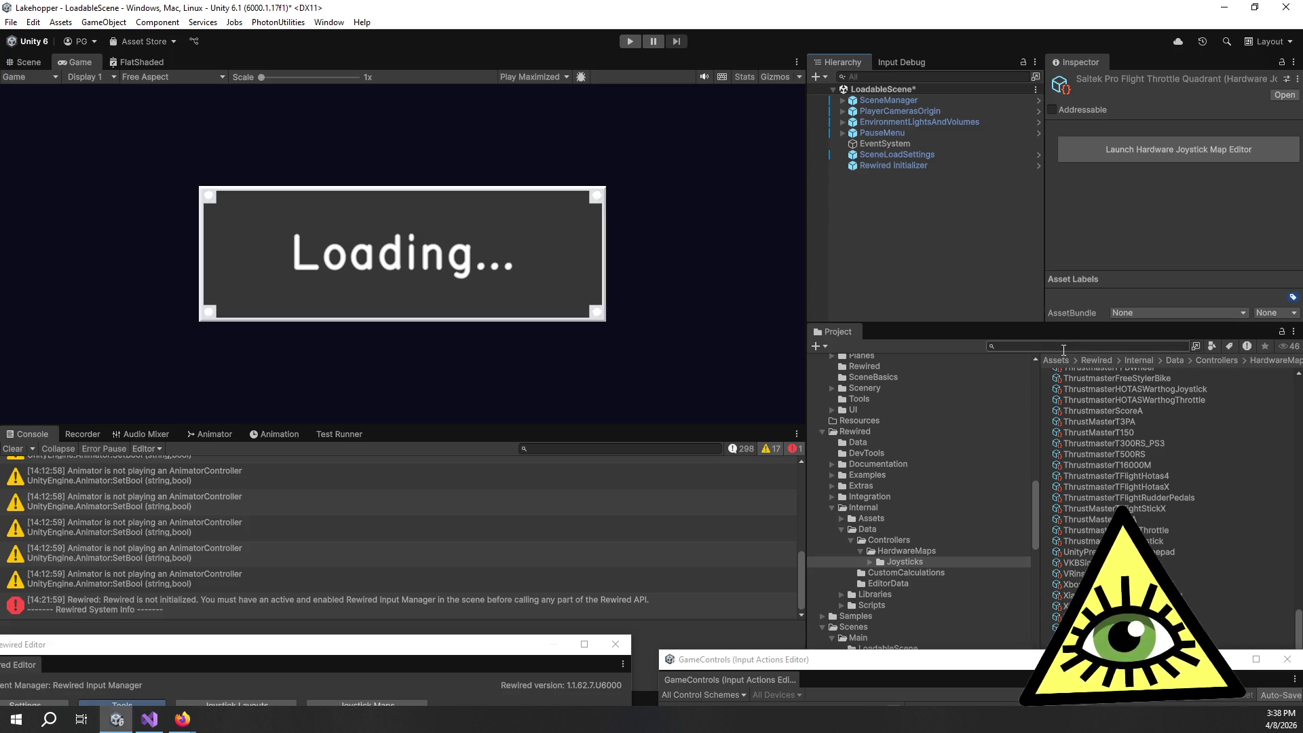
{"action": "mouse_move", "coordinate": [1021, 323]}
{"action": "left_mouse_down"}
{"action": "mouse_move", "coordinate": [1021, 387]}
{"action": "mouse_move", "coordinate": [1020, 364]}
{"action": "left_mouse_up"}
{"action": "mouse_move", "coordinate": [180, 713]}
{"action": "left_click", "coordinate": [149, 651]}
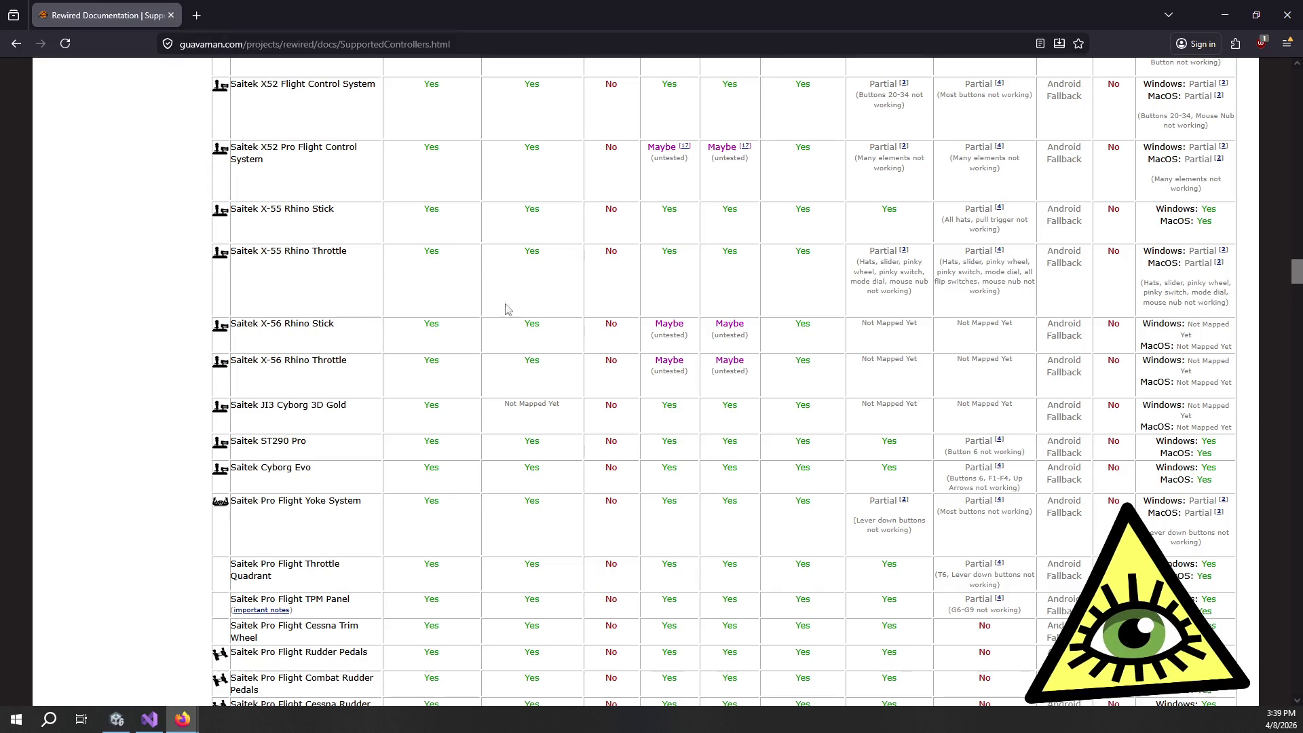
Step: Scroll the Flight Controllers table and highlight the VKB-Sim Gladiator MKII's Linux hat-not-working note
{"action": "scroll", "coordinate": [815, 501], "scroll_direction": "up", "scroll_amount": 15}
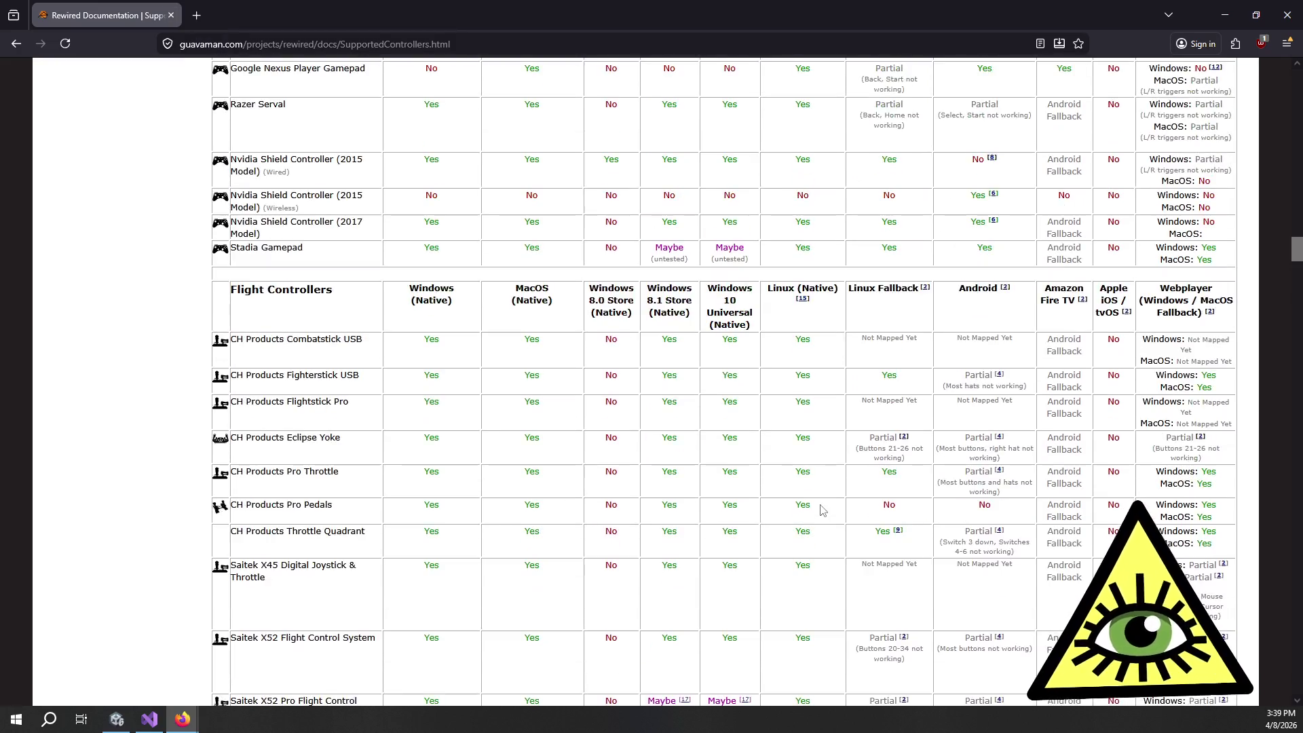
{"action": "scroll", "coordinate": [795, 505], "scroll_direction": "down", "scroll_amount": 15}
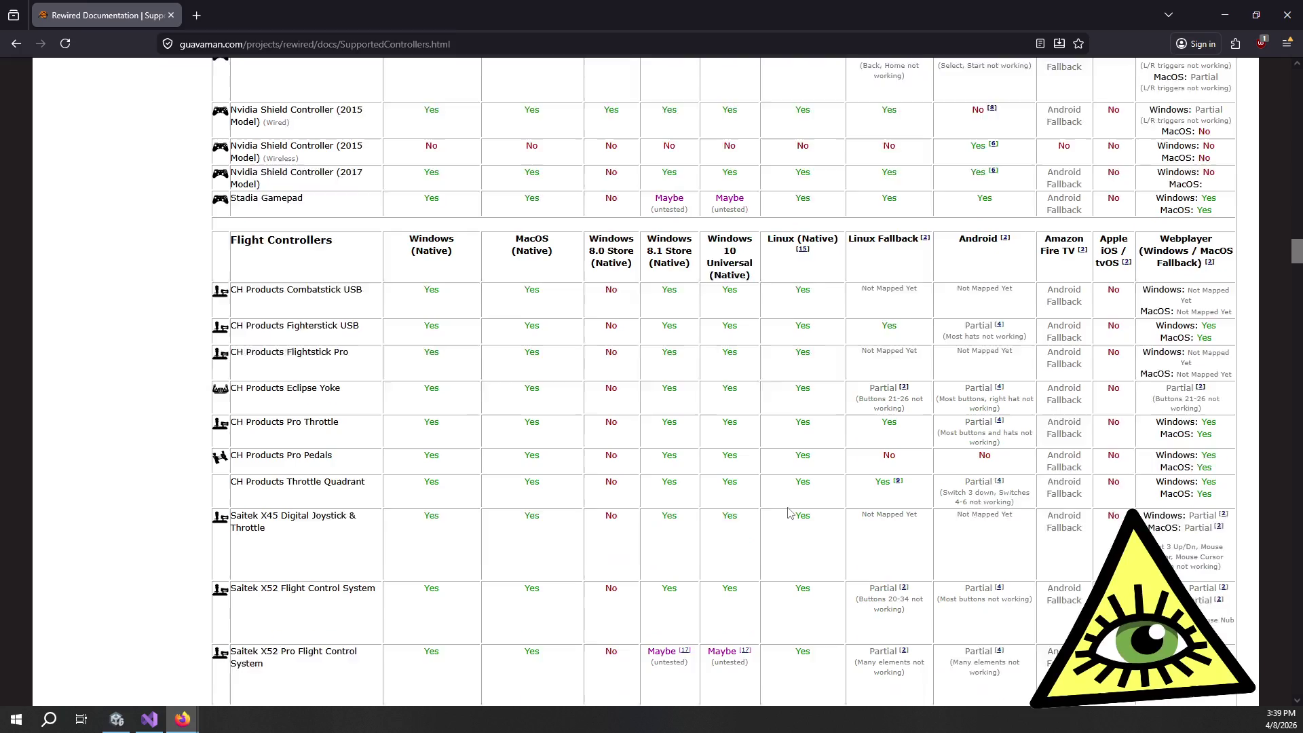
{"action": "scroll", "coordinate": [802, 377], "scroll_direction": "down", "scroll_amount": 15}
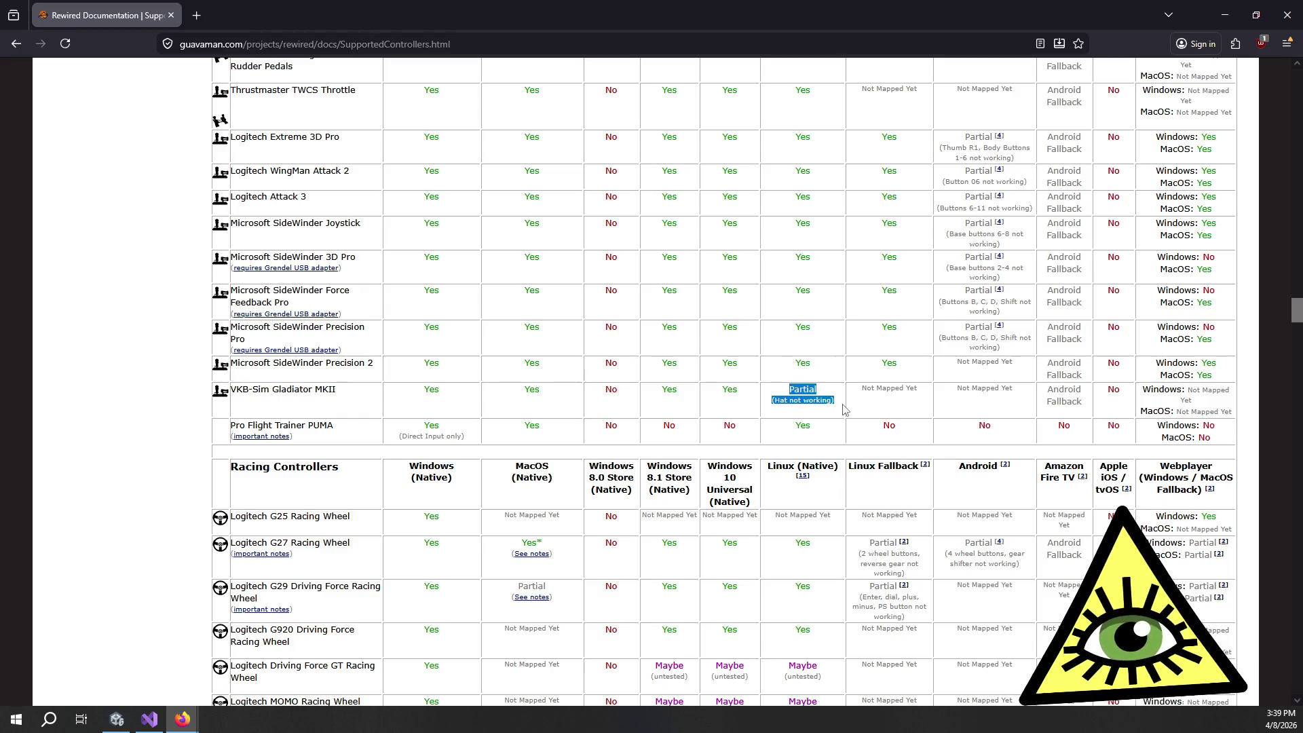
{"action": "left_click_drag", "start_coordinate": [840, 406], "coordinate": [784, 392]}
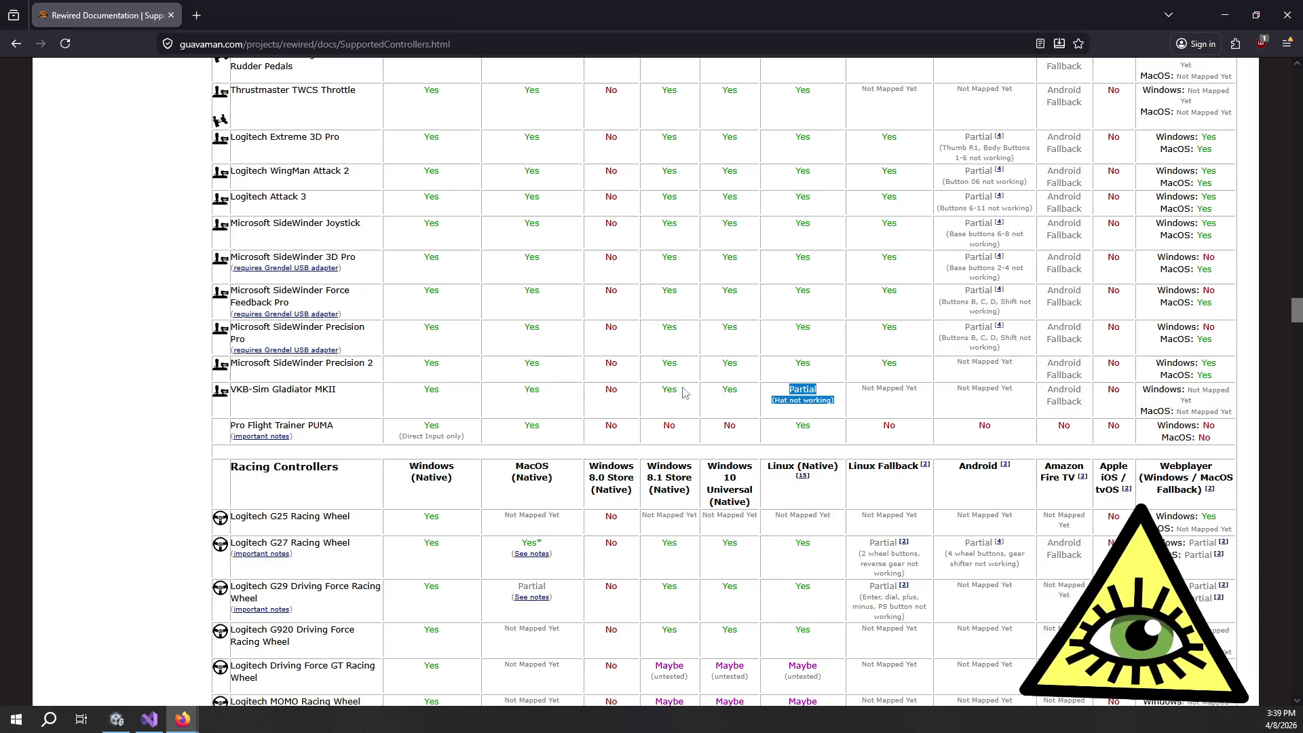
{"action": "scroll", "coordinate": [665, 387], "scroll_direction": "up", "scroll_amount": 15}
{"action": "scroll", "coordinate": [609, 394], "scroll_direction": "up", "scroll_amount": 7}
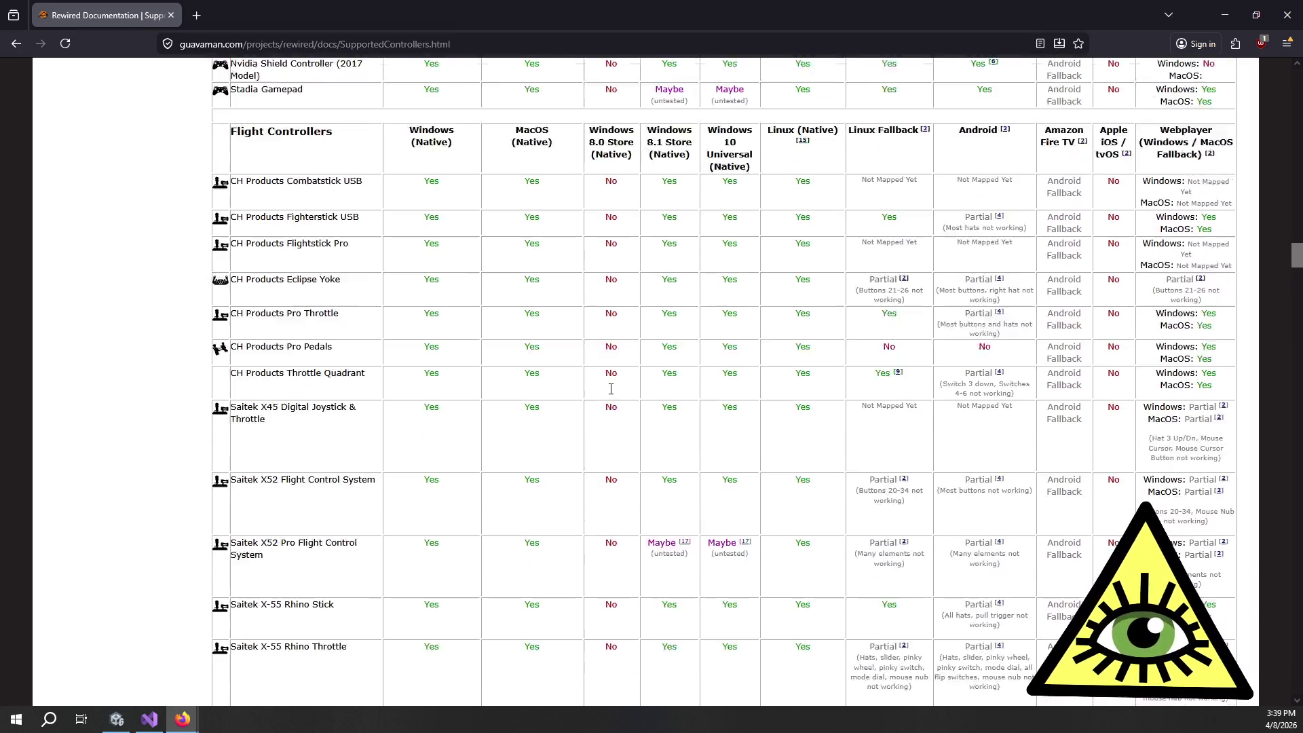
{"action": "scroll", "coordinate": [625, 414], "scroll_direction": "down", "scroll_amount": 8}
{"action": "scroll", "coordinate": [627, 423], "scroll_direction": "down", "scroll_amount": 7}
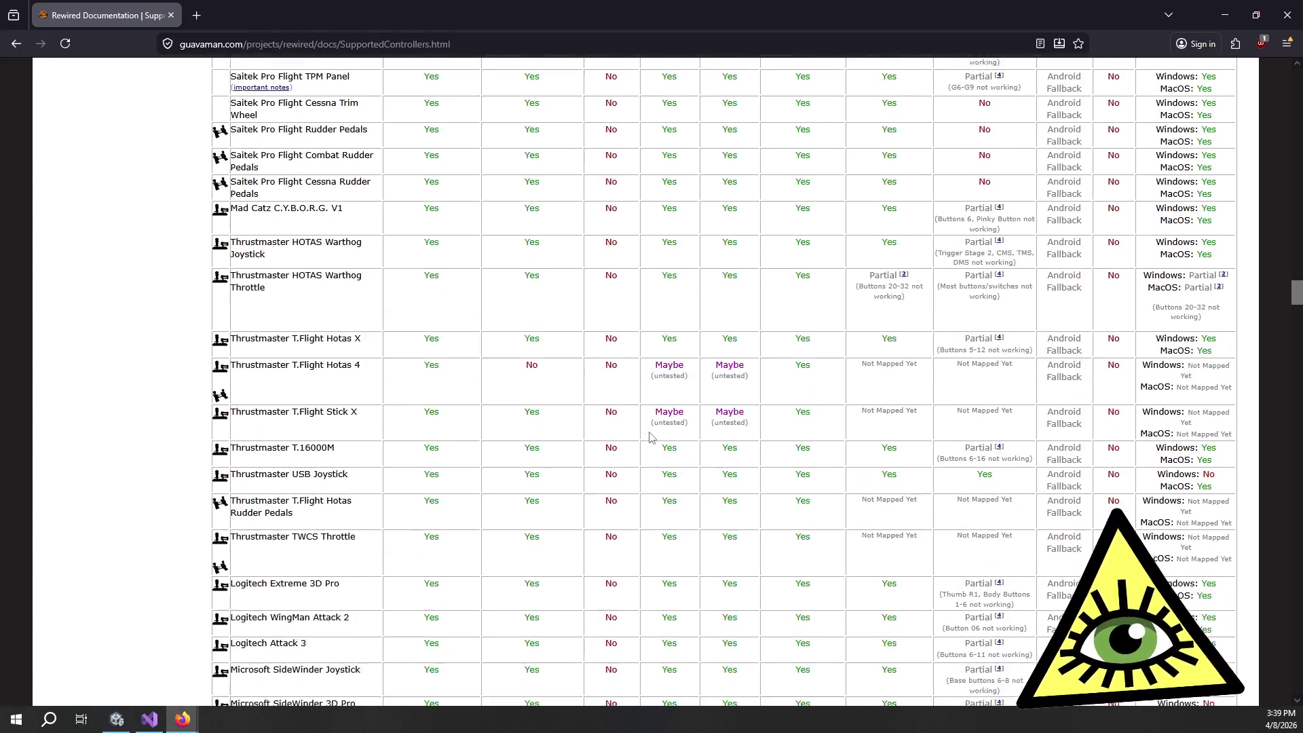
{"action": "scroll", "coordinate": [747, 448], "scroll_direction": "down", "scroll_amount": 6}
{"action": "left_click_drag", "start_coordinate": [833, 474], "coordinate": [773, 463]}
{"action": "left_click", "coordinate": [772, 463]}
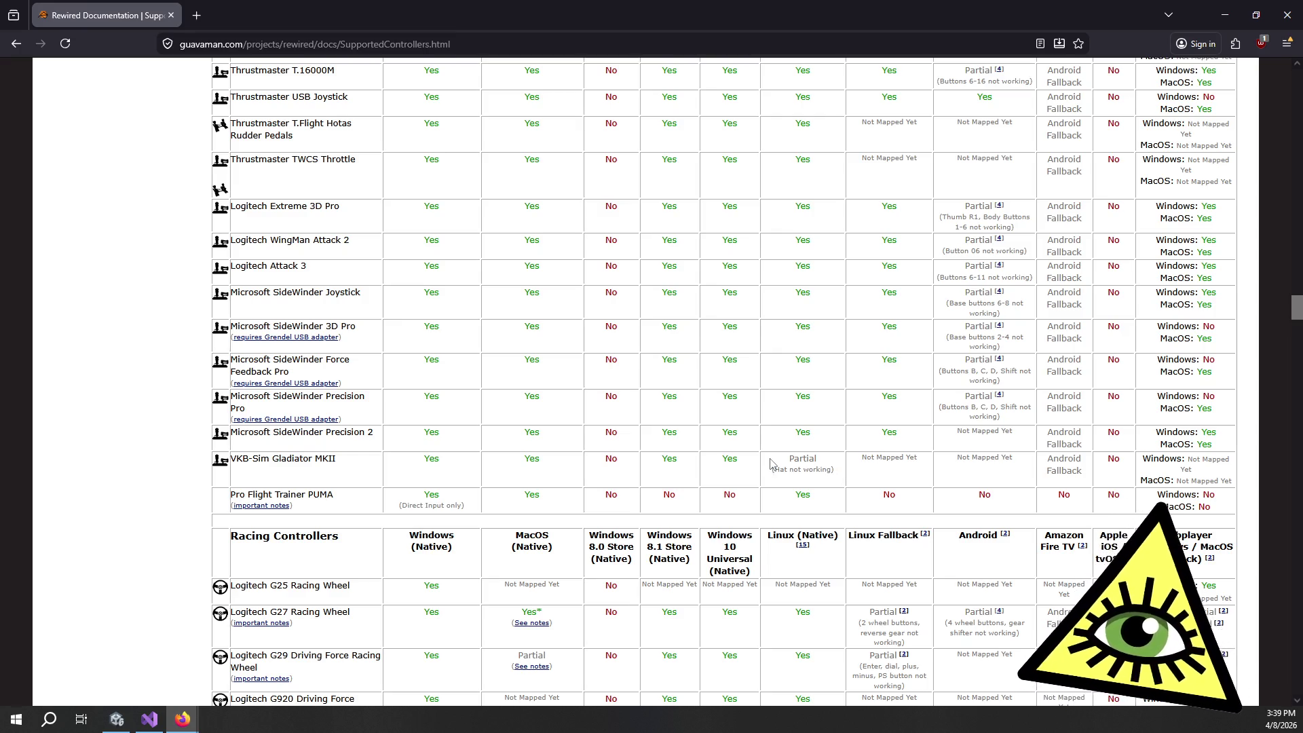
Step: Scroll over the remaining flight controller rows, then minimize Firefox to show Unity
{"action": "scroll", "coordinate": [928, 459], "scroll_direction": "up", "scroll_amount": 12}
{"action": "scroll", "coordinate": [928, 459], "scroll_direction": "up", "scroll_amount": 5}
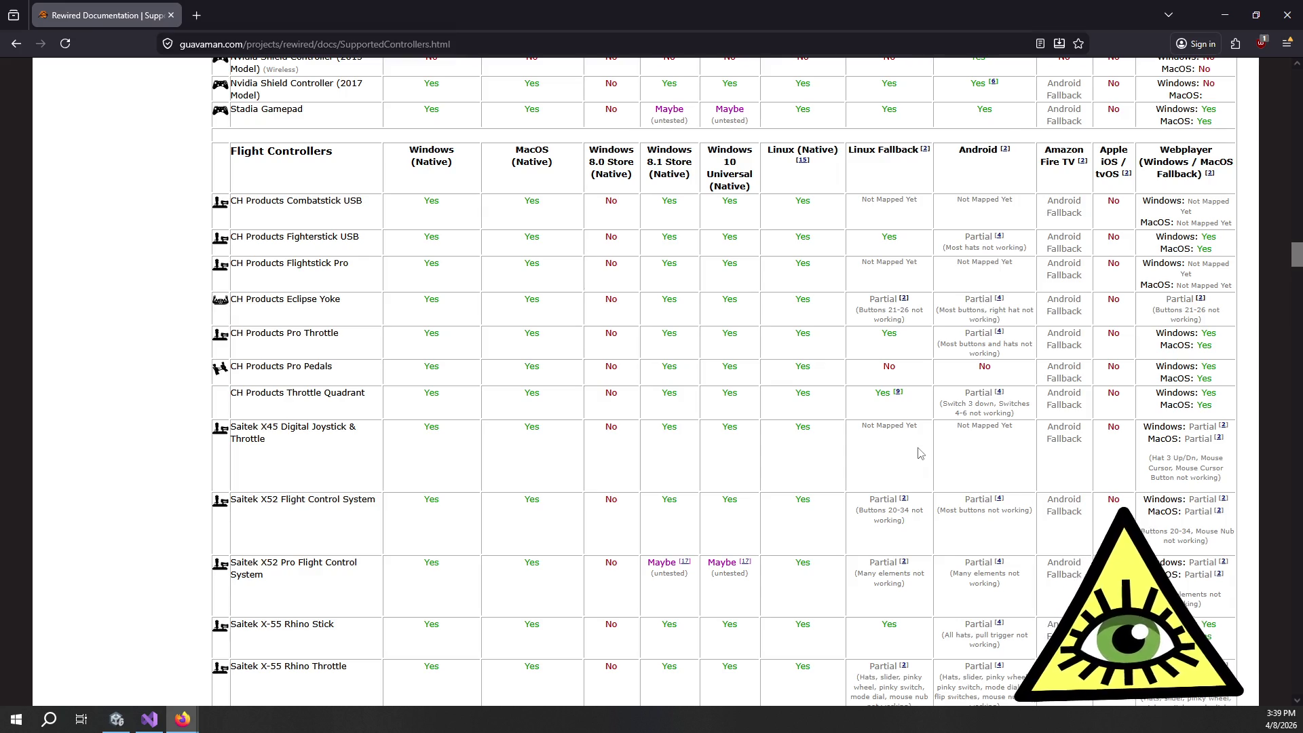
{"action": "scroll", "coordinate": [583, 421], "scroll_direction": "down", "scroll_amount": 3}
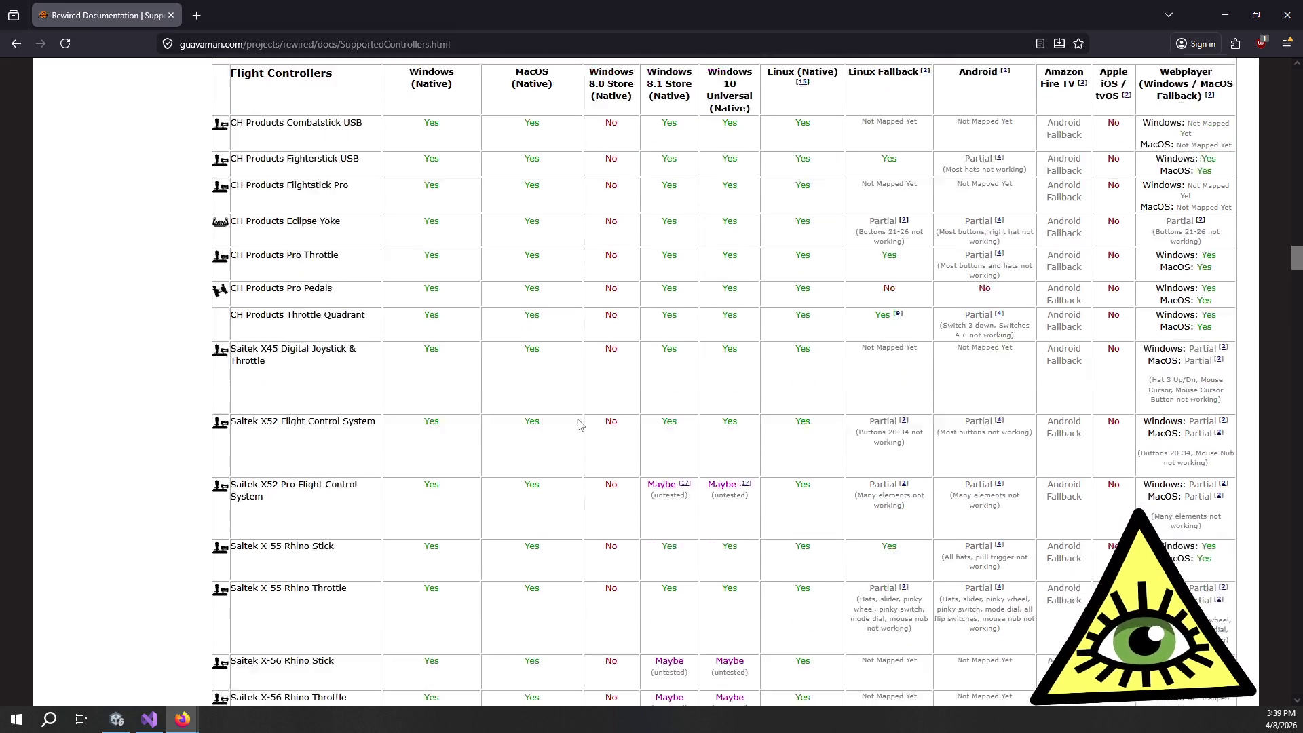
{"action": "scroll", "coordinate": [589, 424], "scroll_direction": "down", "scroll_amount": 18}
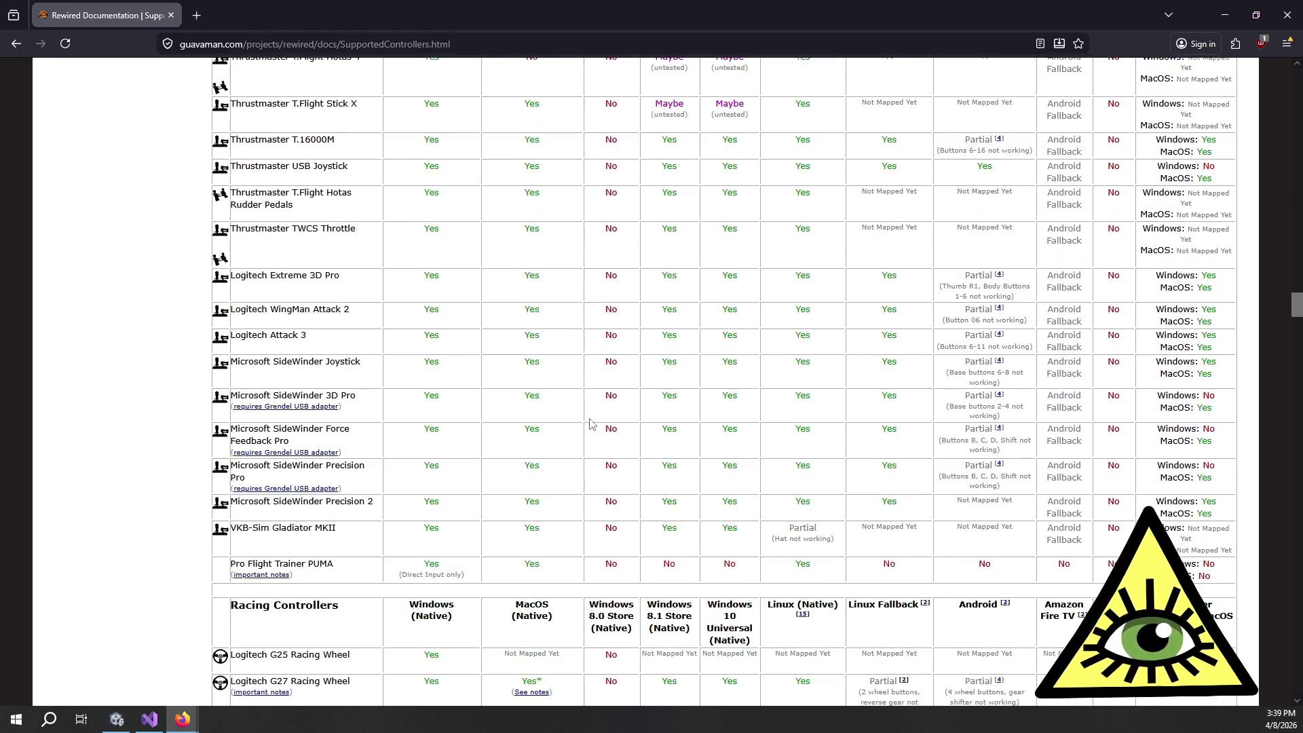
{"action": "scroll", "coordinate": [588, 423], "scroll_direction": "up", "scroll_amount": 2}
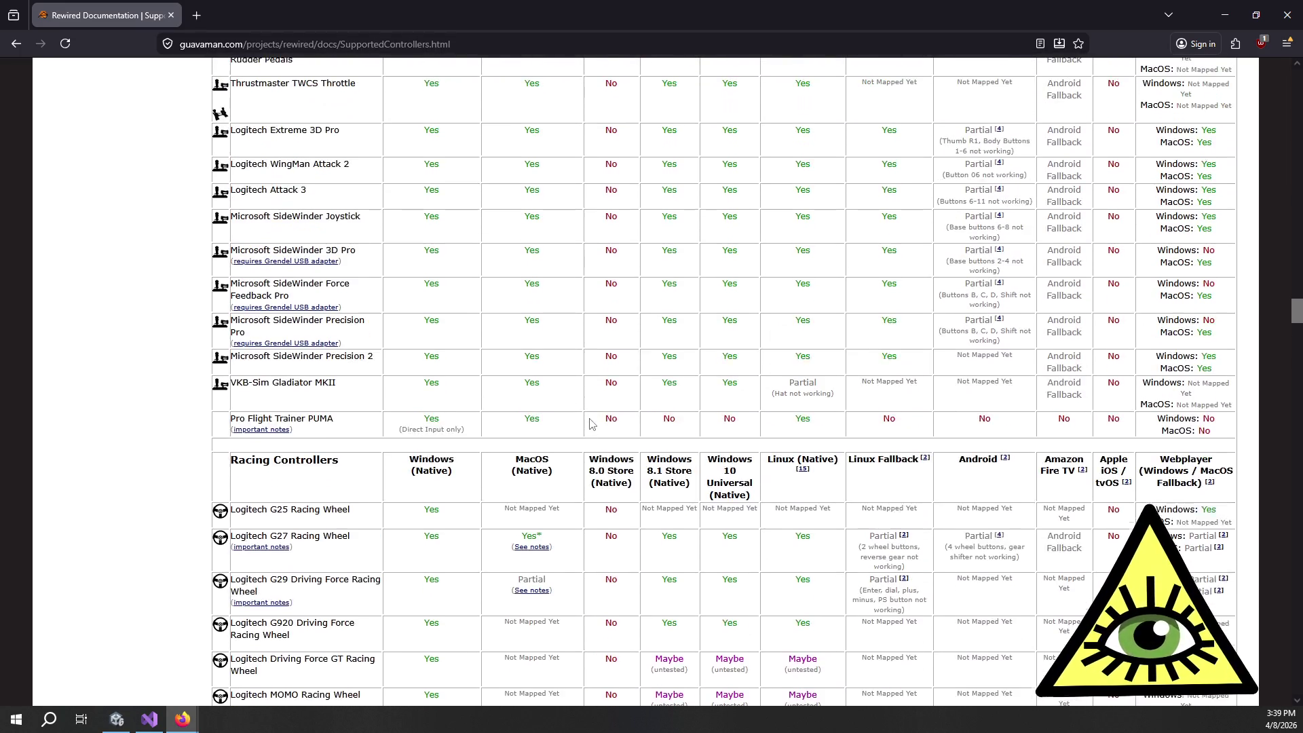
{"action": "left_click", "coordinate": [1214, 19]}
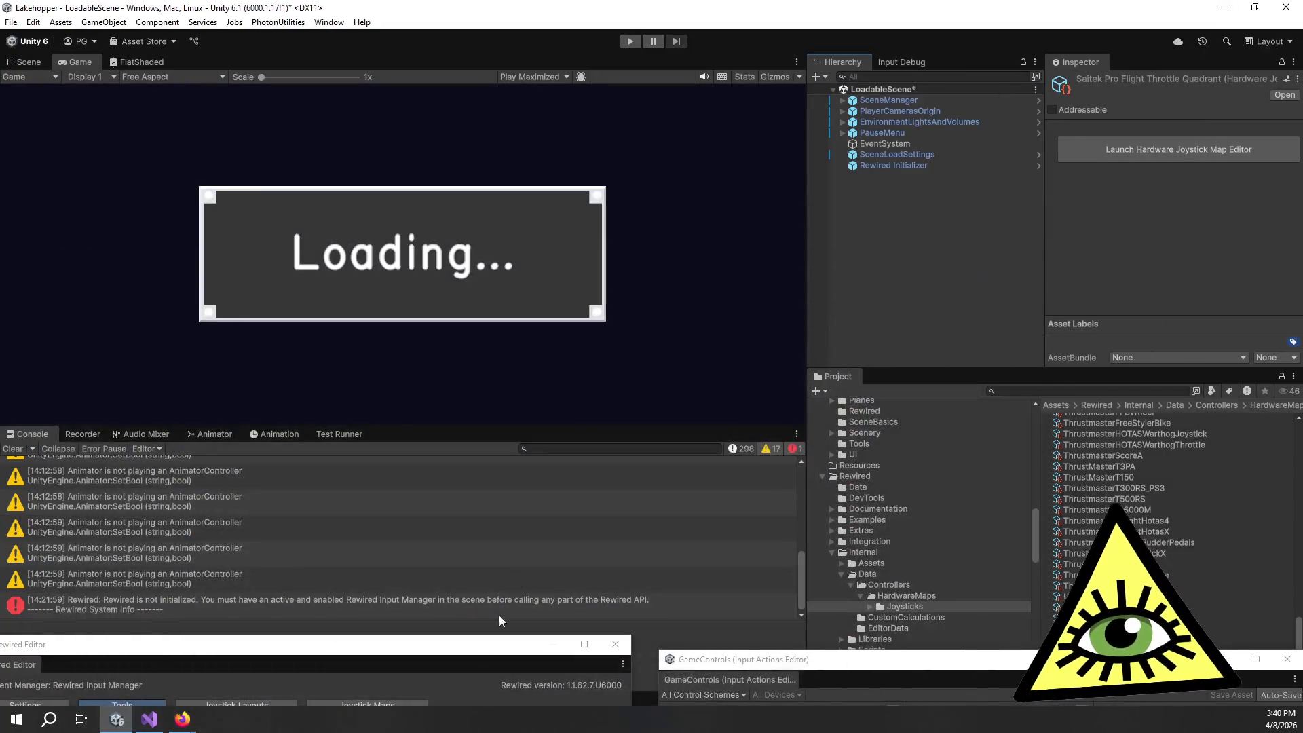
Step: Tile the Rewired Editor on the left half and GameControls editor on the right, full height
{"action": "left_click_drag", "start_coordinate": [501, 66], "coordinate": [499, 65]}
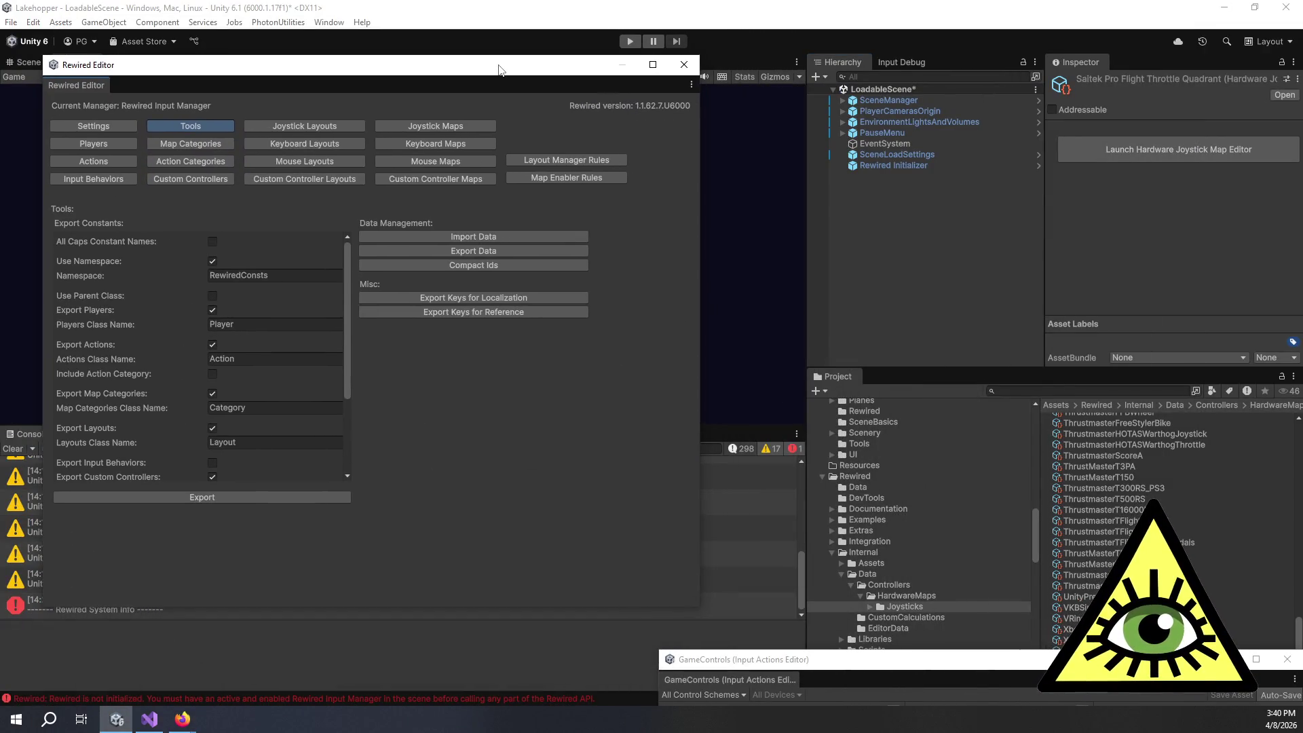
{"action": "key", "text": "super+shift+Up"}
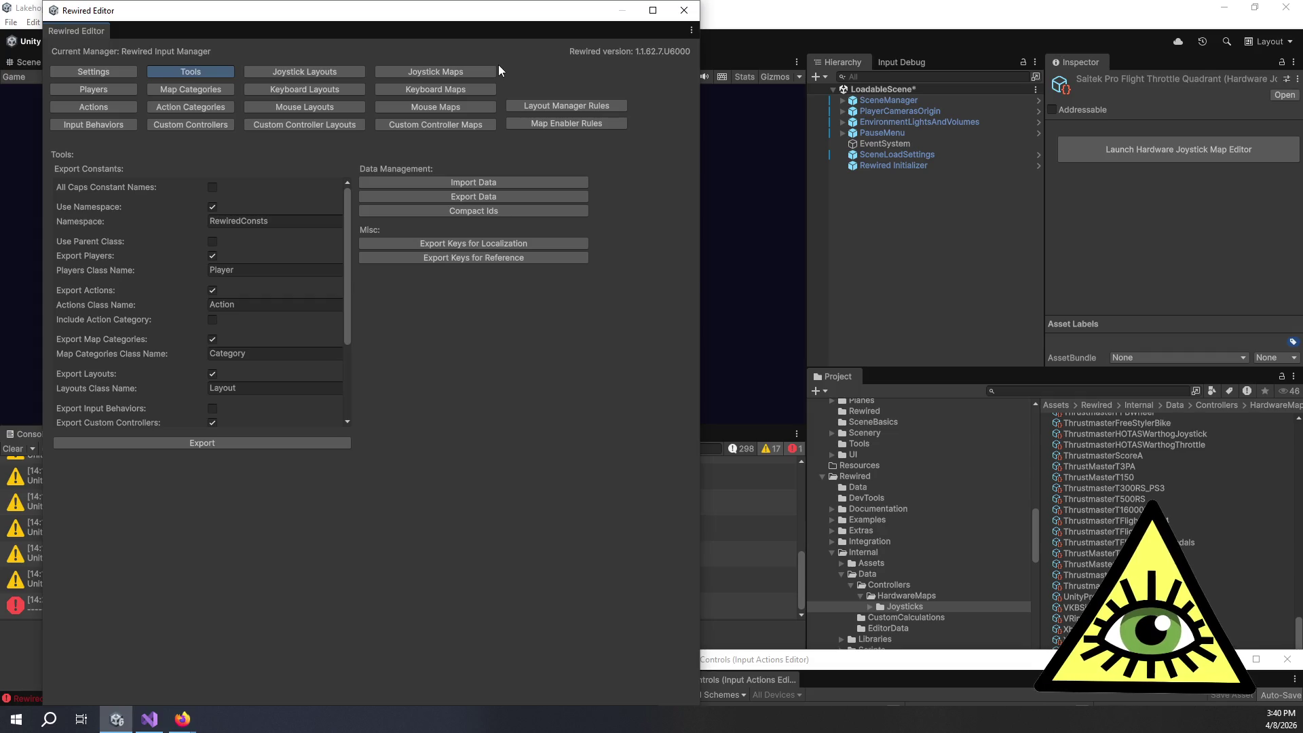
{"action": "left_click_drag", "start_coordinate": [441, 12], "coordinate": [399, 12]}
{"action": "mouse_move", "coordinate": [1100, 668]}
{"action": "left_mouse_down"}
{"action": "mouse_move", "coordinate": [753, 285]}
{"action": "mouse_move", "coordinate": [763, 211]}
{"action": "left_mouse_up"}
{"action": "key", "text": "super+shift+Up"}
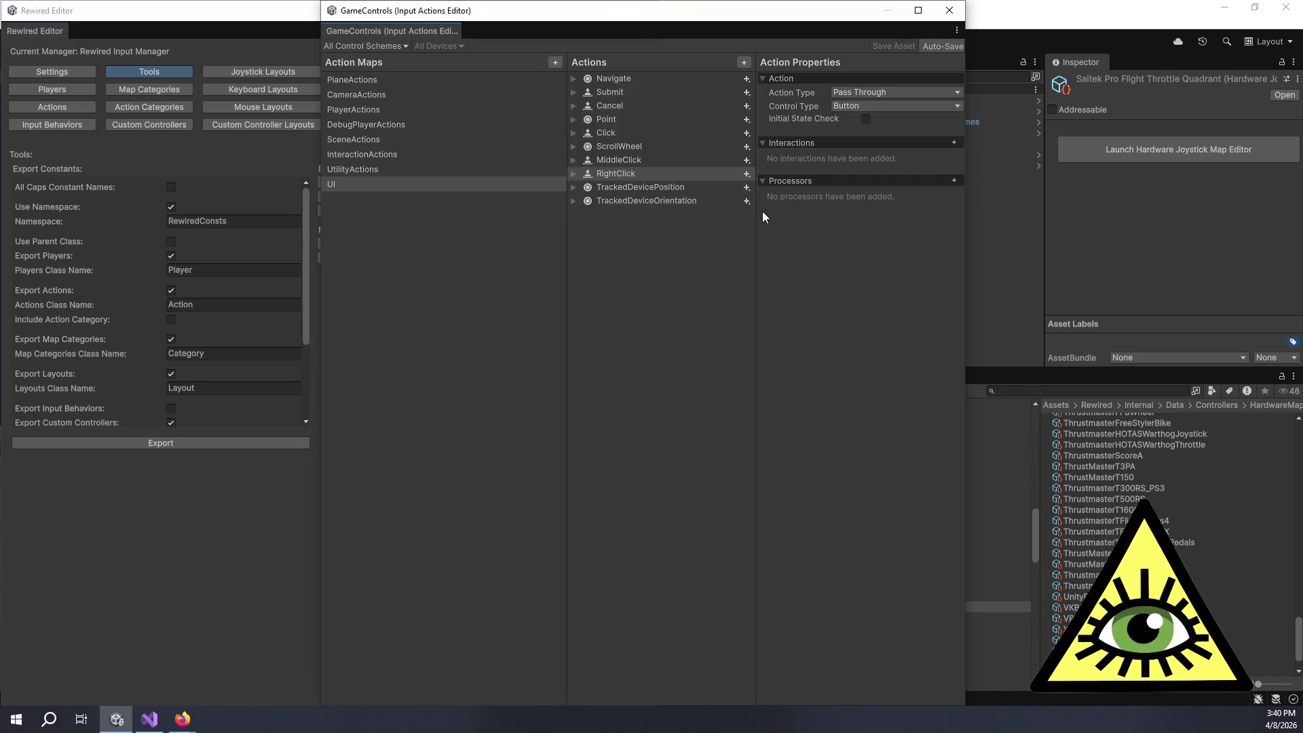
{"action": "mouse_move", "coordinate": [484, 10]}
{"action": "left_mouse_down"}
{"action": "mouse_move", "coordinate": [812, 4]}
{"action": "mouse_move", "coordinate": [828, 21]}
{"action": "left_mouse_up"}
Step: Open Rewired's Keyboard Maps and view the Camera category's map
{"action": "left_click", "coordinate": [530, 436]}
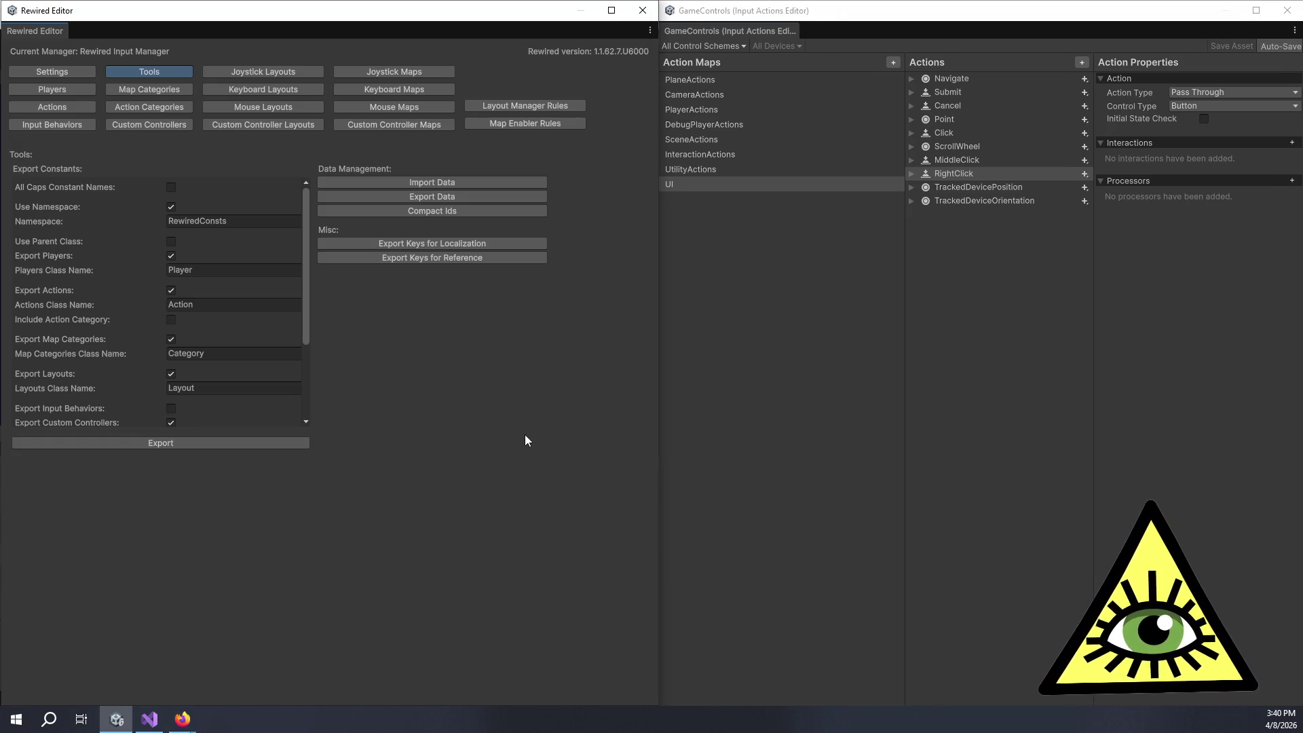
{"action": "left_click", "coordinate": [389, 92]}
{"action": "left_click", "coordinate": [98, 207]}
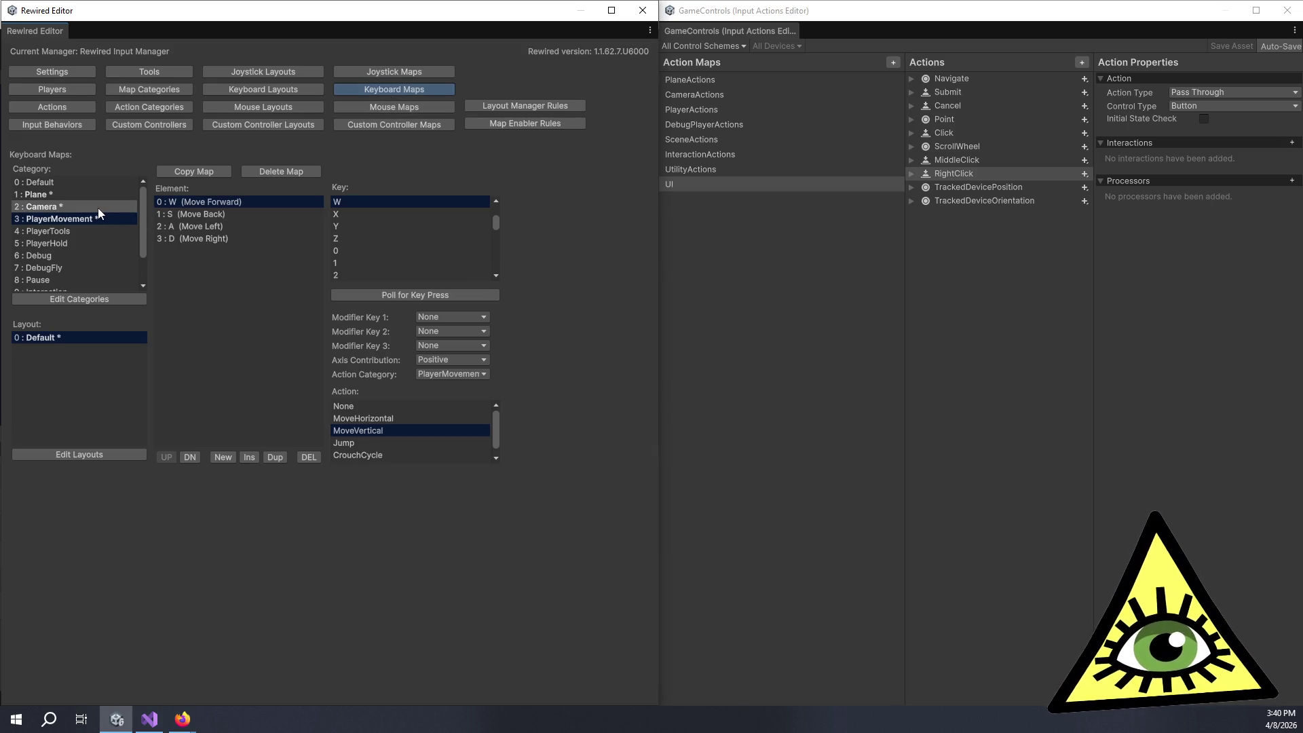
Step: Add new element 4 to the PlayerMovement keyboard map, checking PlayerActions and Rewired actions for reference
{"action": "left_click", "coordinate": [103, 218]}
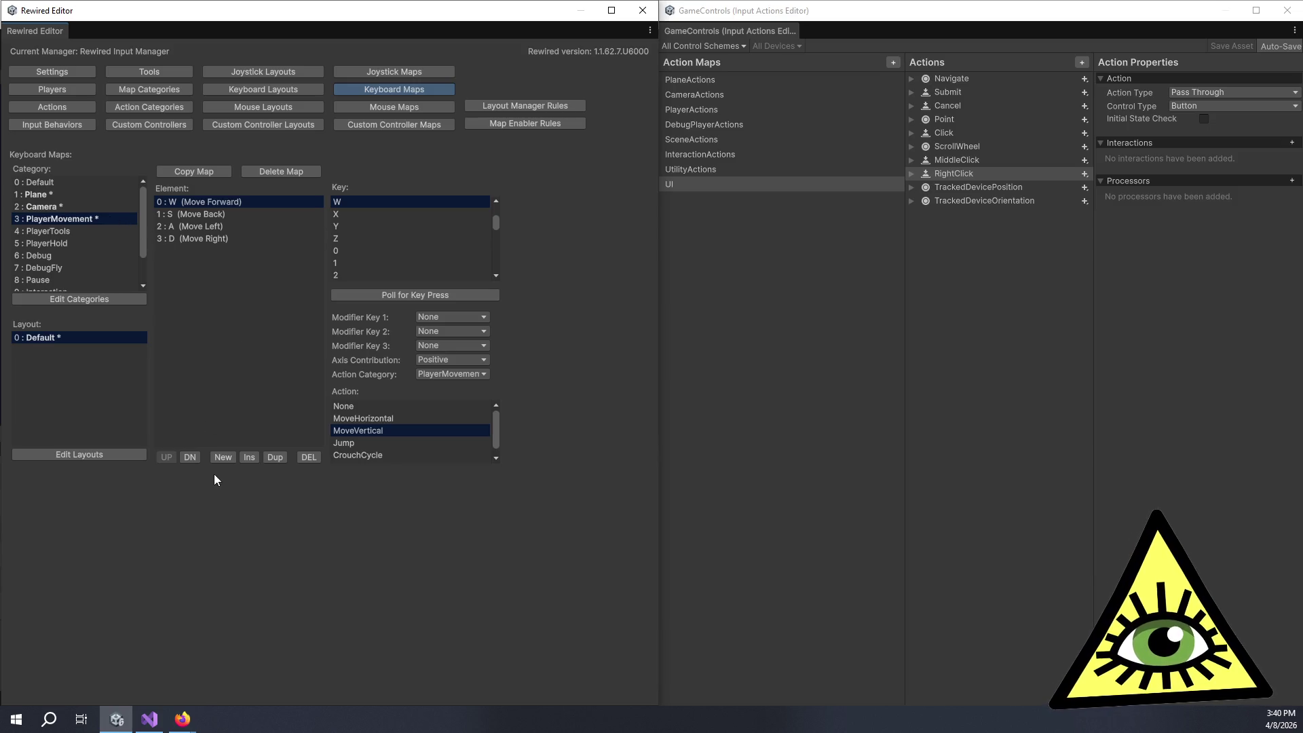
{"action": "left_click", "coordinate": [222, 457]}
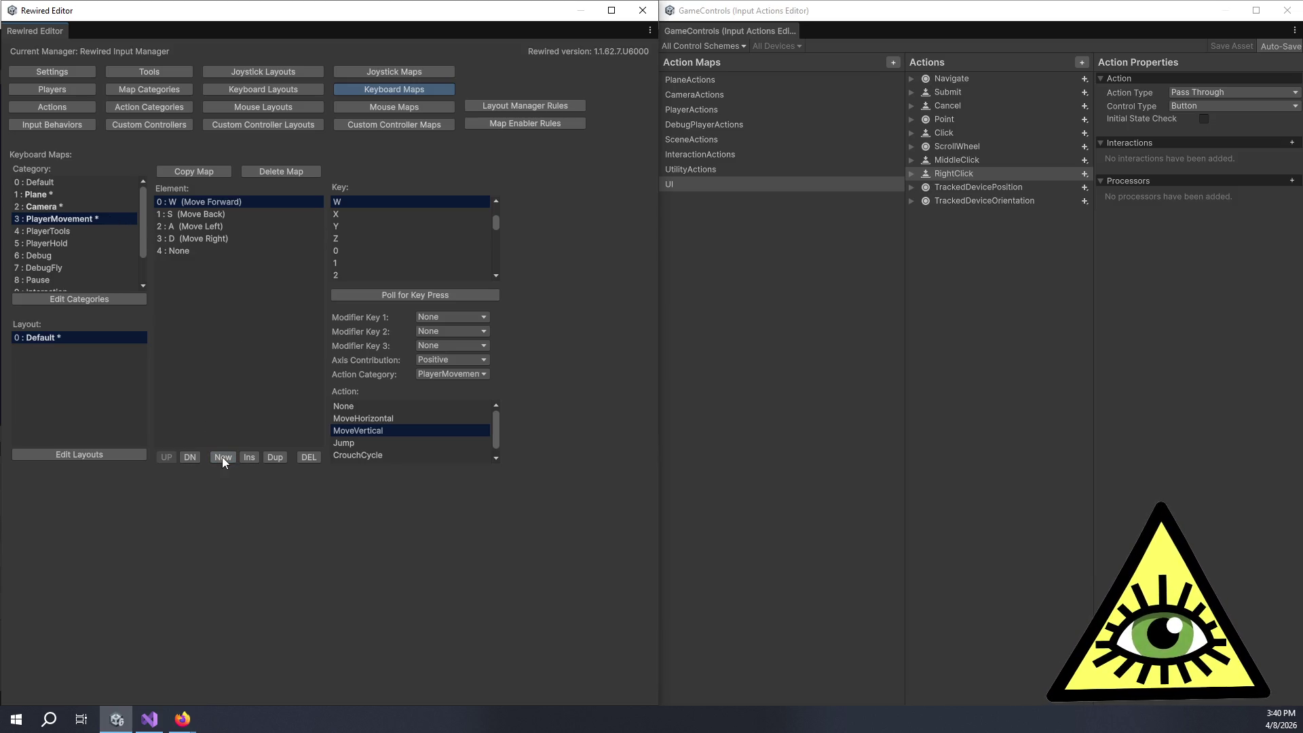
{"action": "left_click", "coordinate": [197, 251]}
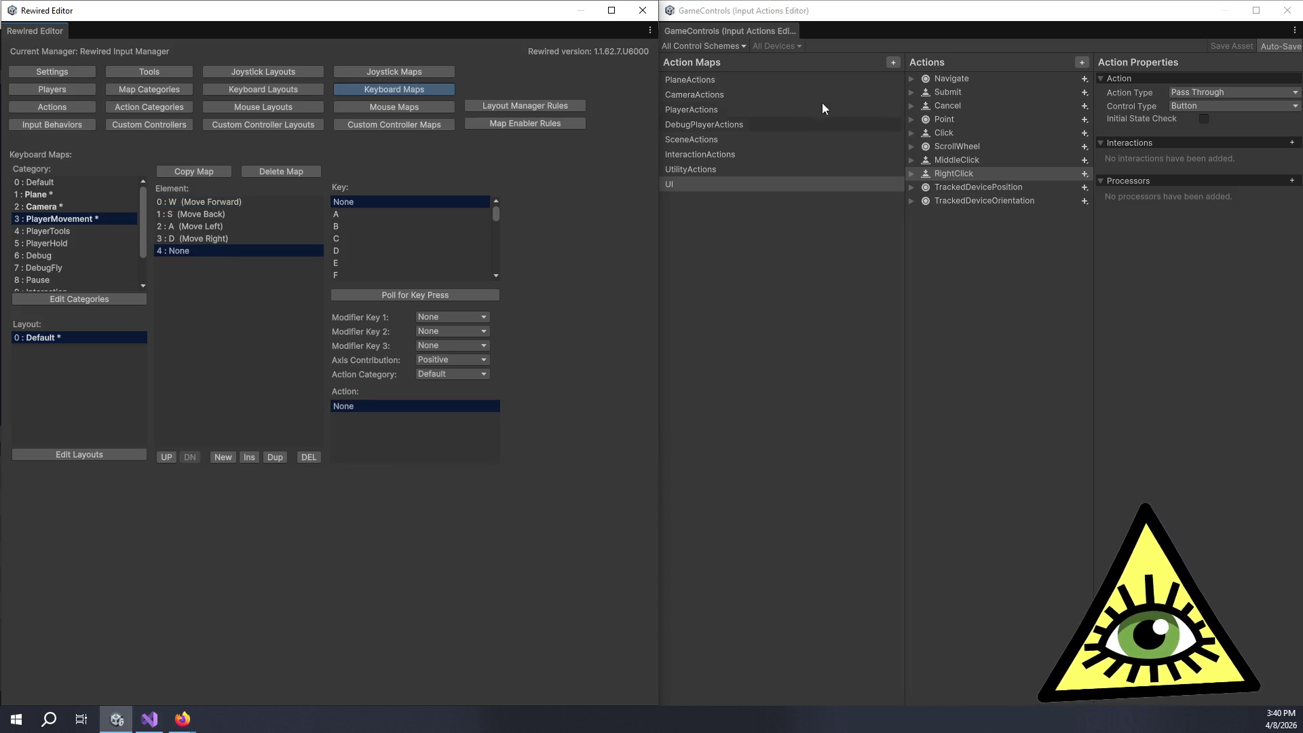
{"action": "left_click", "coordinate": [703, 106]}
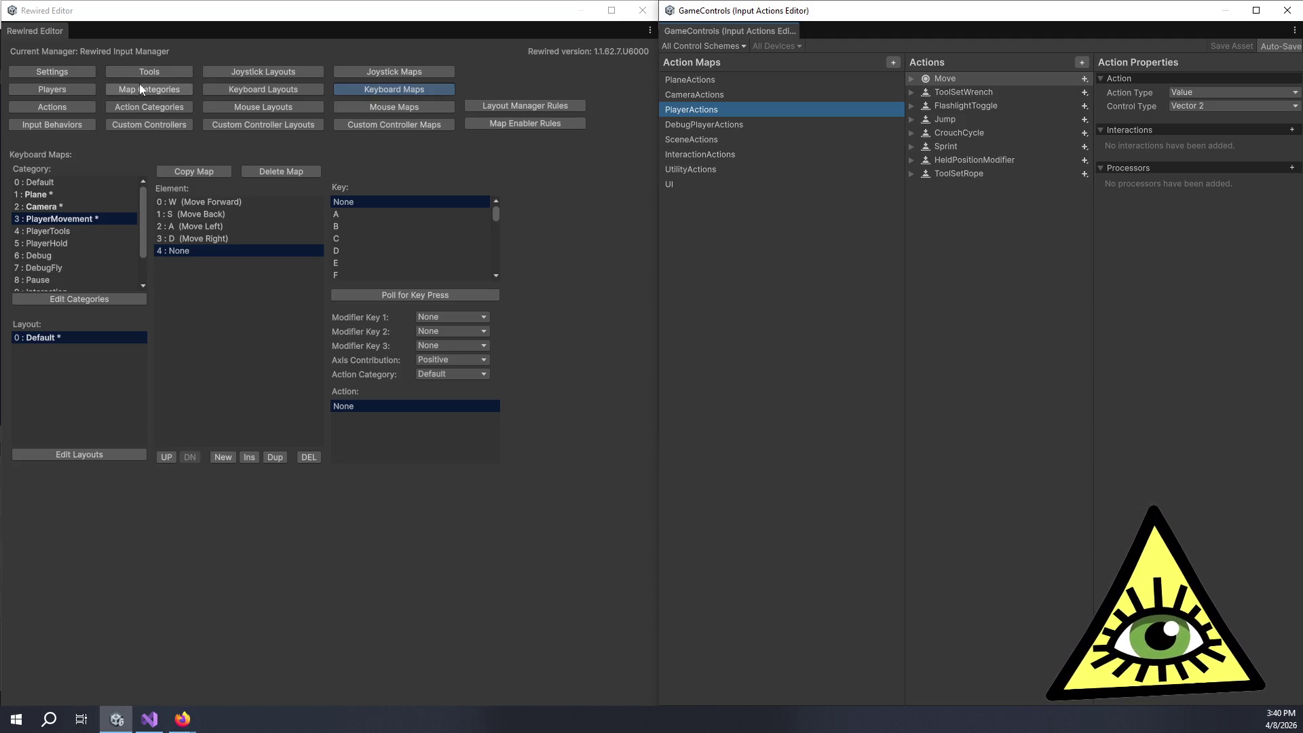
{"action": "left_click", "coordinate": [84, 102]}
{"action": "left_click", "coordinate": [89, 218]}
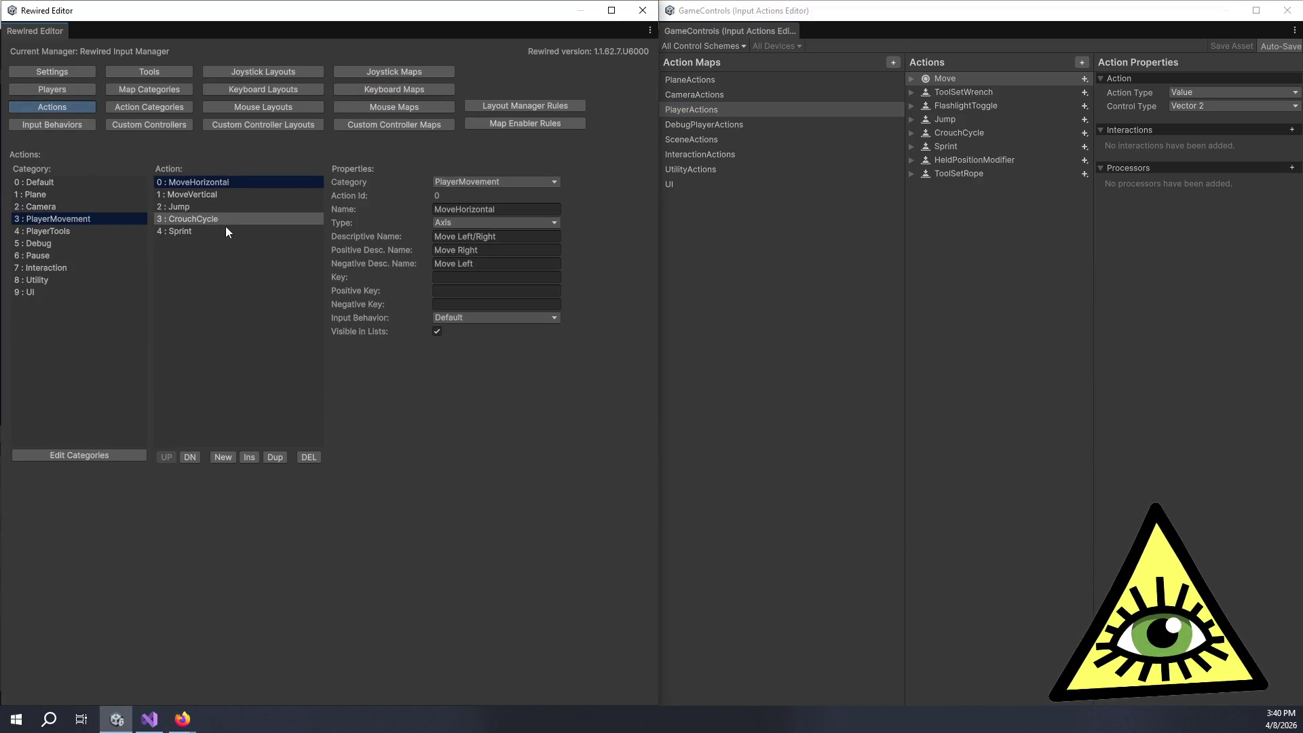
{"action": "left_click", "coordinate": [414, 88]}
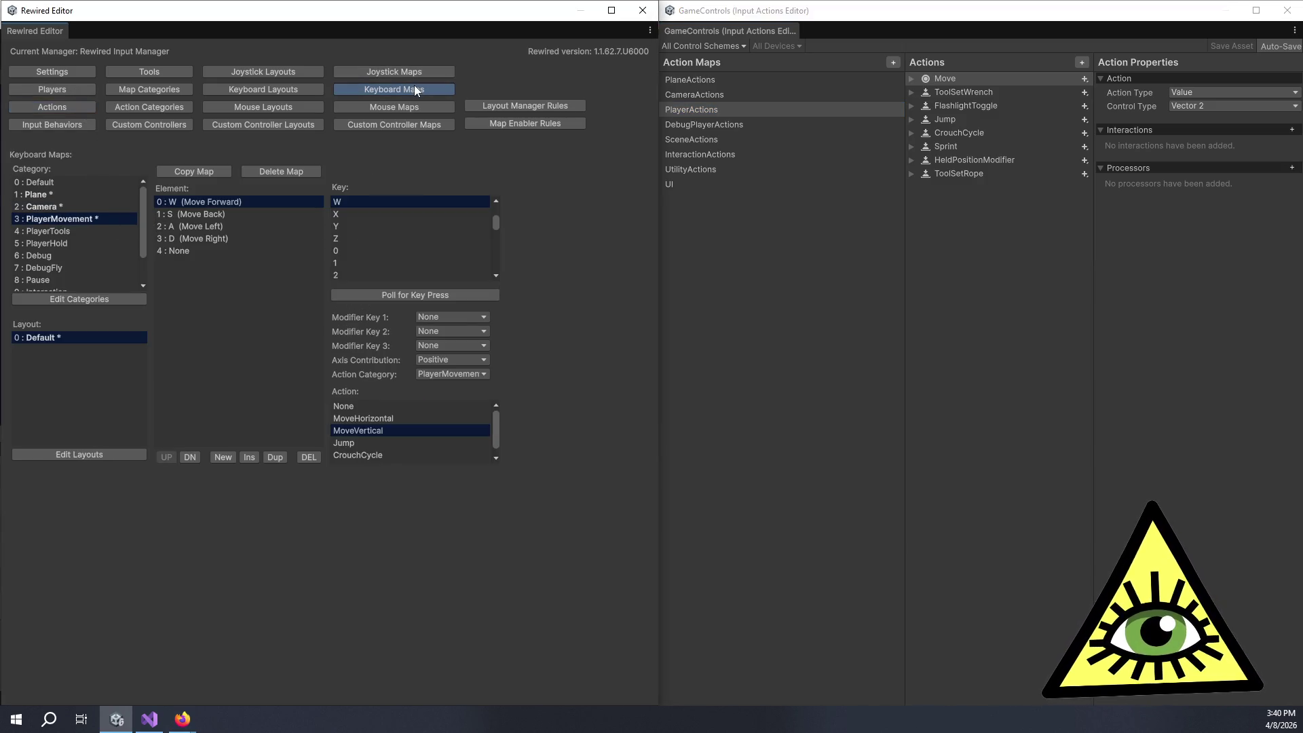
Step: Bind element 4 to the Space key and make it trigger PlayerMovement's Jump action
{"action": "left_click", "coordinate": [254, 256]}
{"action": "left_click", "coordinate": [372, 295]}
{"action": "key", "text": "space"}
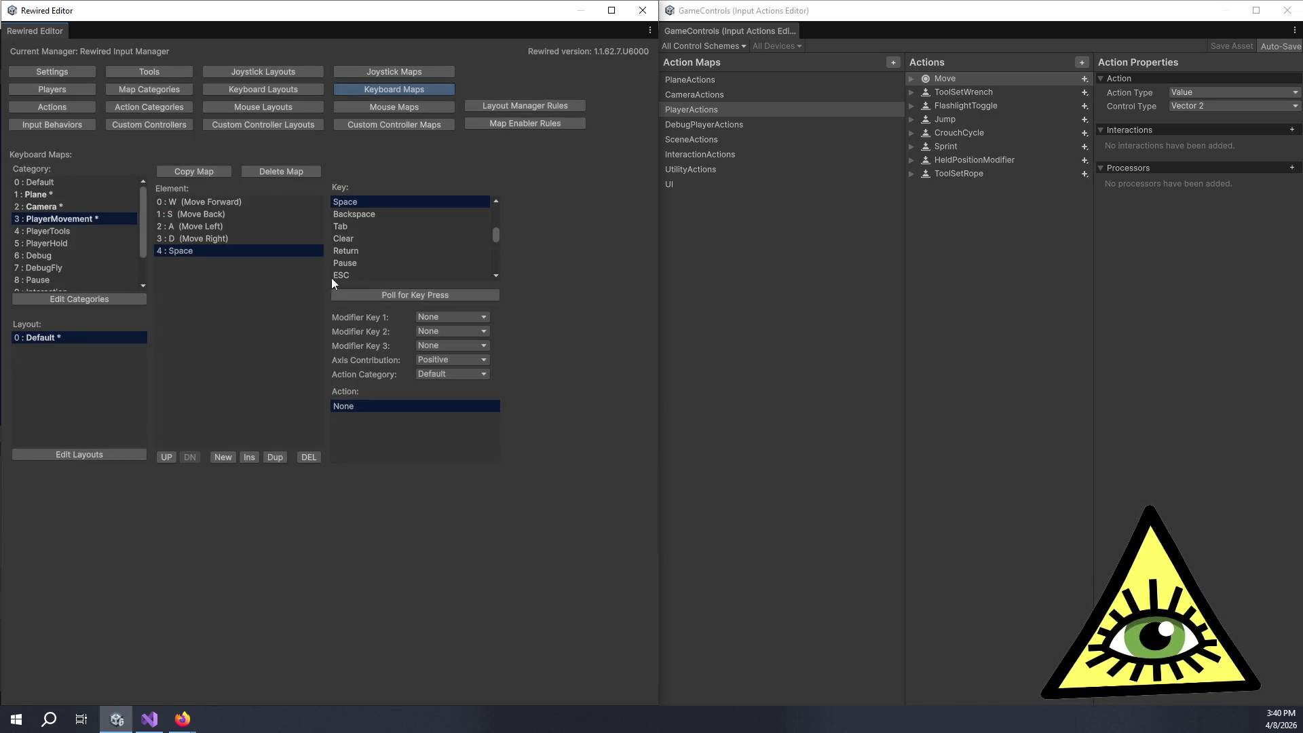
{"action": "left_click", "coordinate": [438, 373]}
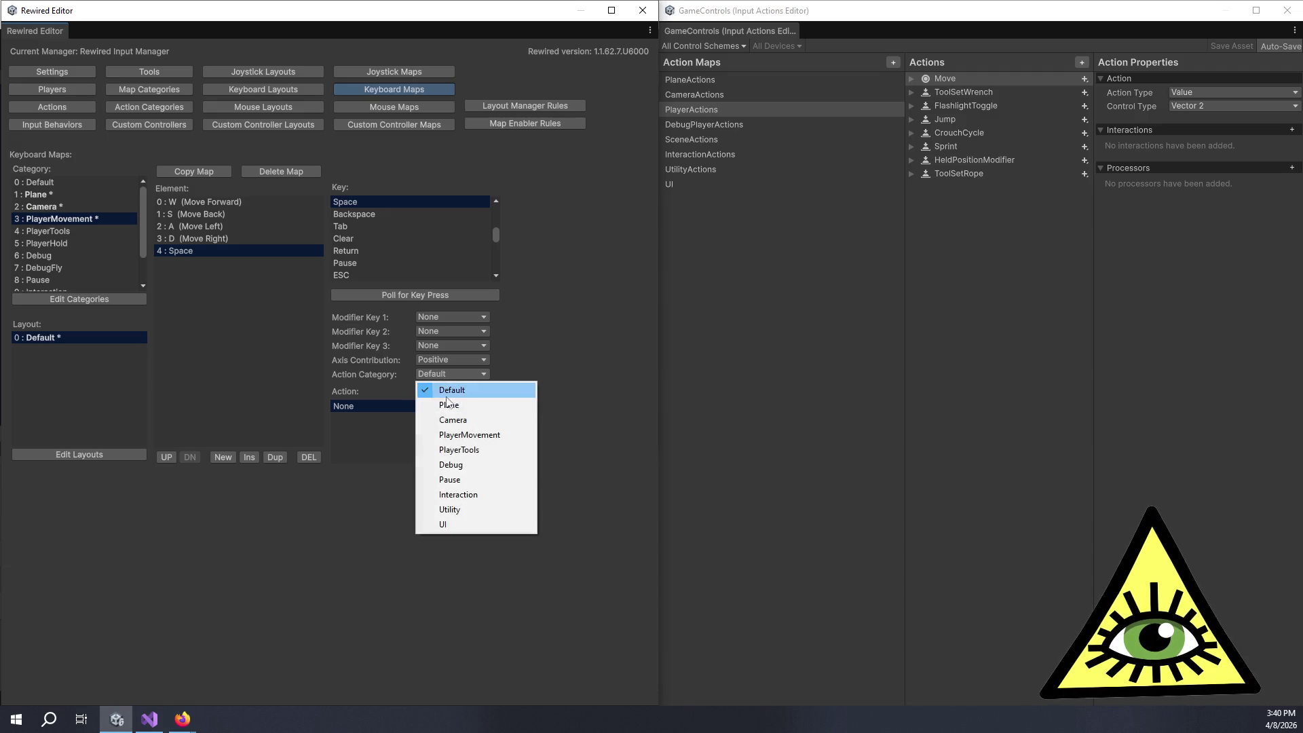
{"action": "left_click", "coordinate": [456, 438]}
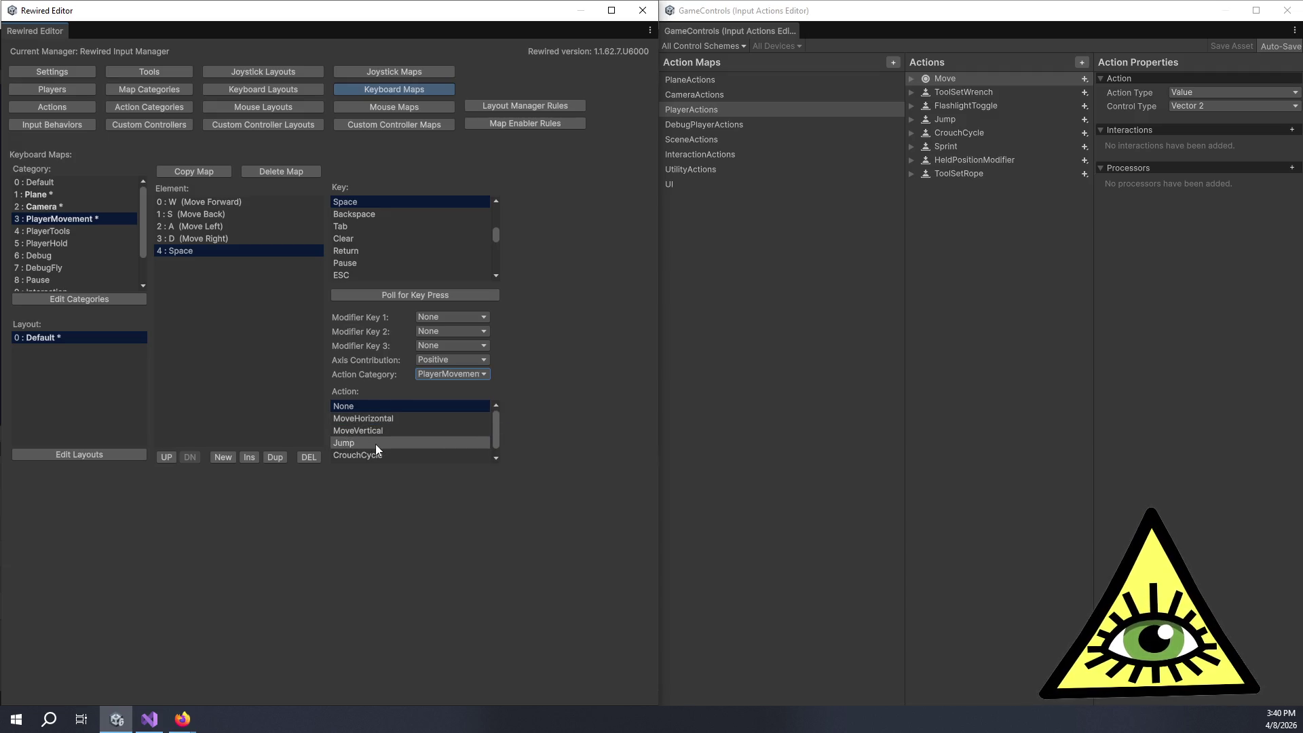
{"action": "left_click", "coordinate": [376, 443]}
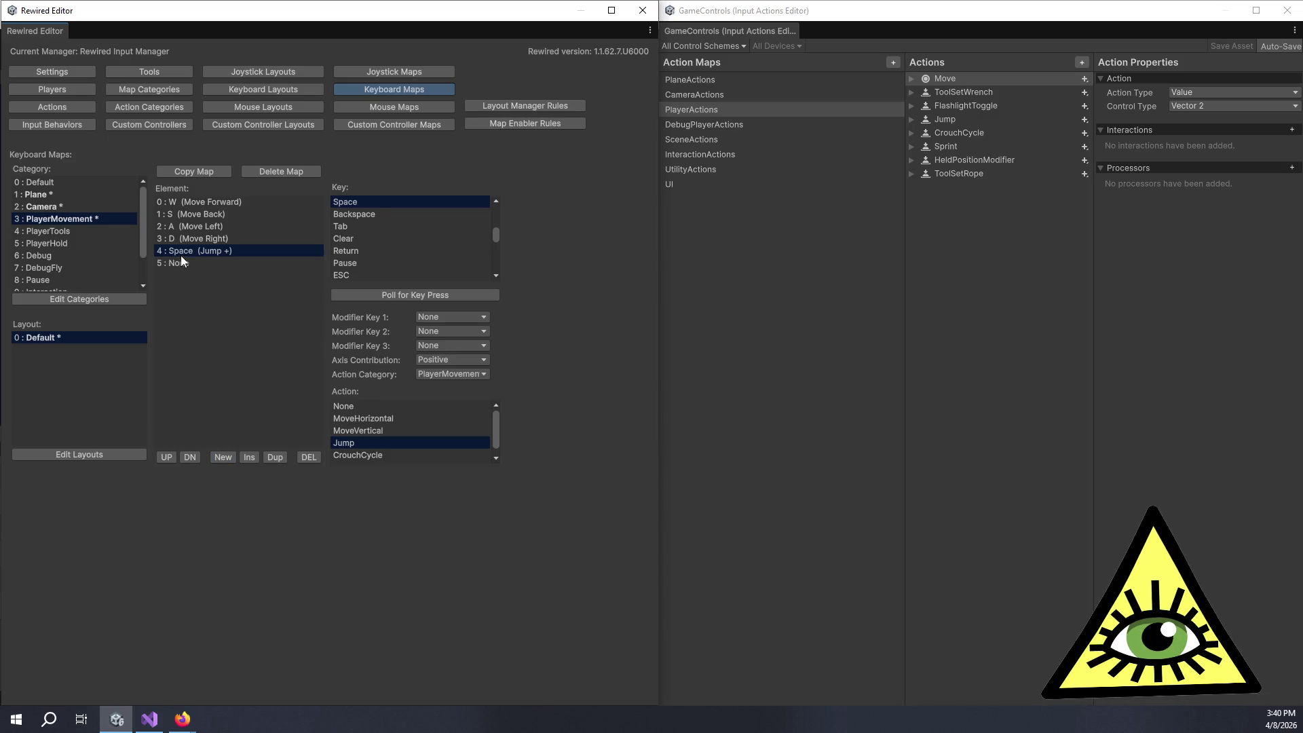
Step: Select the new empty element 5 after checking CrouchCycle's bindings in GameControls
{"action": "left_click", "coordinate": [184, 264]}
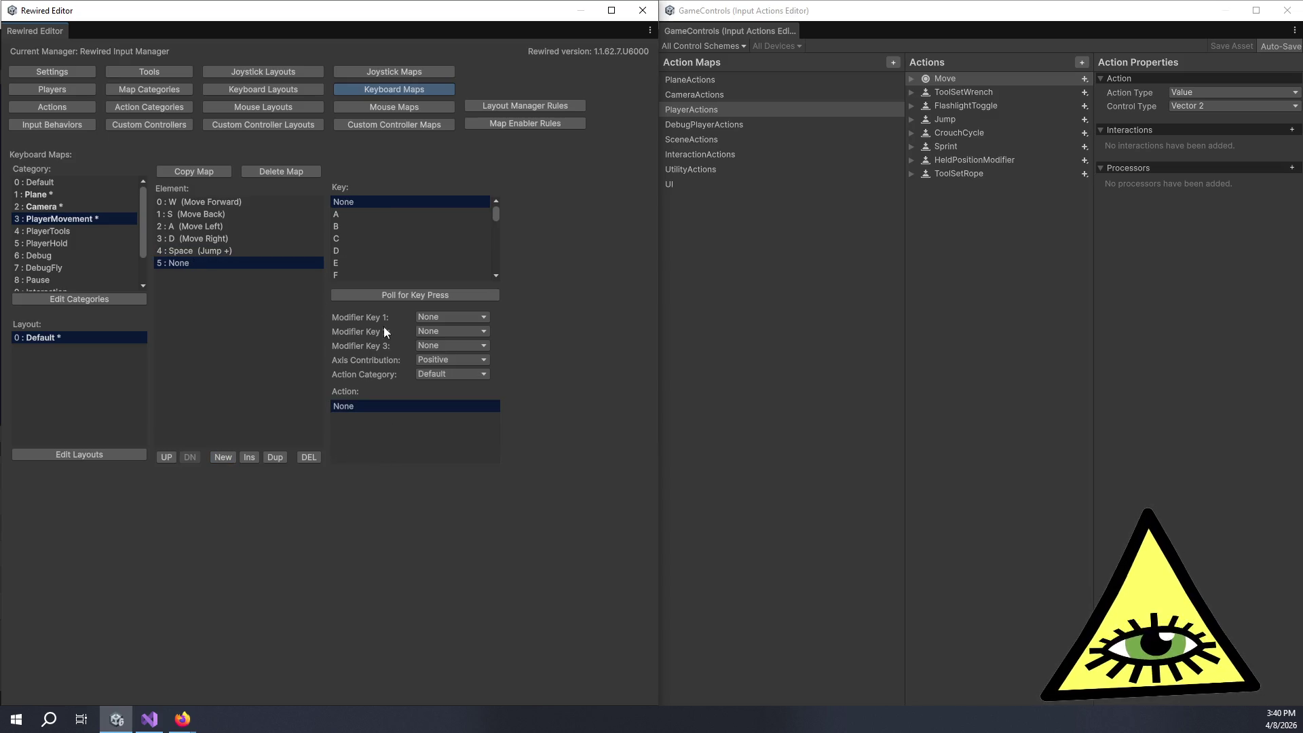
{"action": "left_click", "coordinate": [915, 132]}
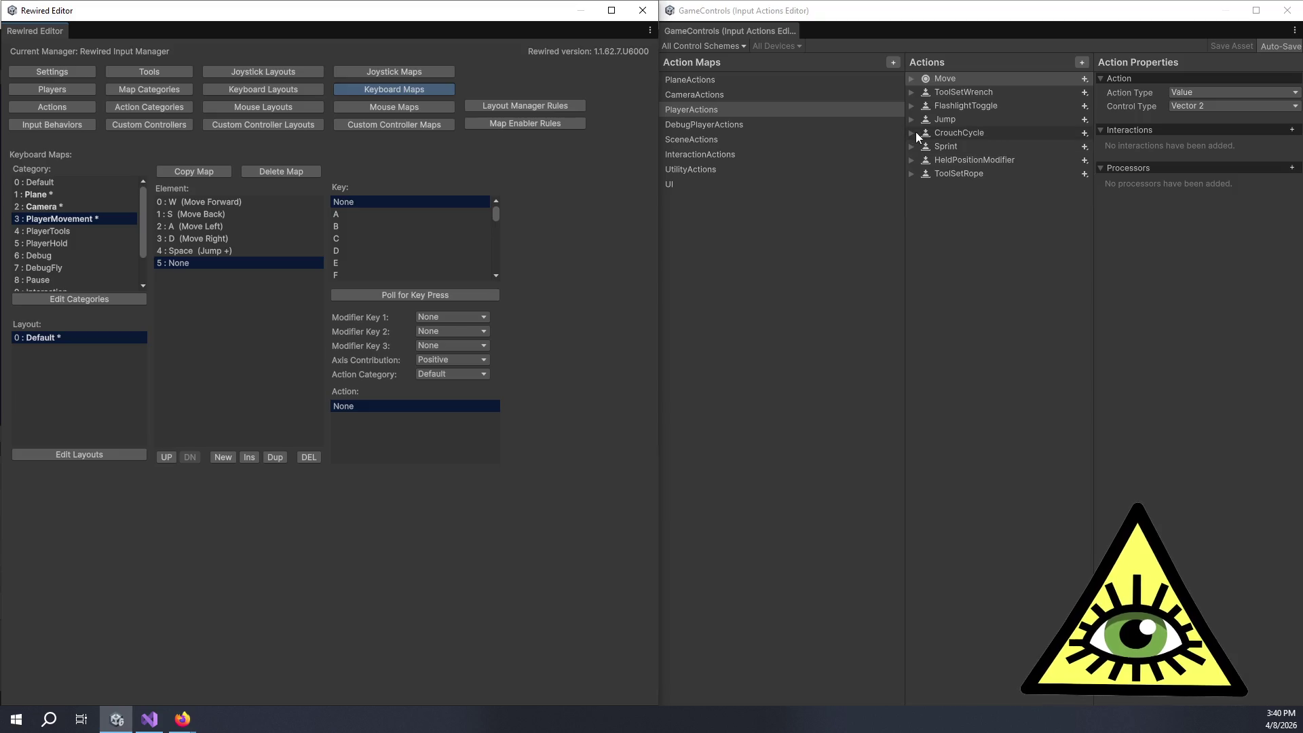
{"action": "left_click", "coordinate": [261, 325]}
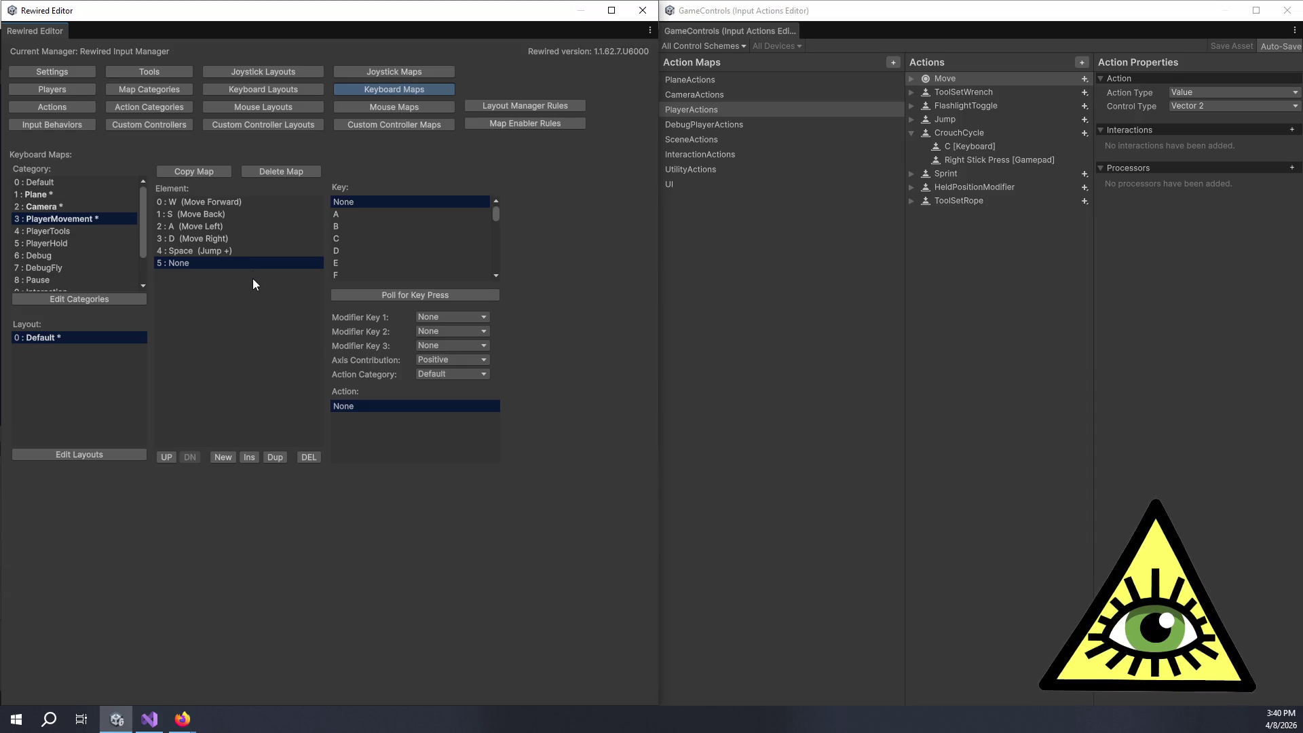
{"action": "left_click", "coordinate": [237, 251]}
{"action": "left_click", "coordinate": [238, 264]}
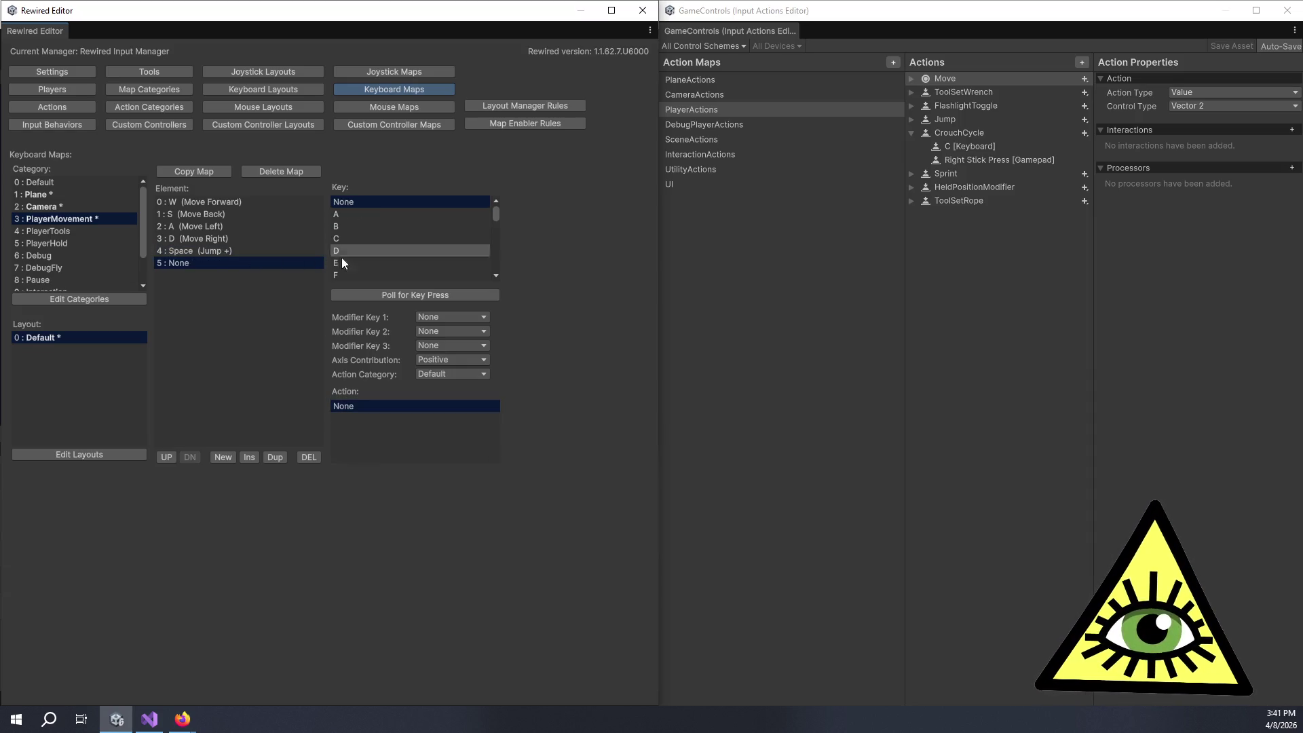
Step: Poll the C key for element 5 and assign it PlayerMovement's CrouchCycle action
{"action": "left_click", "coordinate": [392, 299]}
{"action": "key", "text": "c"}
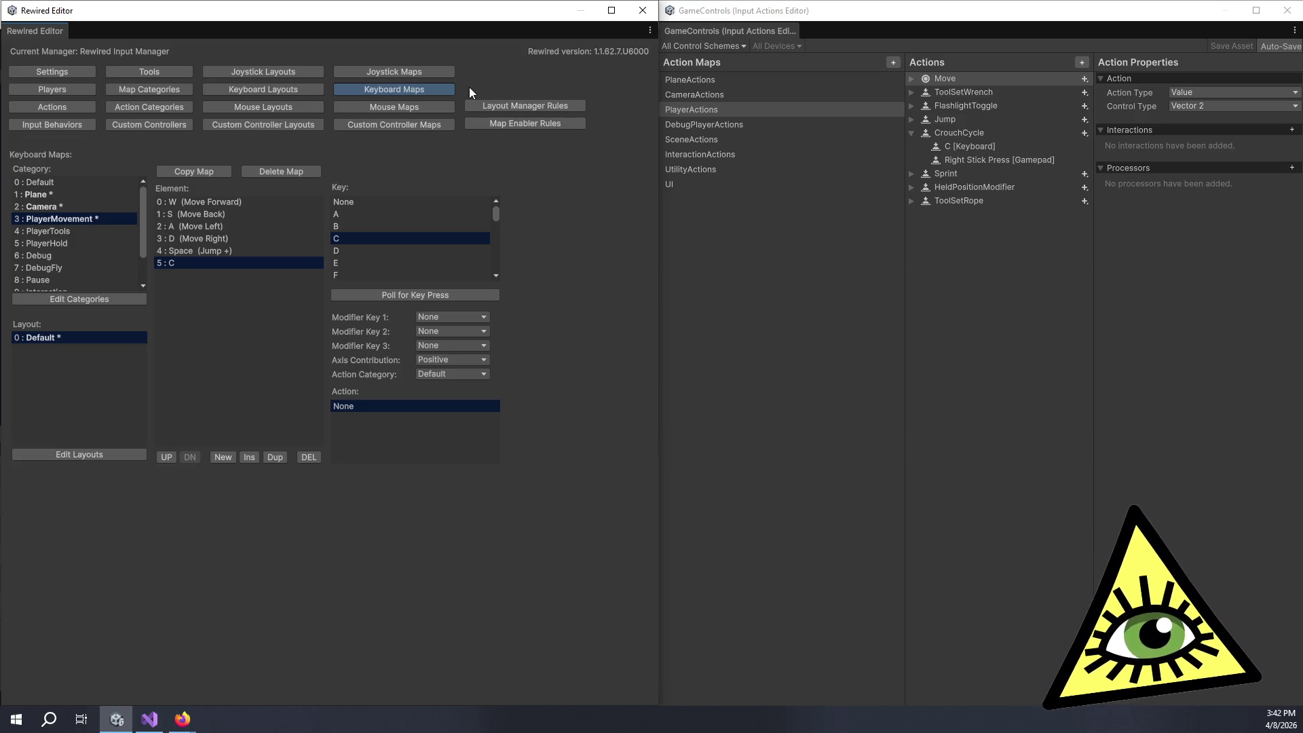
{"action": "left_click", "coordinate": [454, 371]}
{"action": "left_click", "coordinate": [469, 405]}
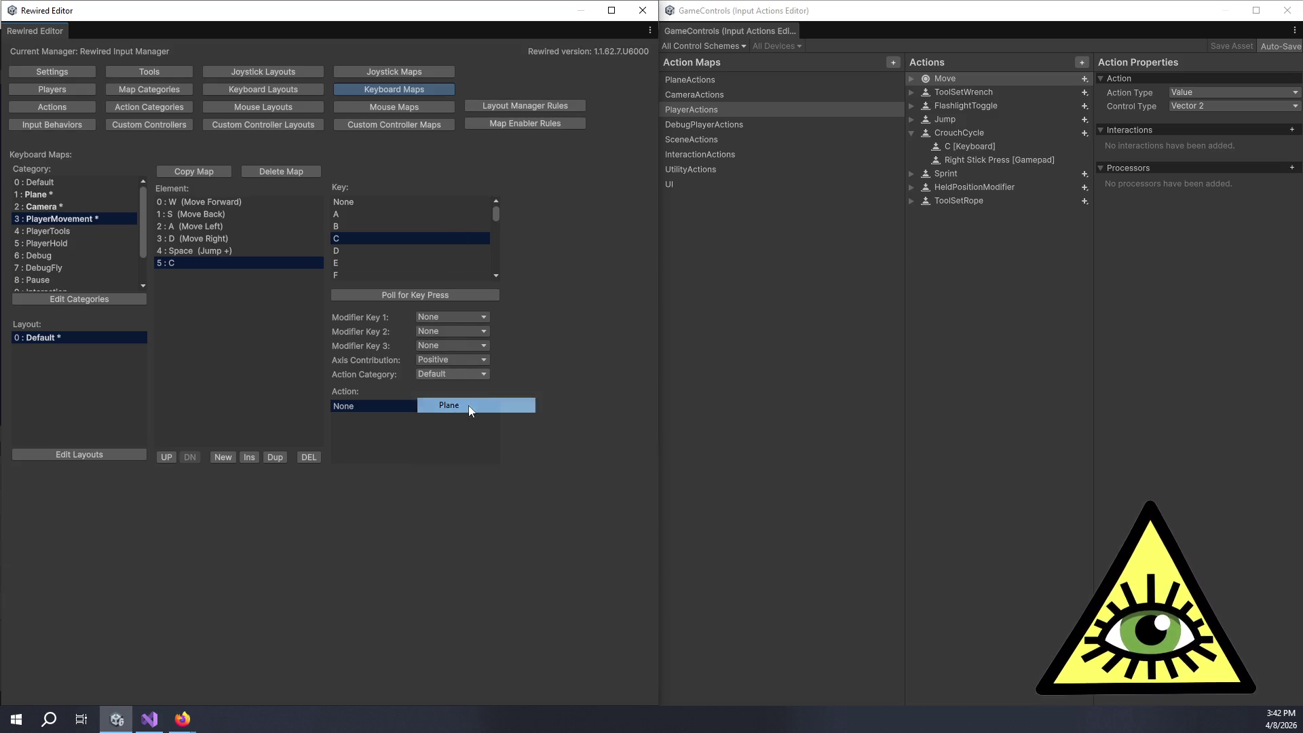
{"action": "left_click", "coordinate": [426, 376]}
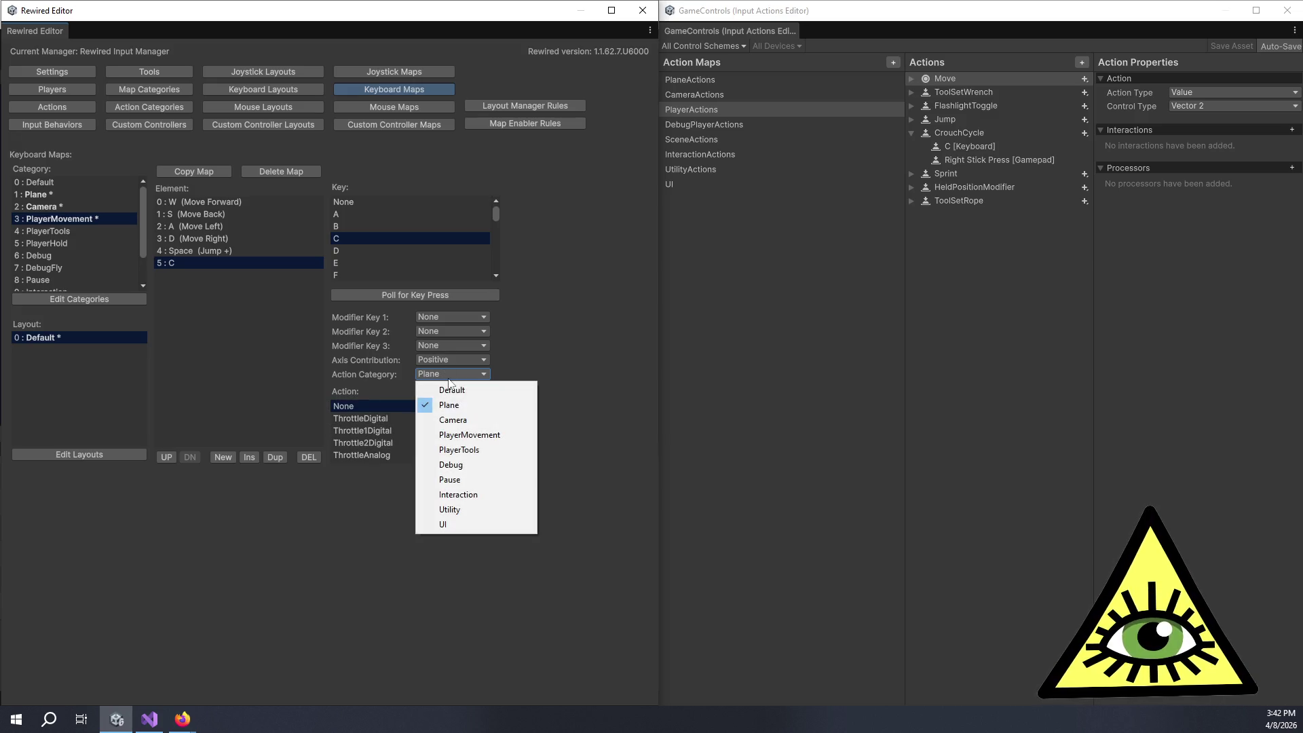
{"action": "left_click", "coordinate": [453, 434]}
{"action": "scroll", "coordinate": [411, 428], "scroll_direction": "down", "scroll_amount": 1}
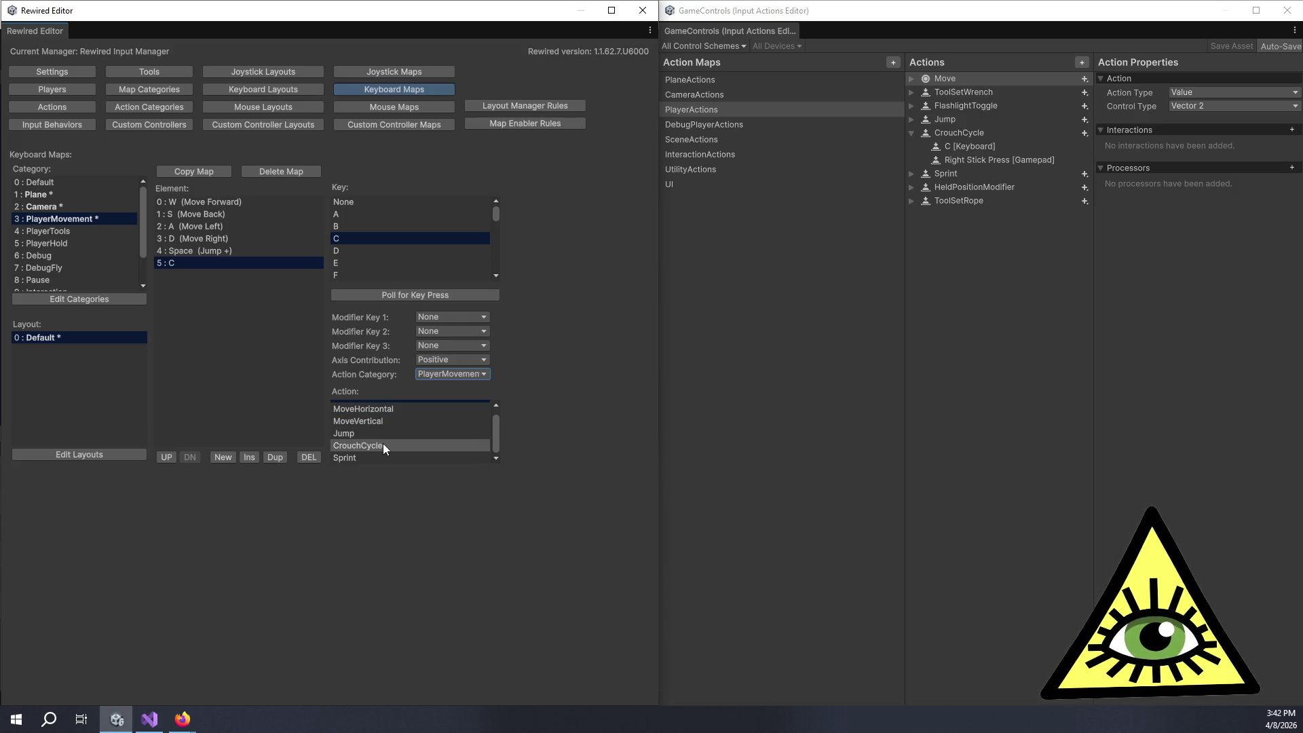
{"action": "left_click", "coordinate": [383, 446]}
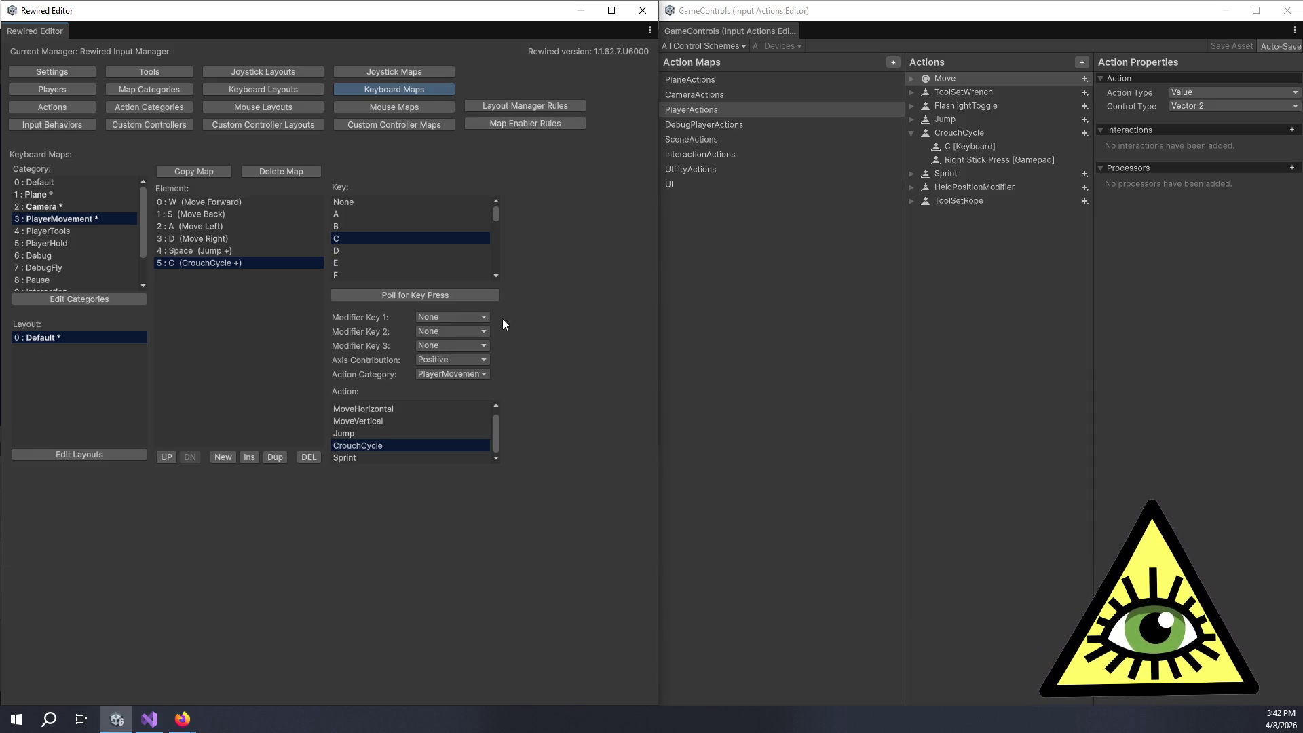
{"action": "left_click", "coordinate": [207, 254]}
{"action": "left_click", "coordinate": [236, 262]}
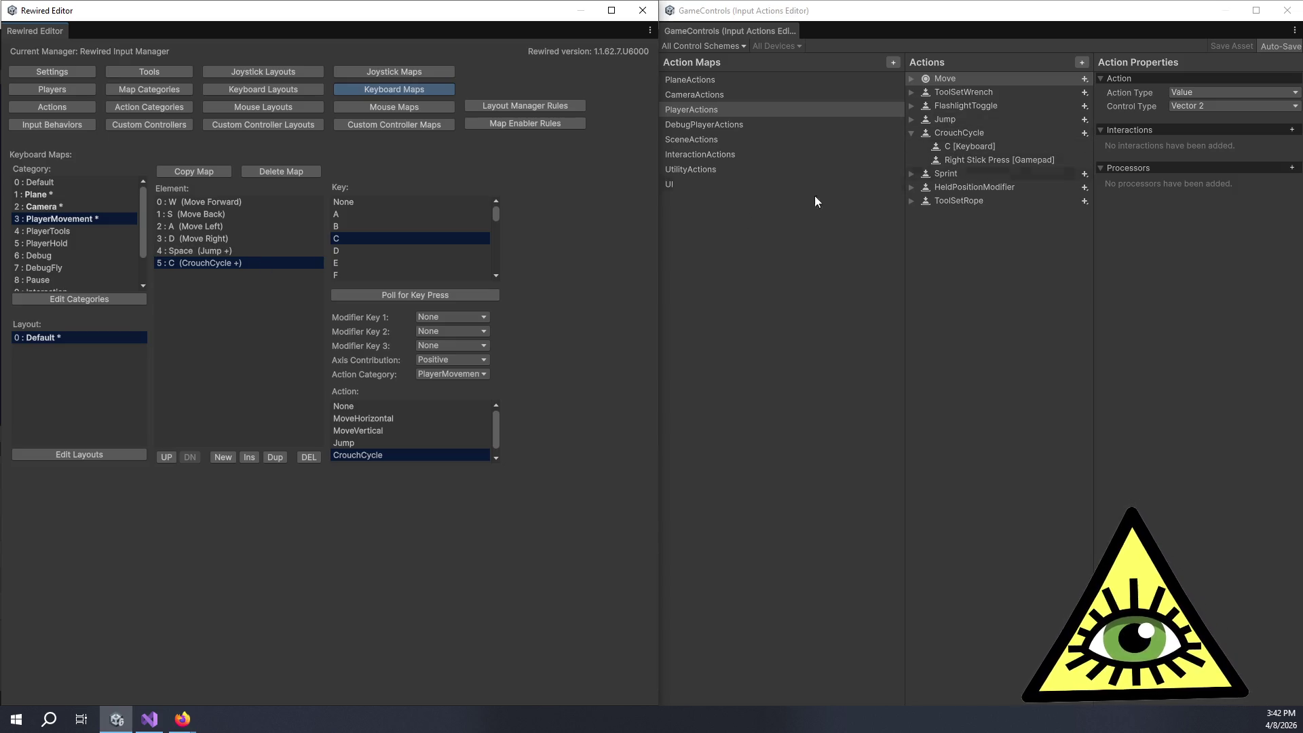
Step: Add element 6 polled to Left Shift and assign it PlayerMovement's Sprint action
{"action": "left_click", "coordinate": [217, 459]}
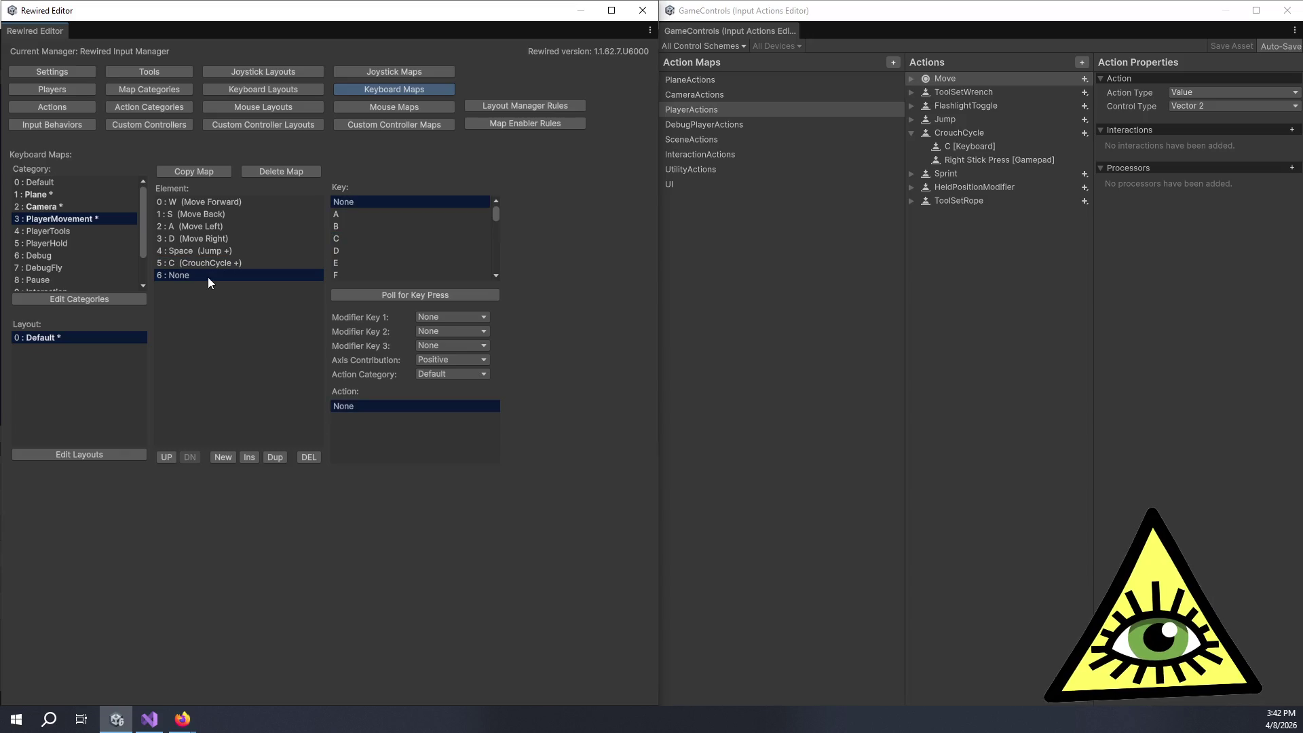
{"action": "left_click", "coordinate": [365, 293]}
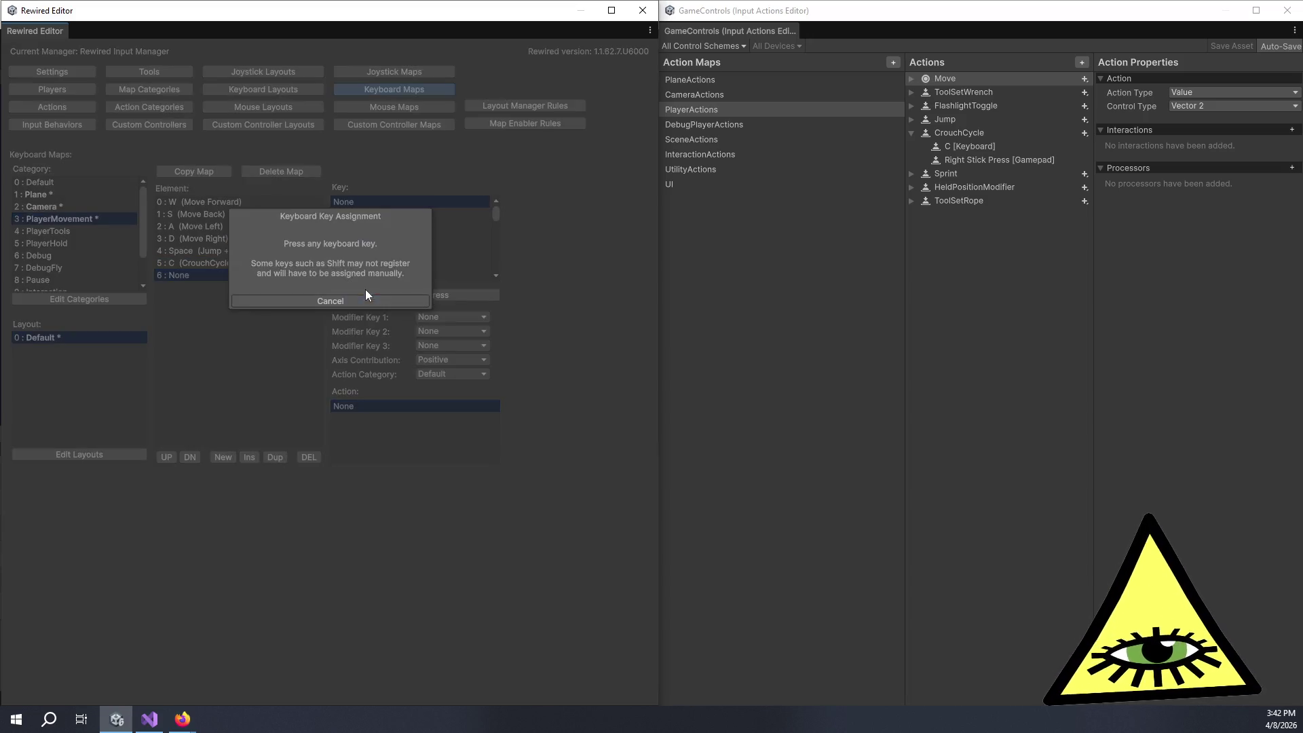
{"action": "left_click", "coordinate": [912, 175]}
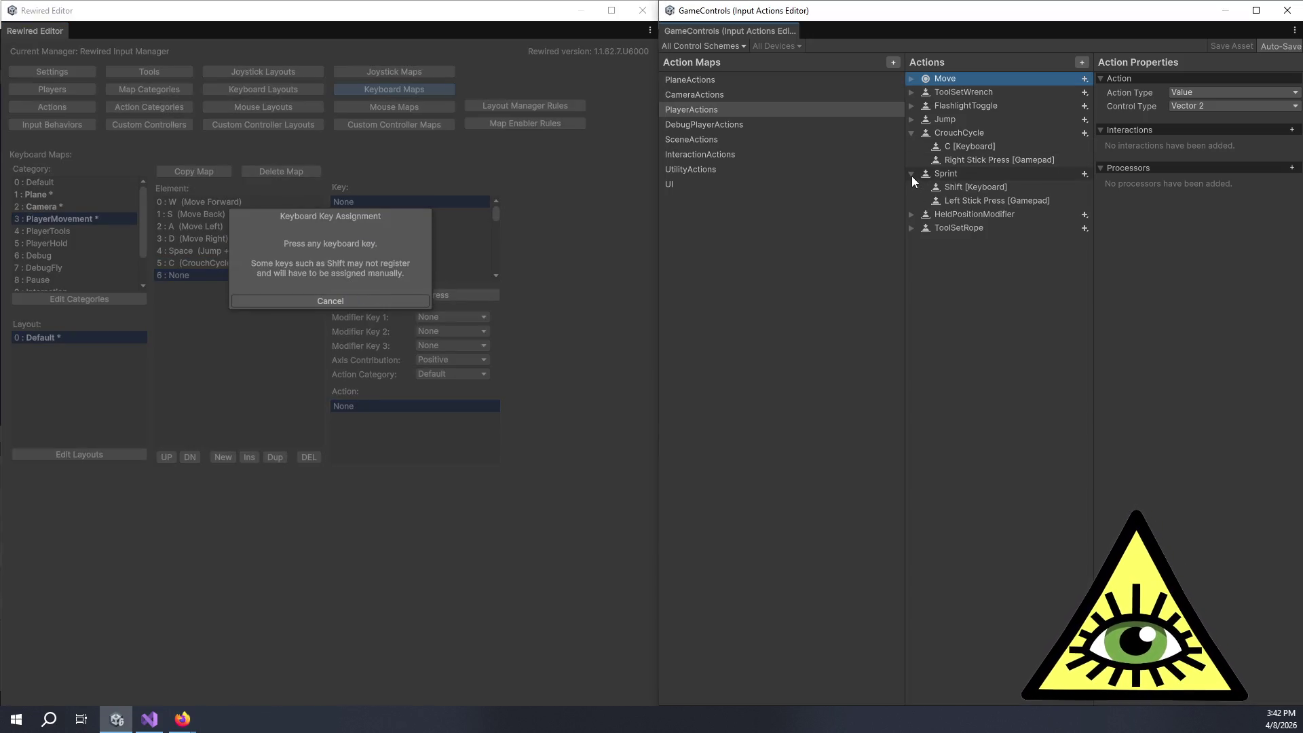
{"action": "left_click", "coordinate": [264, 393]}
{"action": "key", "text": "shift"}
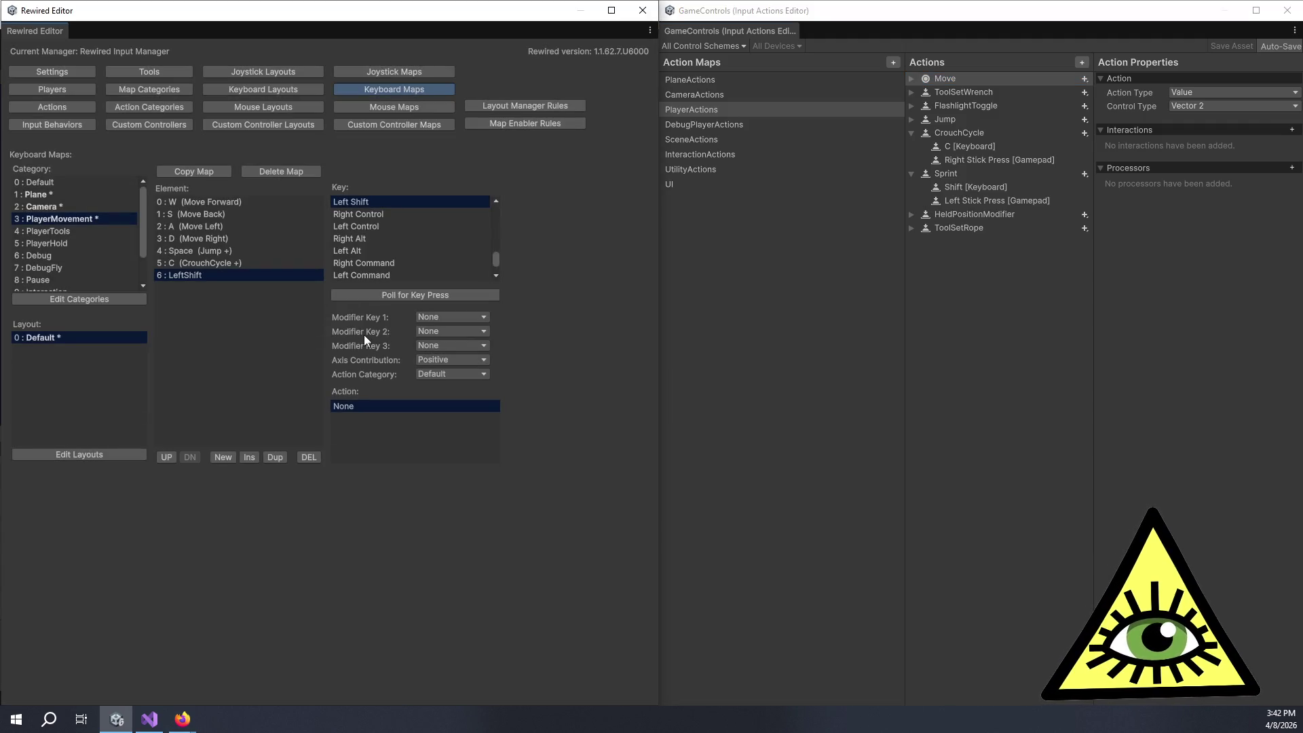
{"action": "left_click", "coordinate": [437, 375]}
{"action": "left_click", "coordinate": [469, 437]}
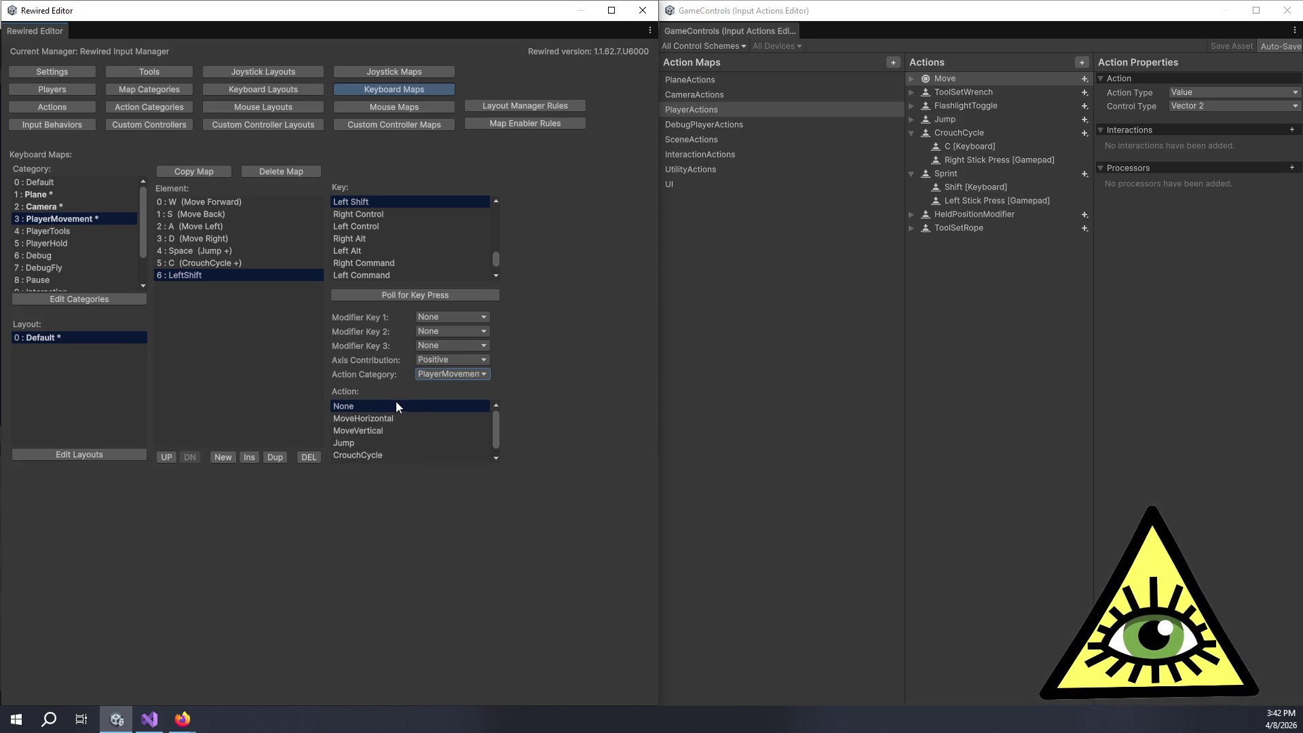
{"action": "left_click", "coordinate": [397, 456]}
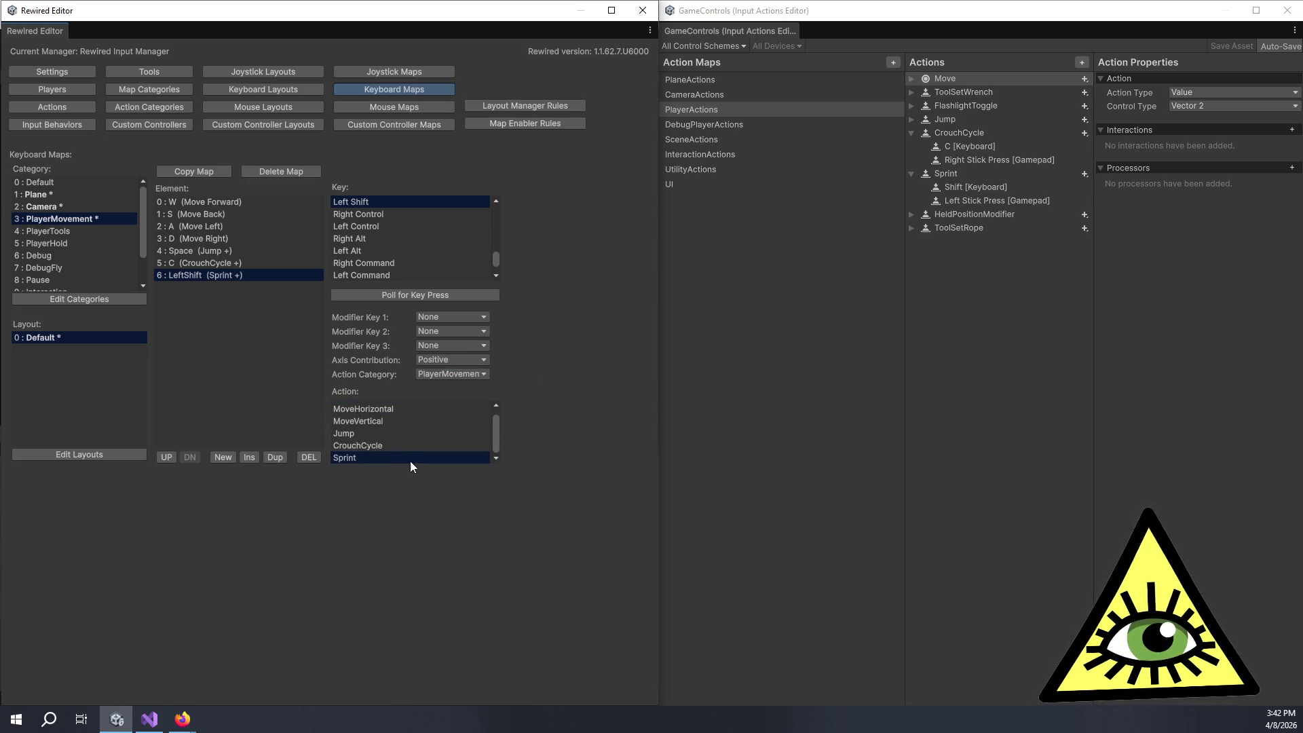
{"action": "scroll", "coordinate": [409, 458], "scroll_direction": "up", "scroll_amount": 1}
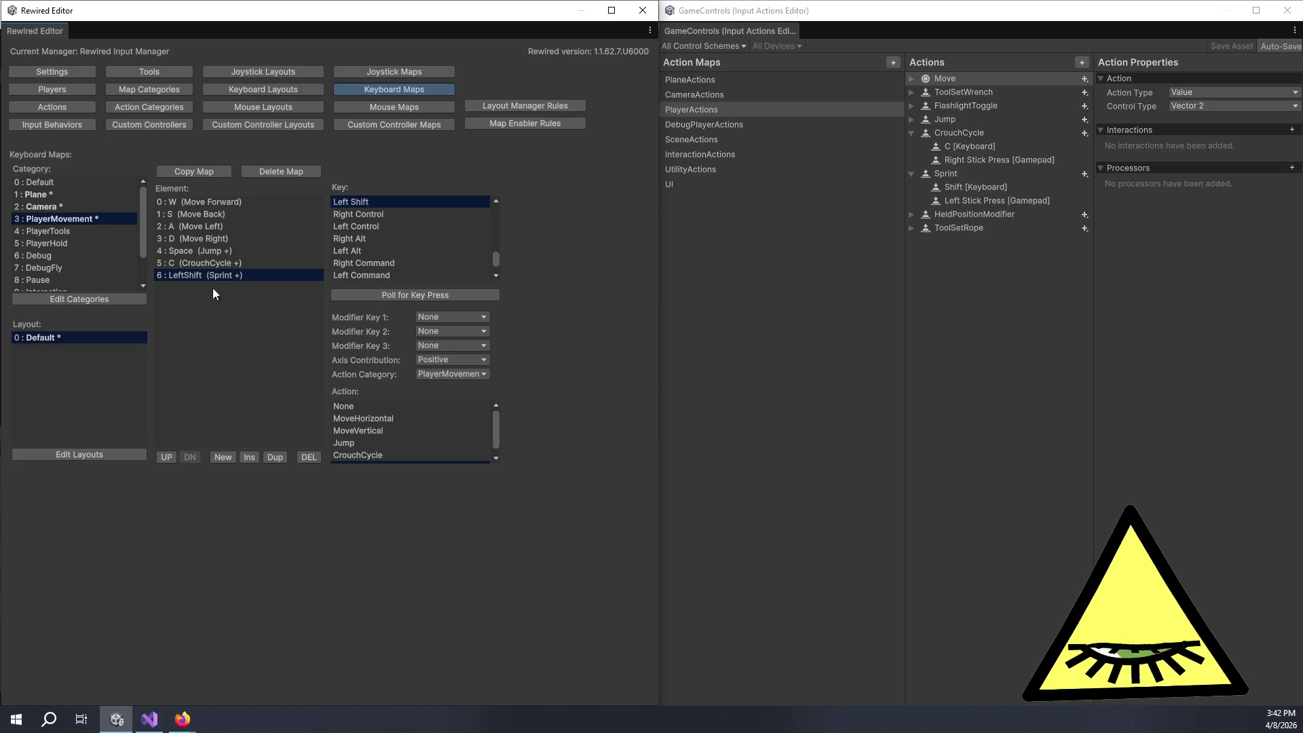
{"action": "left_click", "coordinate": [98, 231]}
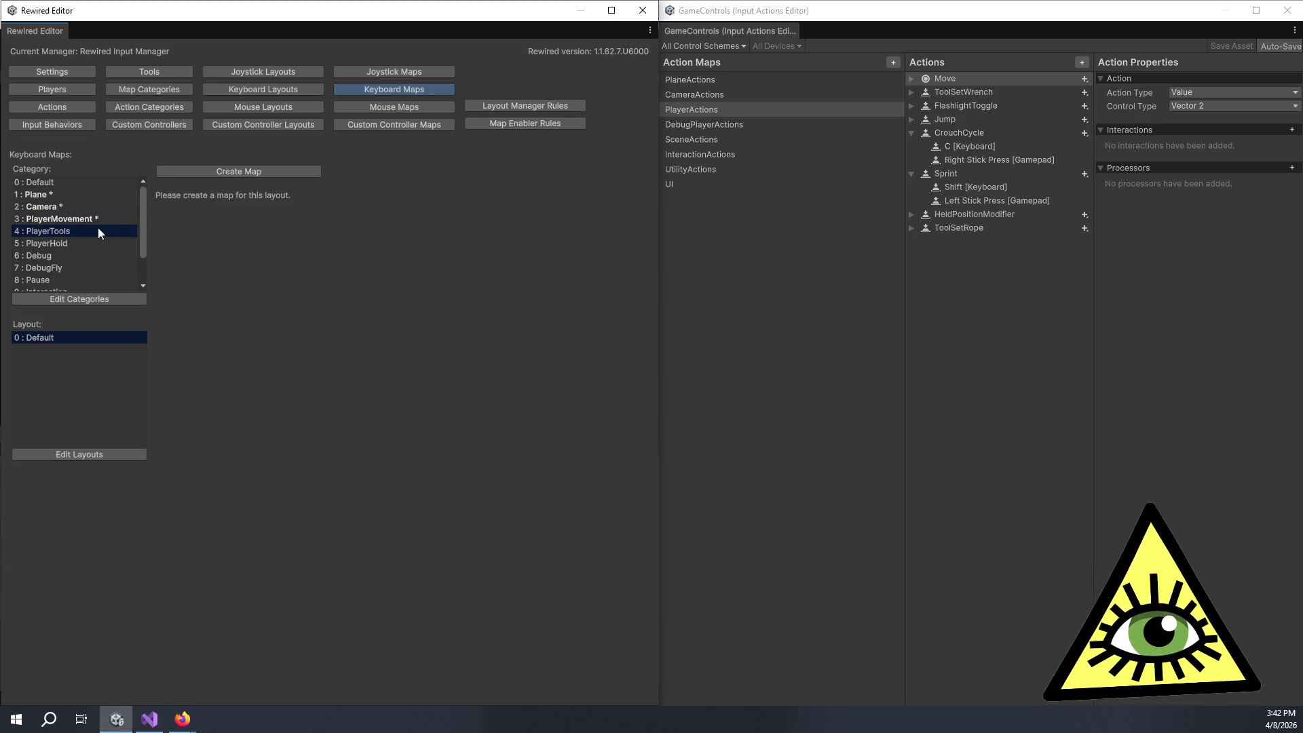
Step: Create the PlayerTools keyboard map and add a first entry polled to the G key
{"action": "left_click", "coordinate": [214, 175]}
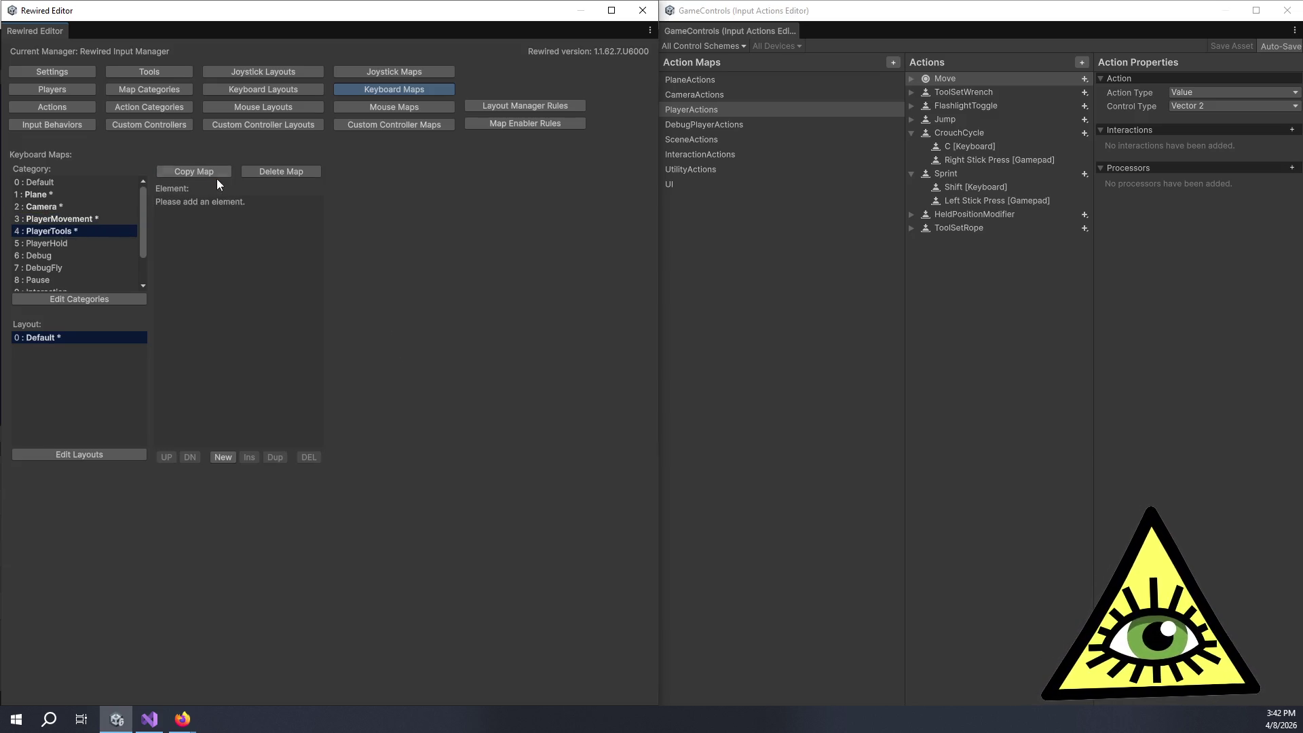
{"action": "left_click", "coordinate": [222, 458]}
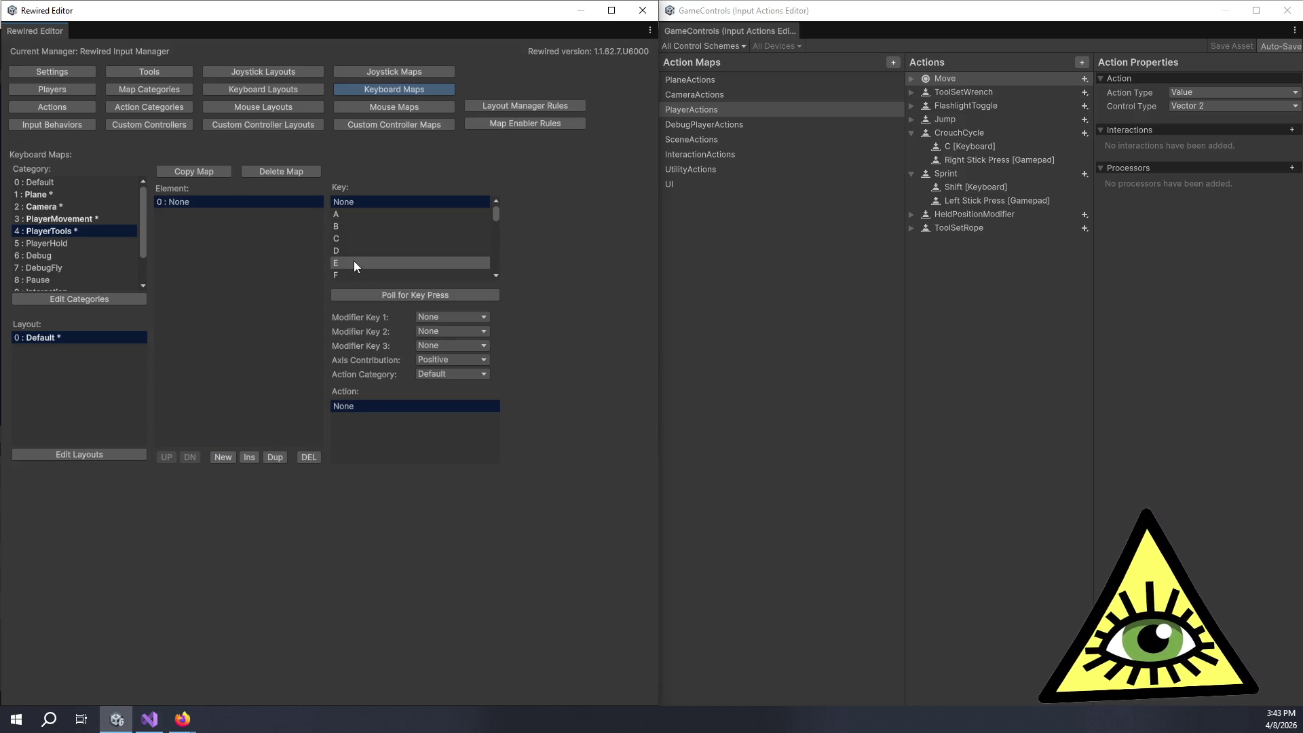
{"action": "left_click", "coordinate": [361, 296]}
{"action": "key", "text": "g"}
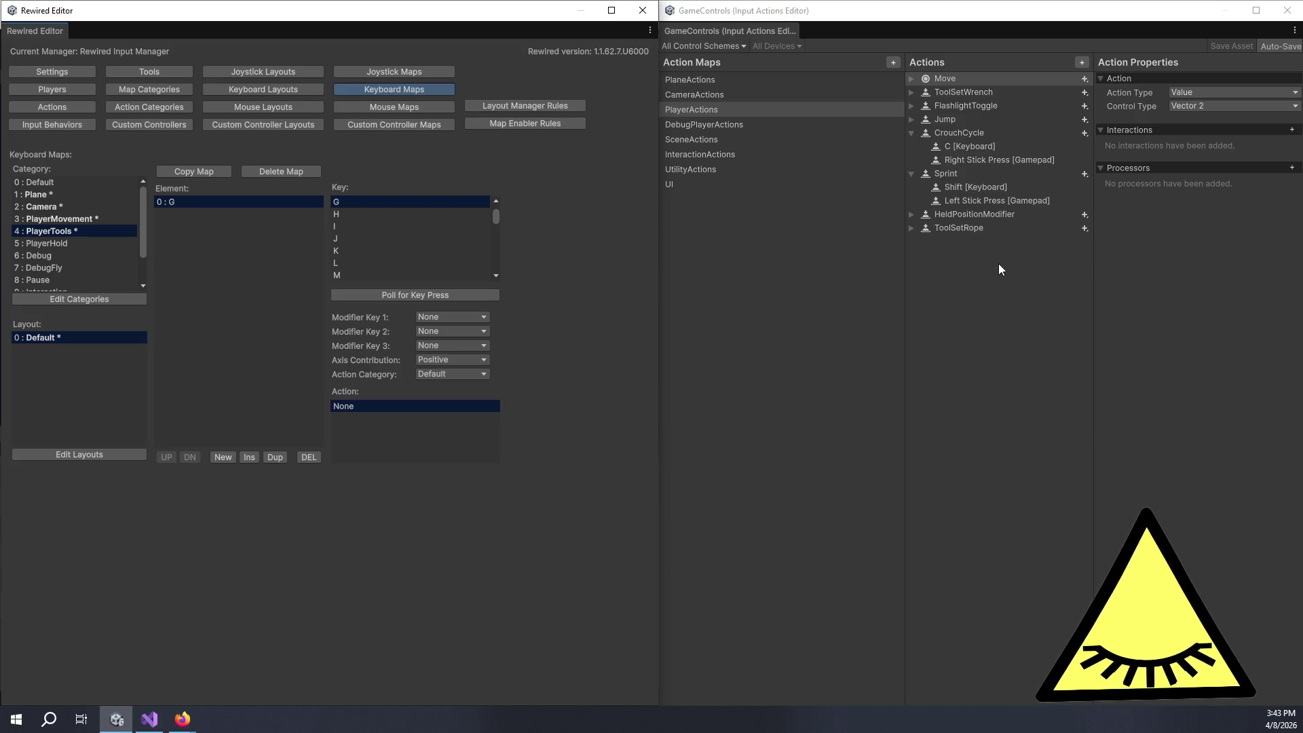
{"action": "left_click", "coordinate": [861, 292]}
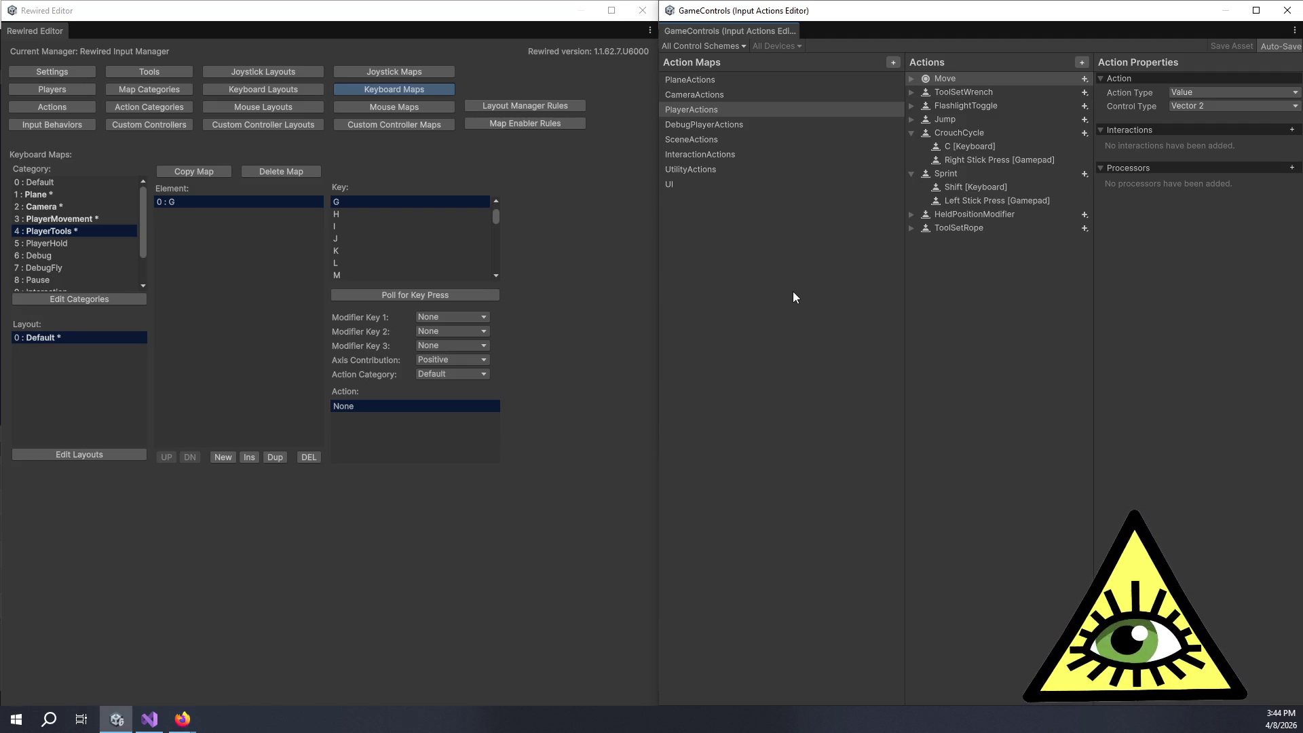
{"action": "left_click", "coordinate": [532, 301]}
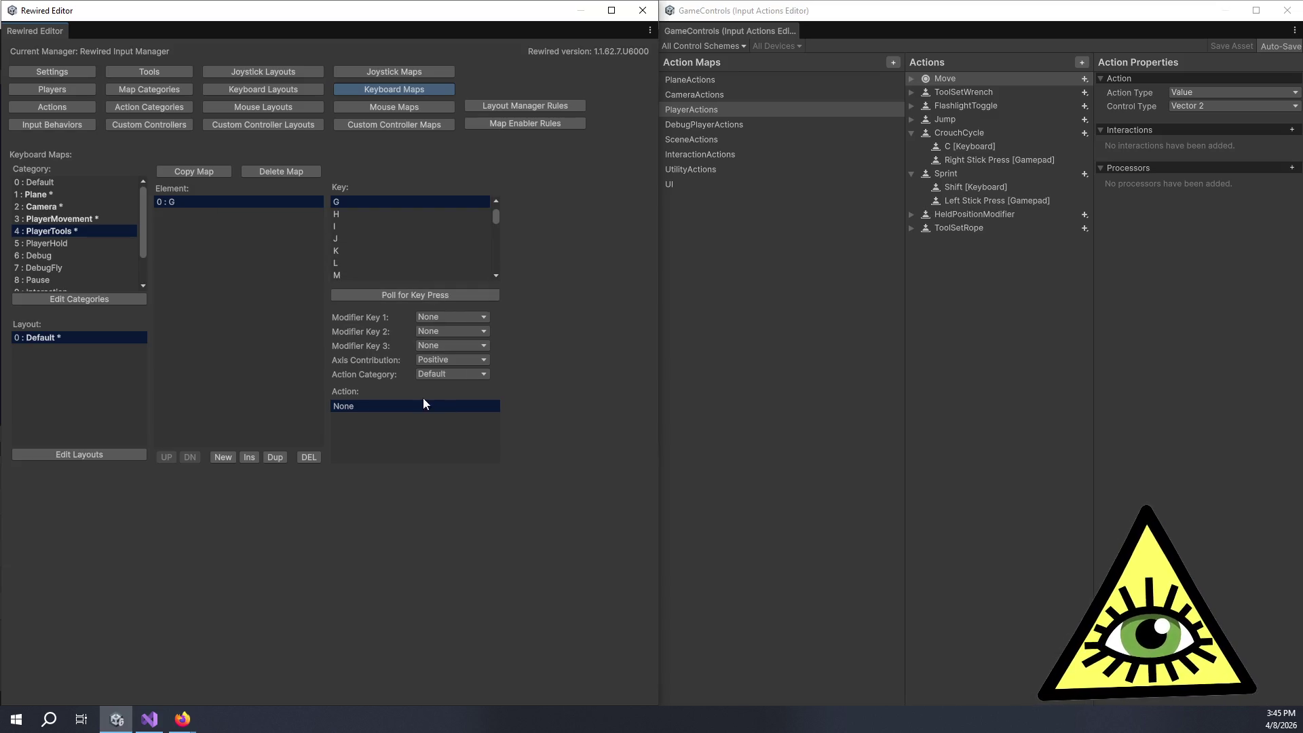
Step: Assign the PlayerTools FlashlightToggle action to the G entry
{"action": "left_click", "coordinate": [422, 373]}
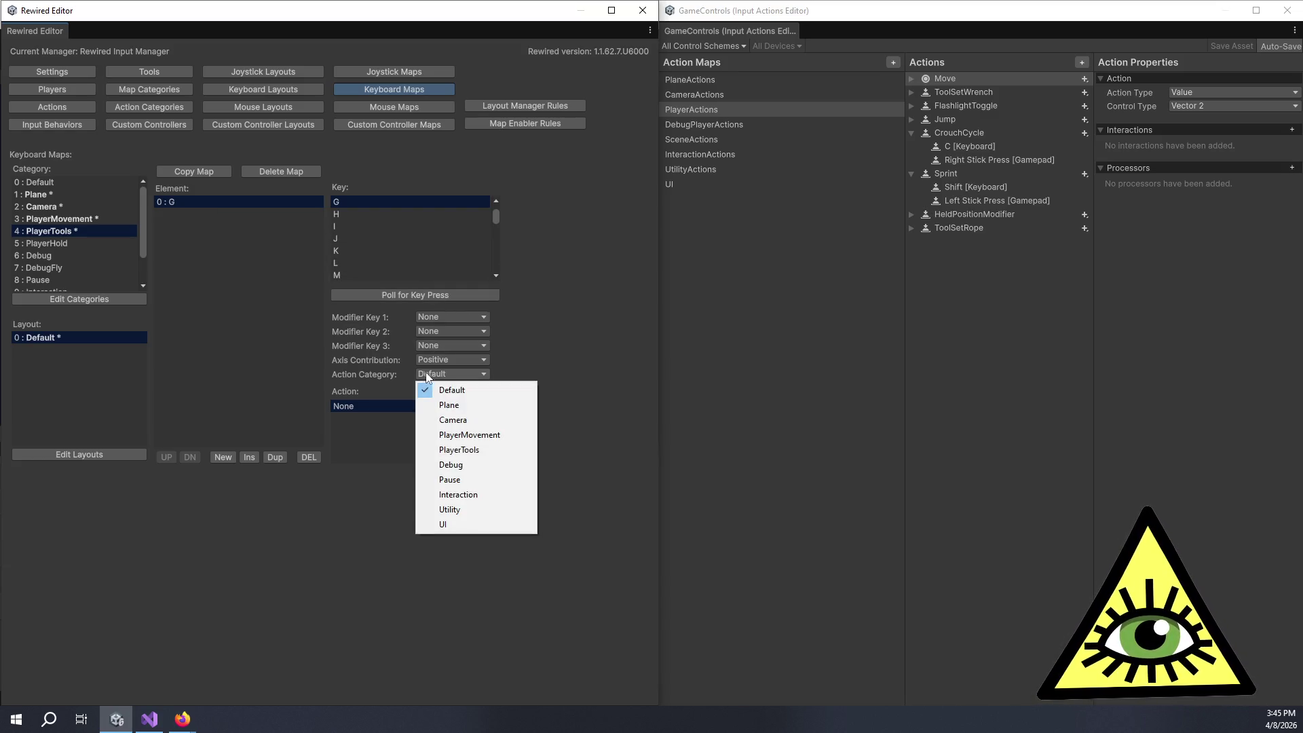
{"action": "left_click", "coordinate": [486, 449]}
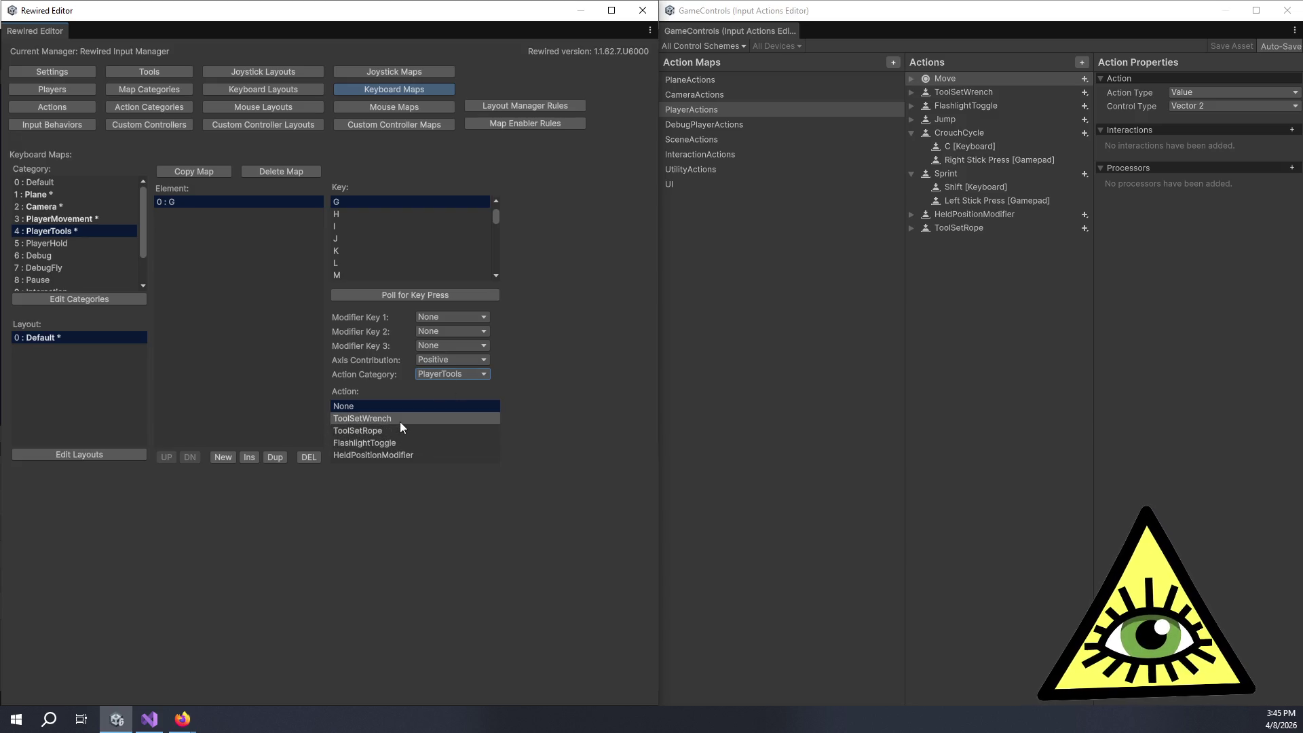
{"action": "left_click", "coordinate": [419, 441]}
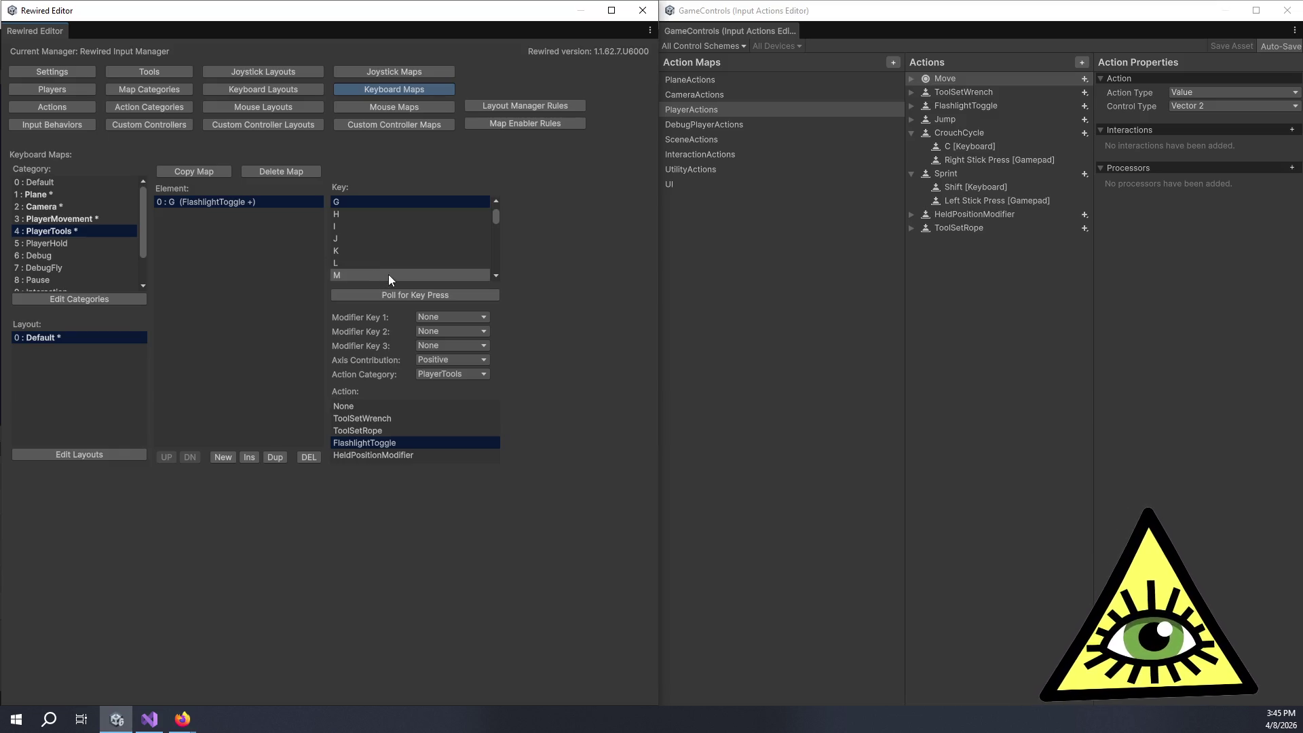
Step: Add a second entry bound to F with ToolSetWrench, keeping the first entry on G
{"action": "left_click", "coordinate": [214, 459]}
{"action": "left_click", "coordinate": [399, 294]}
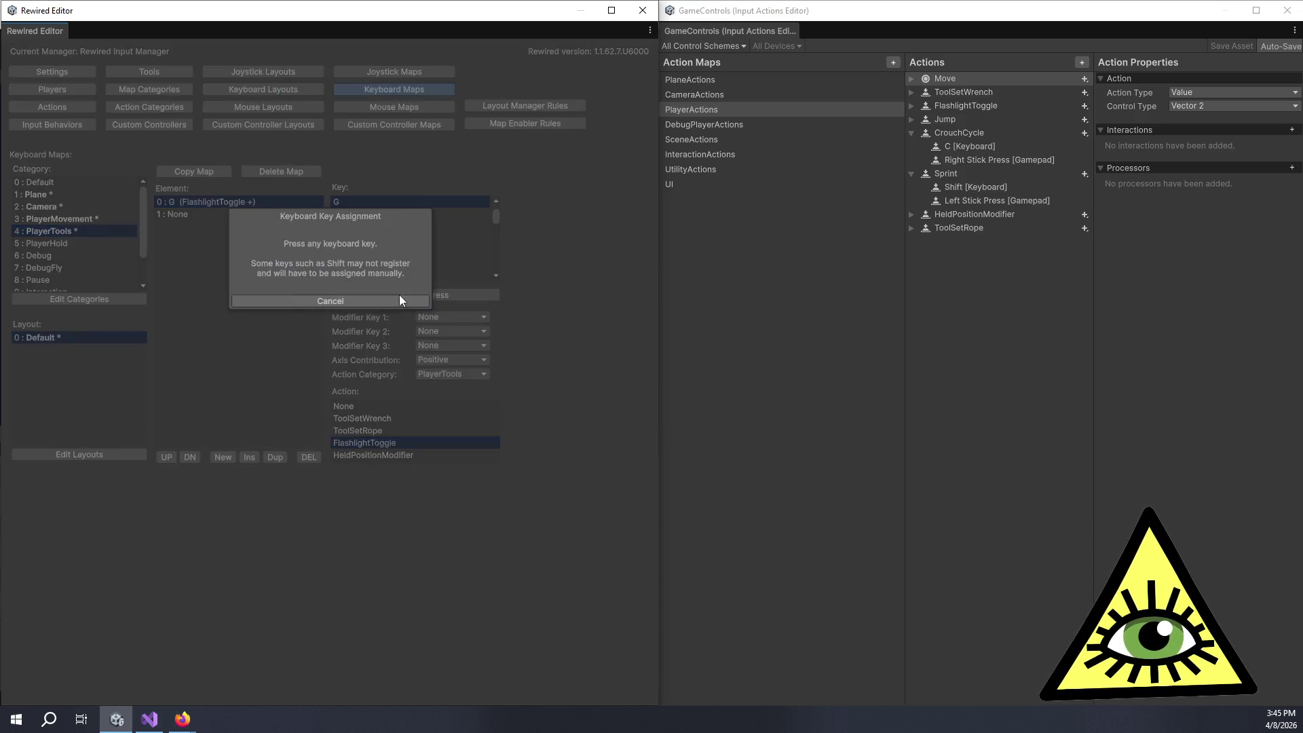
{"action": "key", "text": "f"}
{"action": "left_click", "coordinate": [410, 294]}
{"action": "key", "text": "g"}
{"action": "left_click", "coordinate": [205, 214]}
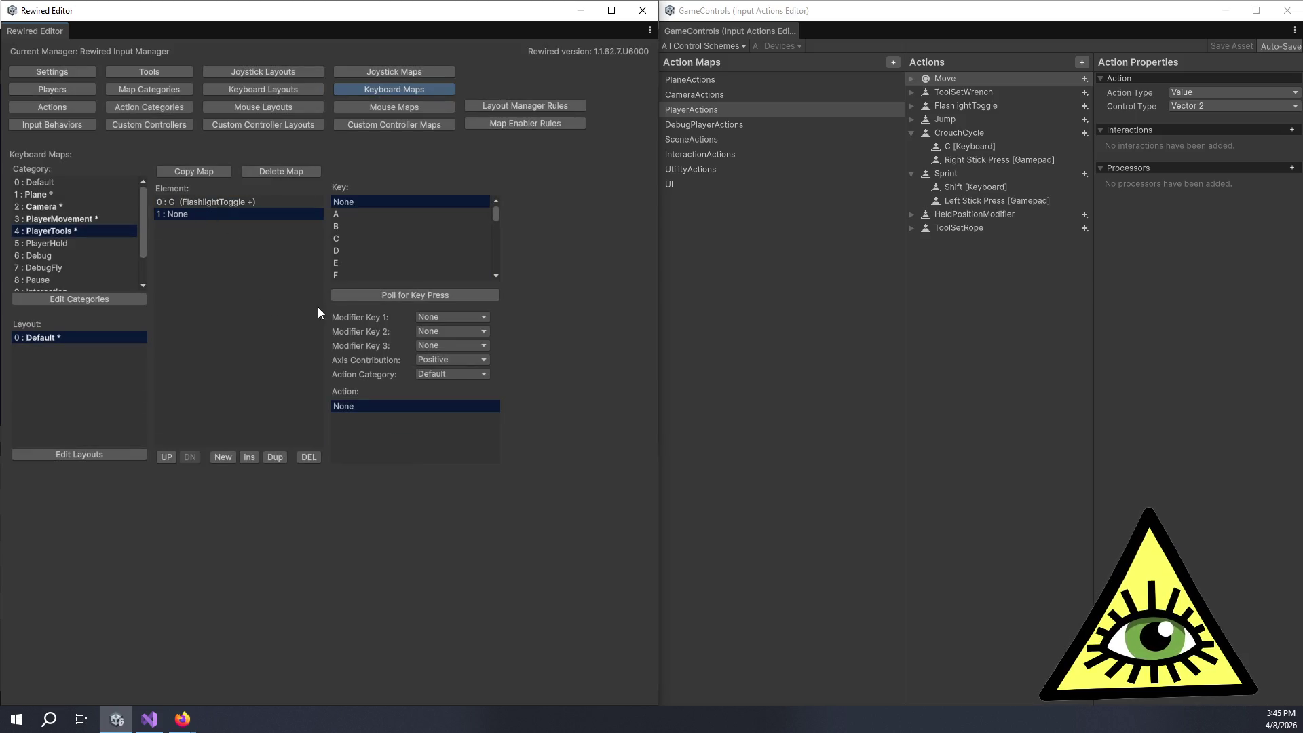
{"action": "left_click", "coordinate": [377, 293]}
{"action": "key", "text": "f"}
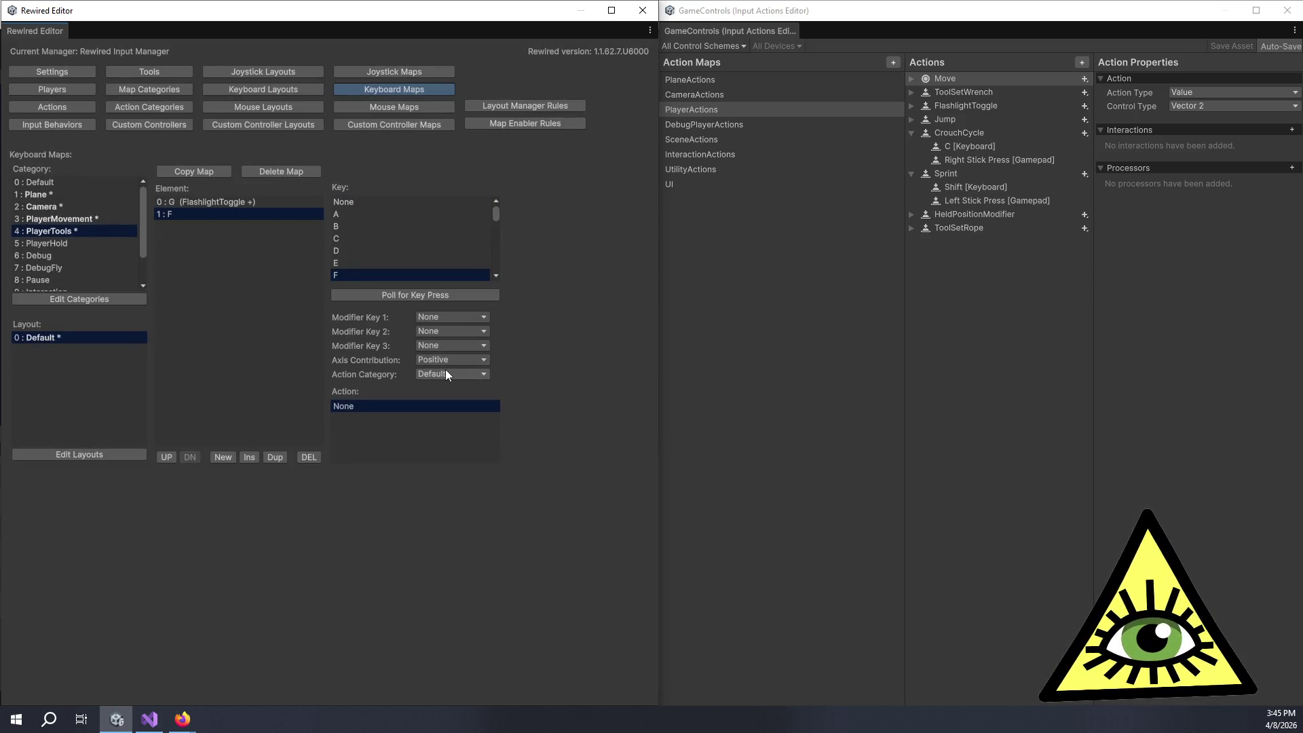
{"action": "left_click", "coordinate": [445, 374]}
{"action": "left_click", "coordinate": [446, 445]}
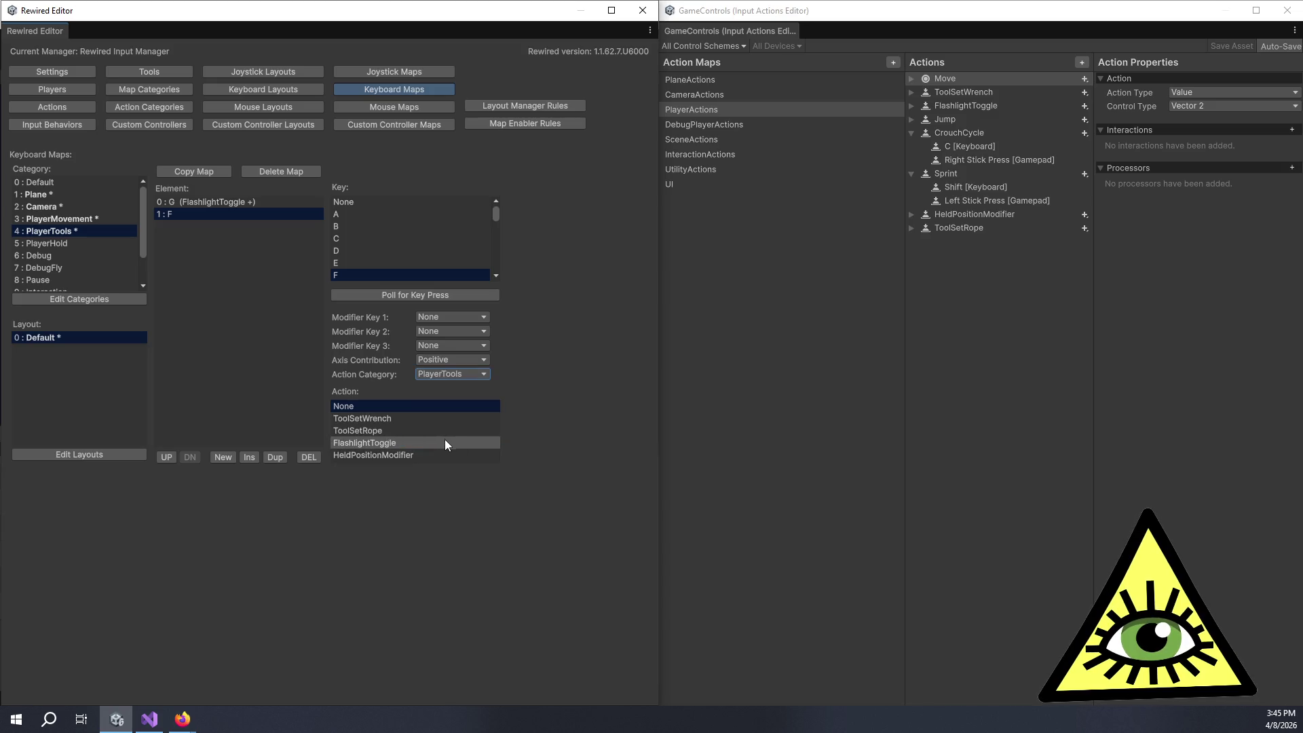
{"action": "left_click", "coordinate": [397, 419]}
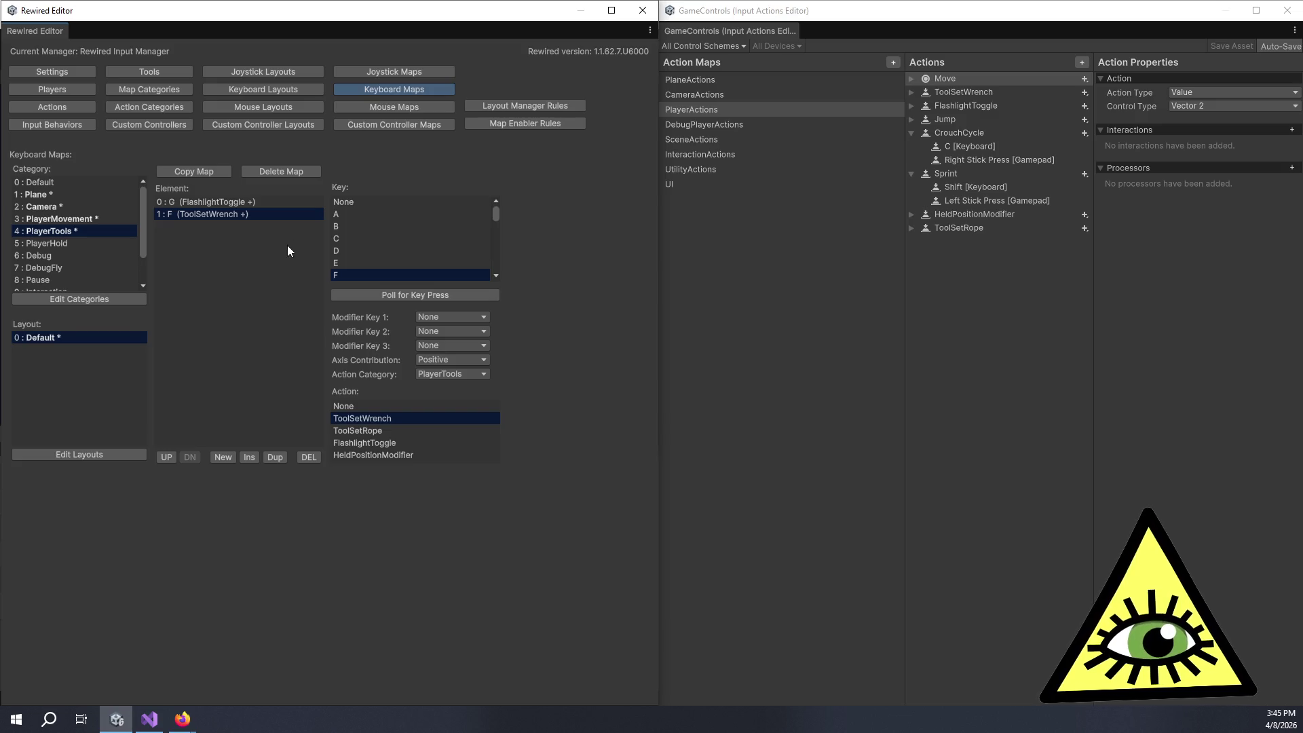
Step: Add an empty third entry, restoring the second entry's key to F
{"action": "left_click", "coordinate": [231, 458]}
{"action": "left_click", "coordinate": [363, 295]}
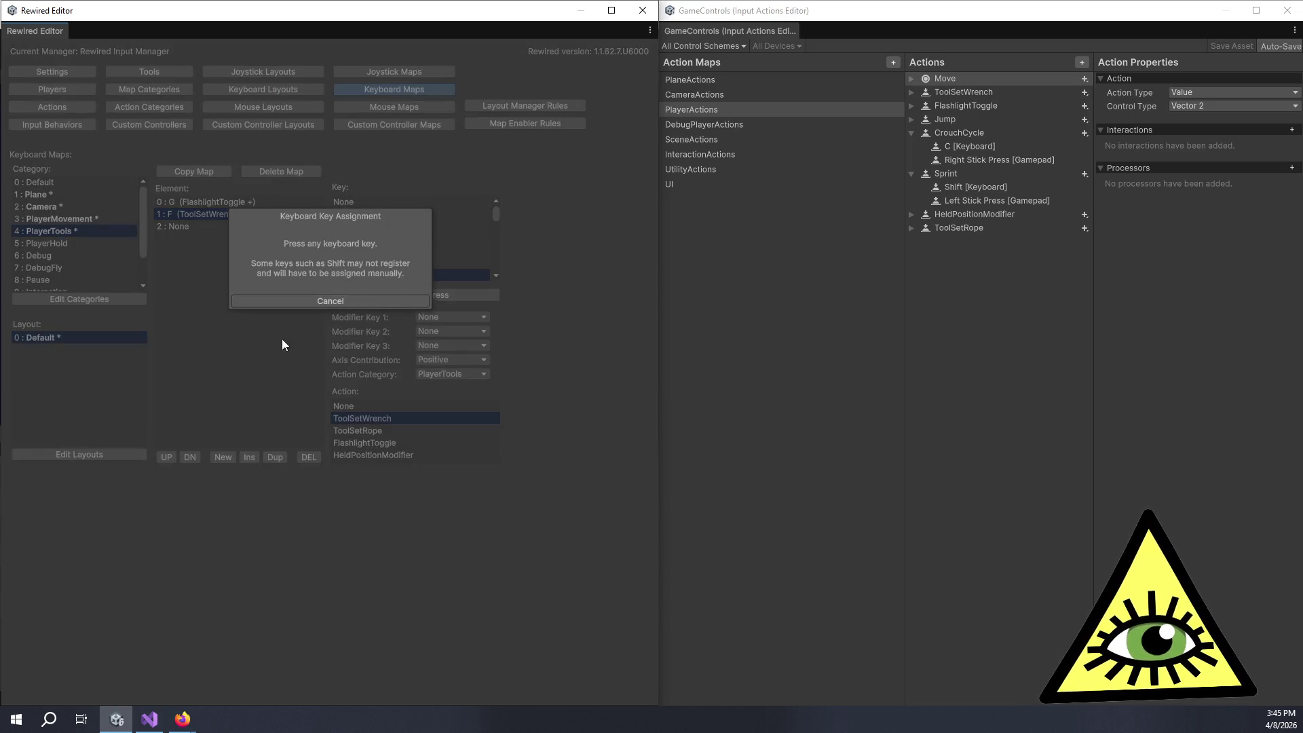
{"action": "key", "text": "r"}
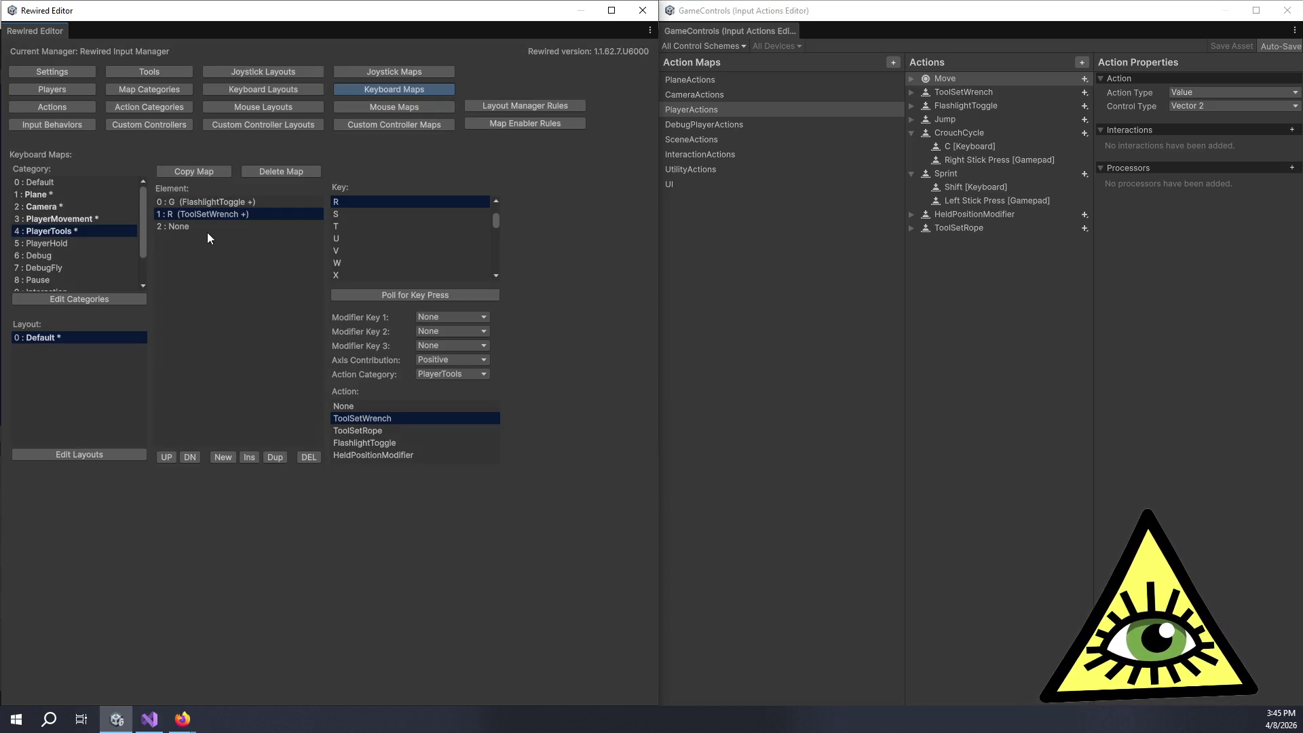
{"action": "left_click", "coordinate": [355, 296]}
{"action": "key", "text": "f"}
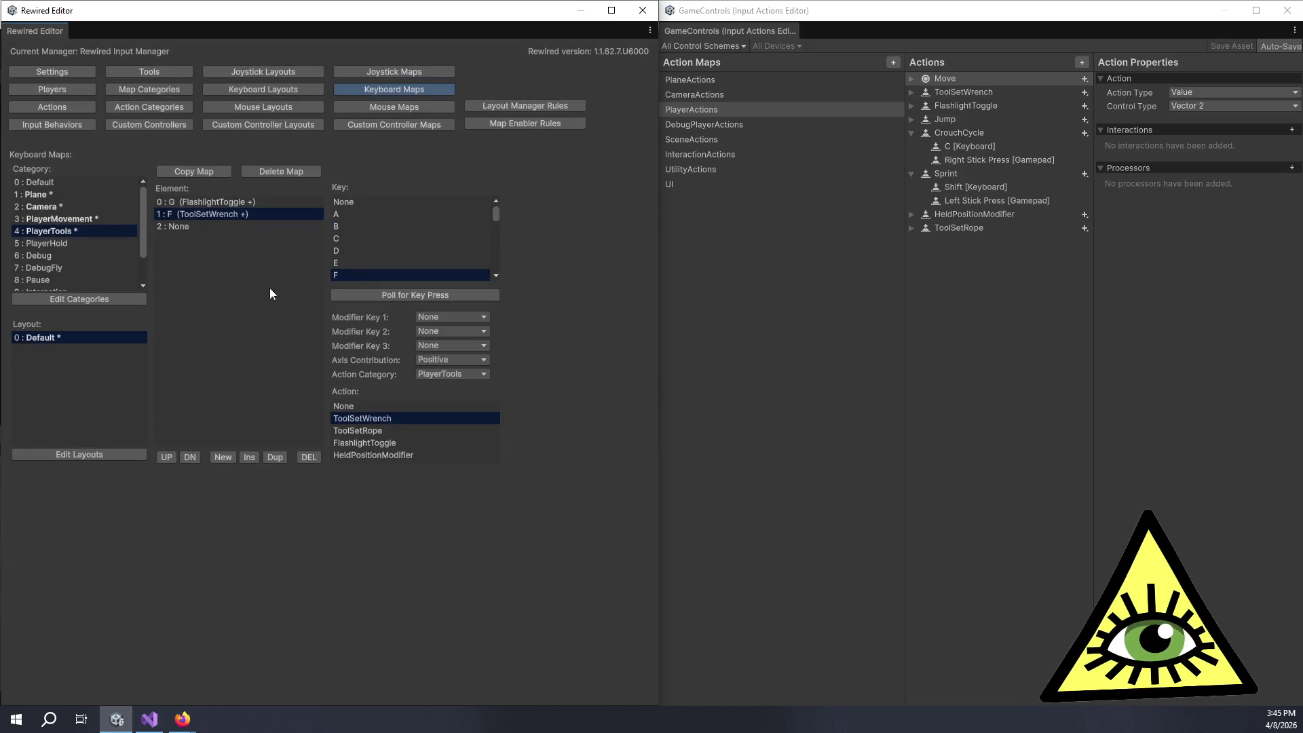
{"action": "left_click", "coordinate": [197, 228]}
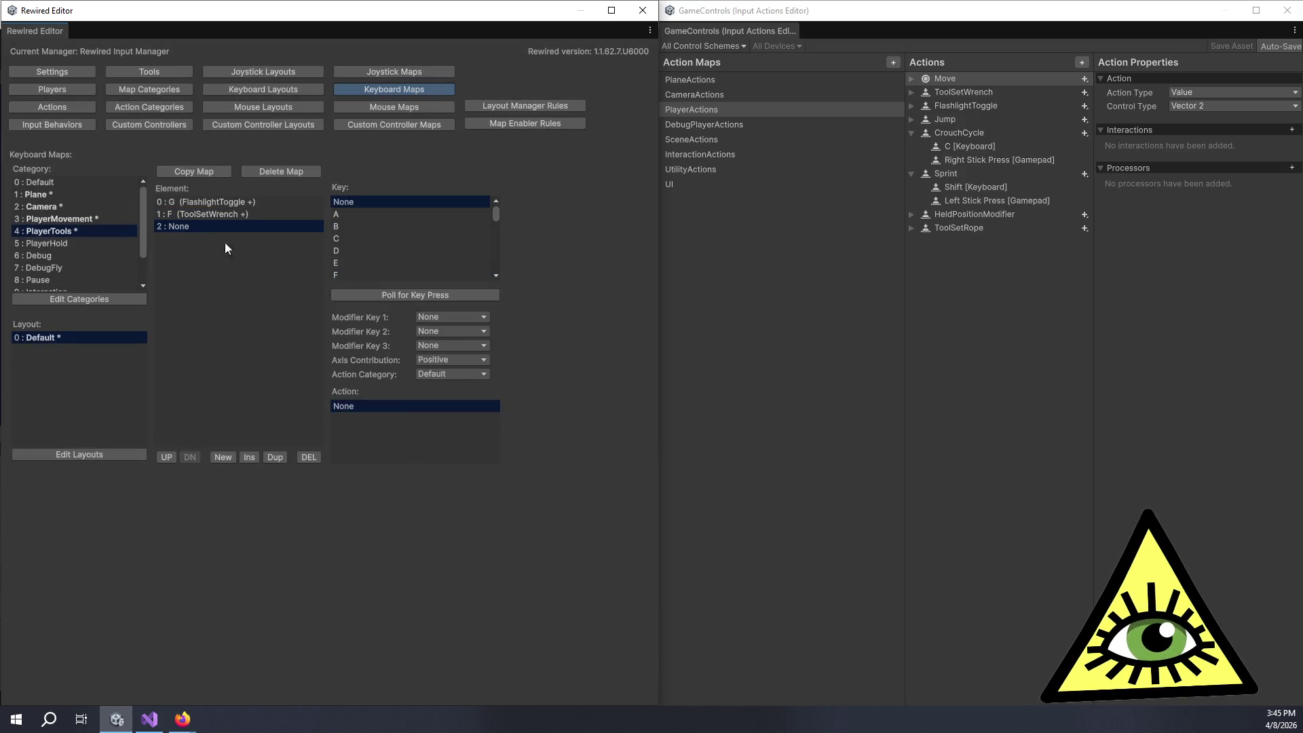
Step: Poll R for the third element and assign it PlayerTools' ToolSetRope action
{"action": "left_click", "coordinate": [361, 295]}
{"action": "key", "text": "r"}
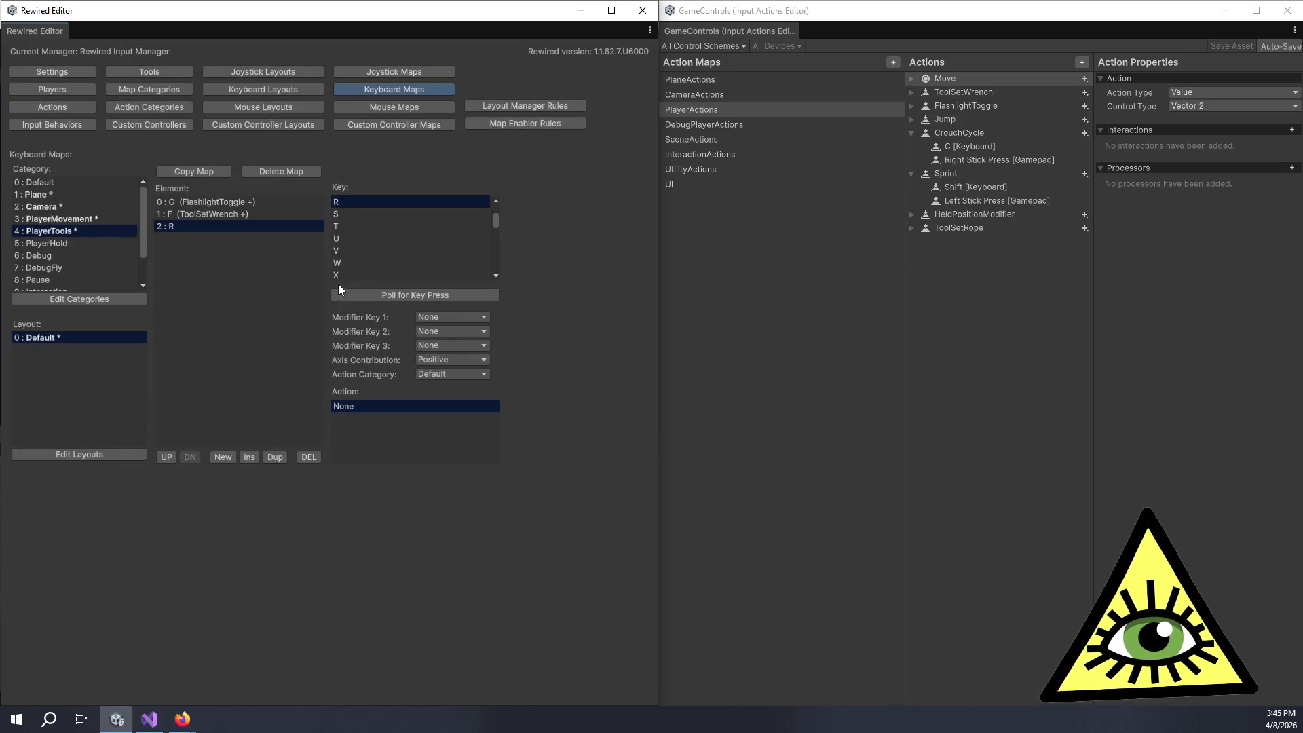
{"action": "left_click", "coordinate": [426, 377]}
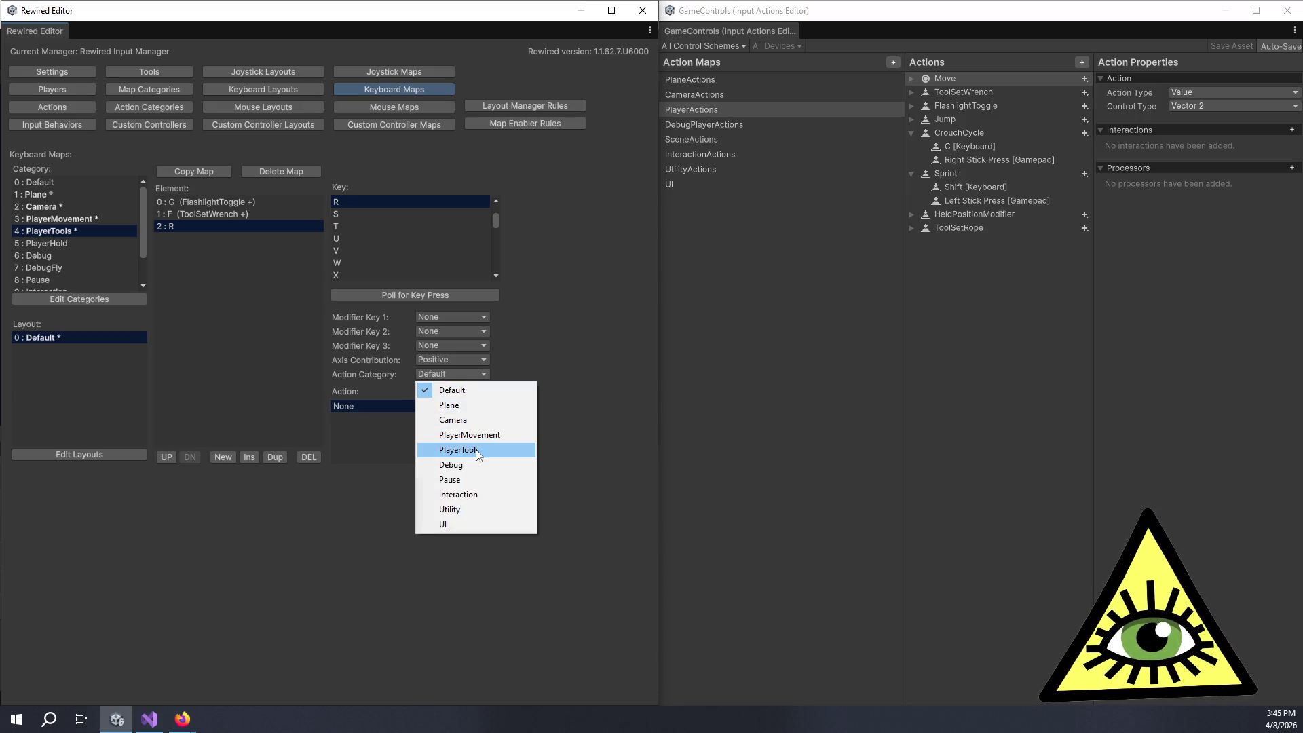
{"action": "left_click", "coordinate": [461, 449]}
{"action": "left_click", "coordinate": [435, 432]}
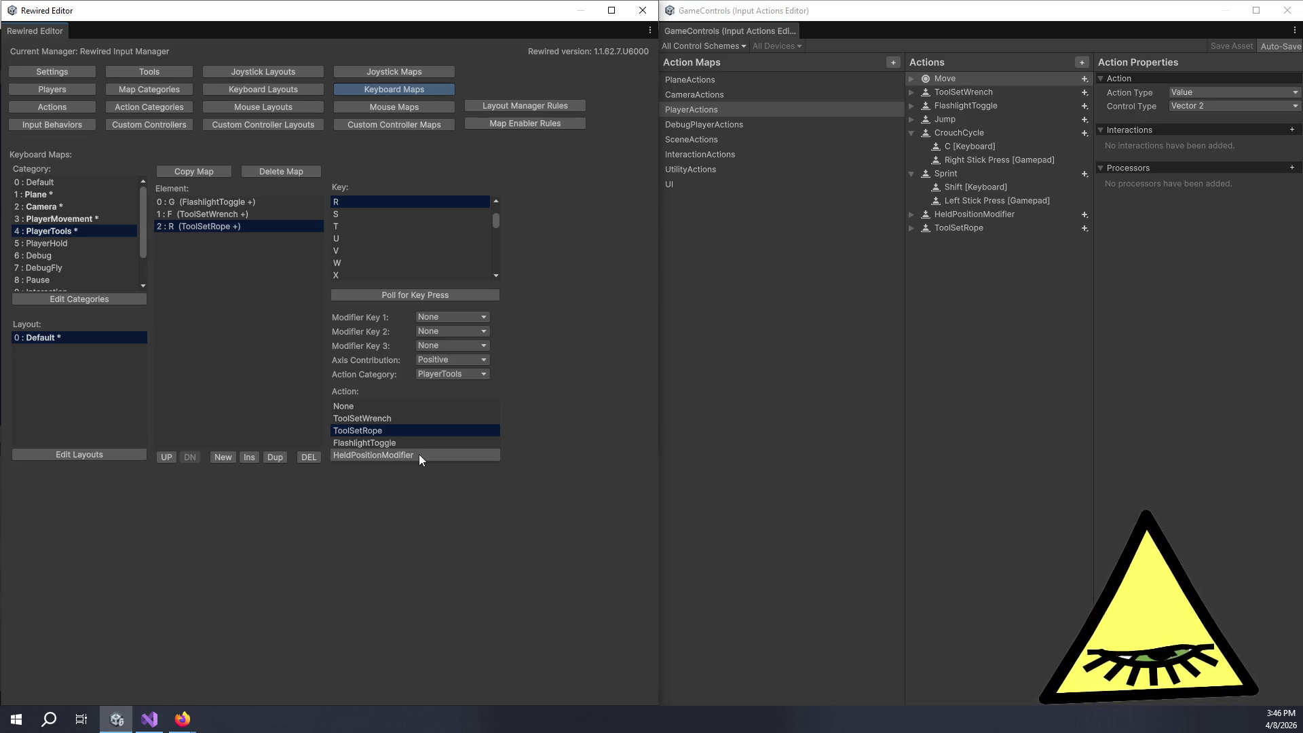
Step: Add a fourth entry, putting element 2's key back to R after a mis-poll
{"action": "left_click", "coordinate": [225, 462]}
{"action": "left_click", "coordinate": [352, 295]}
{"action": "key", "text": "alt"}
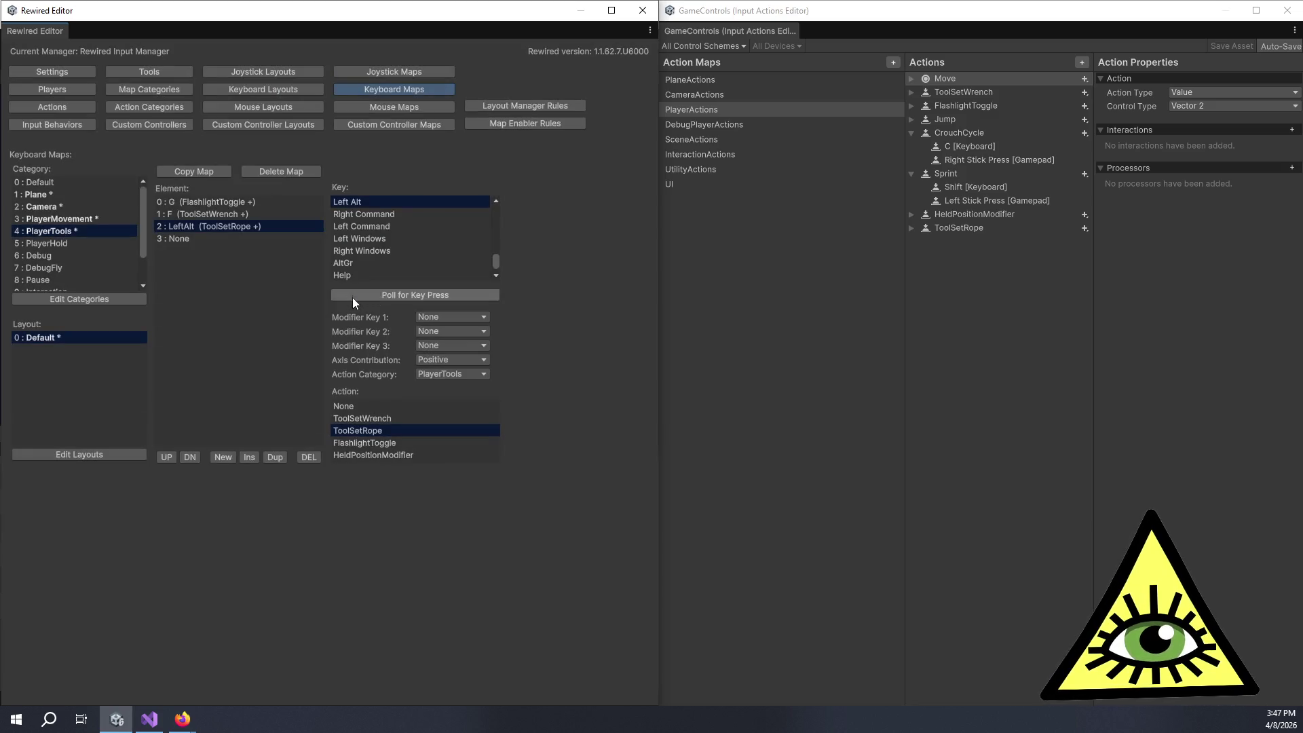
{"action": "left_click", "coordinate": [353, 296]}
{"action": "key", "text": "r"}
Step: Bind the new entry to Left Alt with PlayerTools' HeldPositionModifier action
{"action": "left_click", "coordinate": [227, 238]}
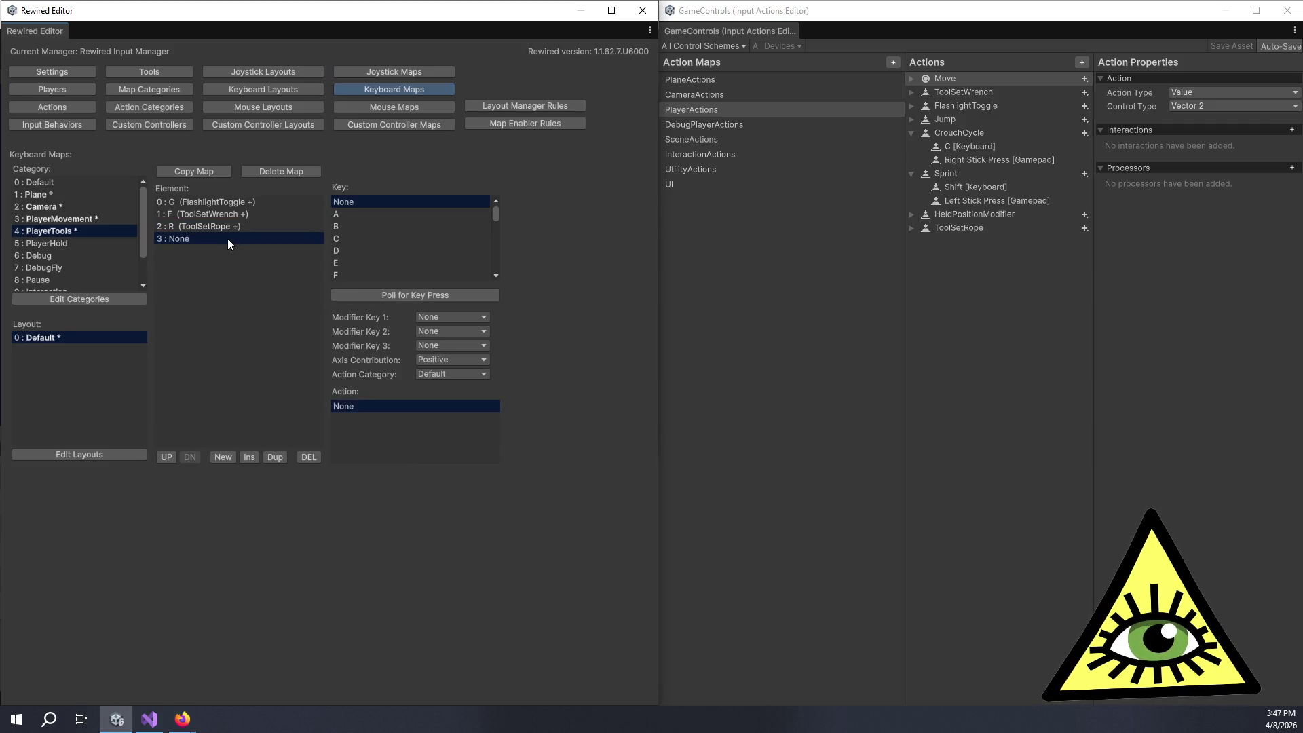
{"action": "left_click", "coordinate": [360, 299]}
{"action": "key", "text": "alt"}
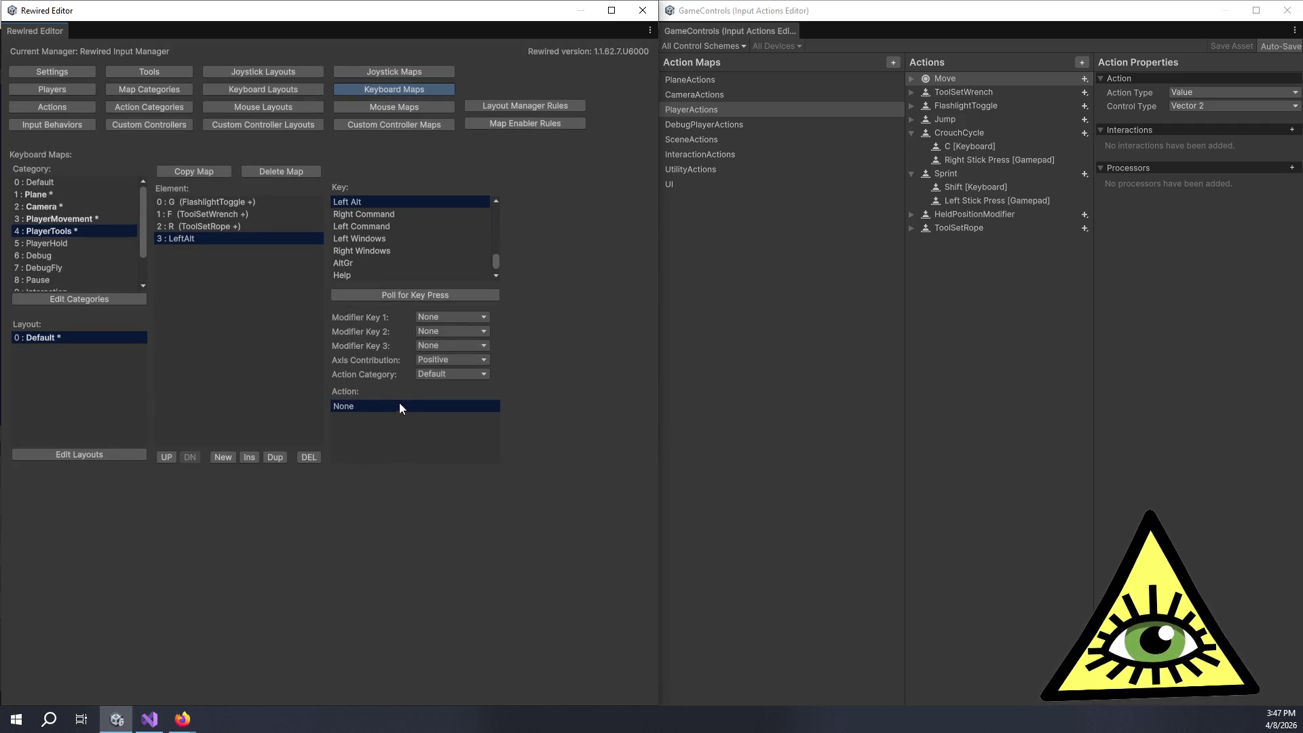
{"action": "left_click", "coordinate": [422, 374]}
{"action": "left_click", "coordinate": [451, 448]}
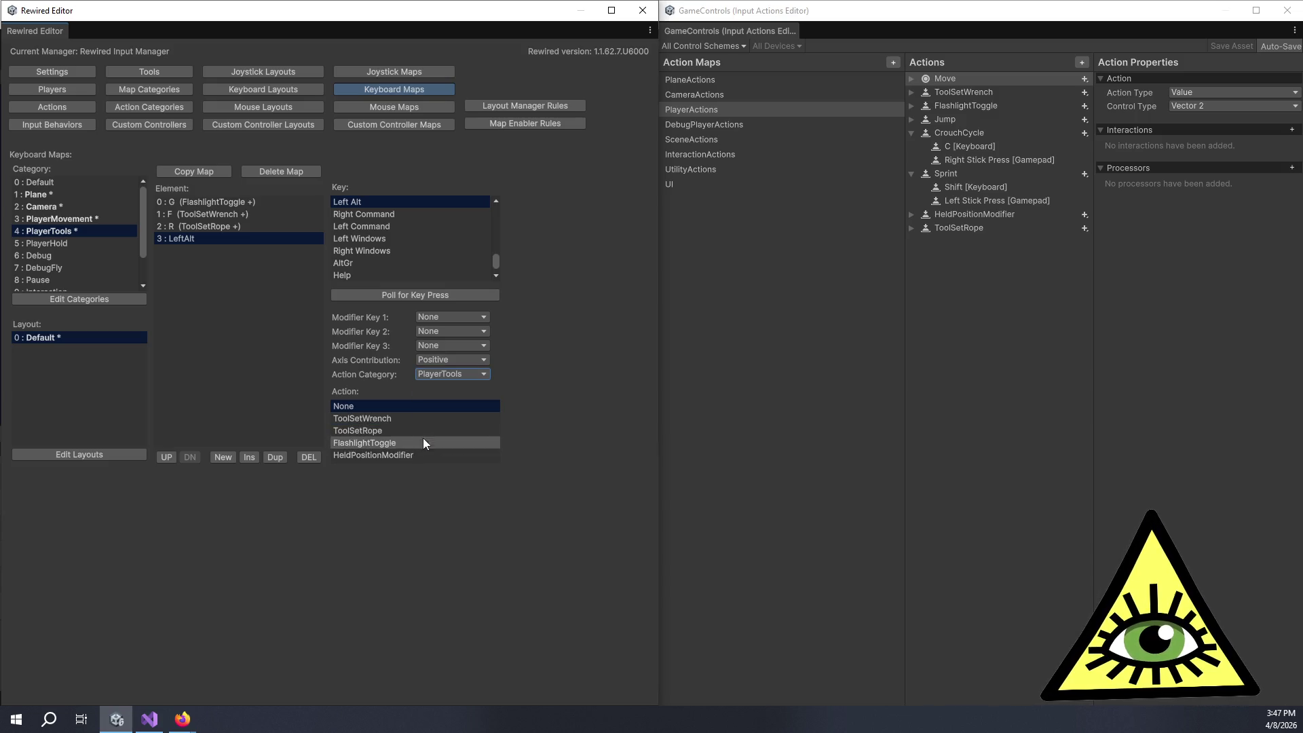
{"action": "left_click", "coordinate": [418, 456]}
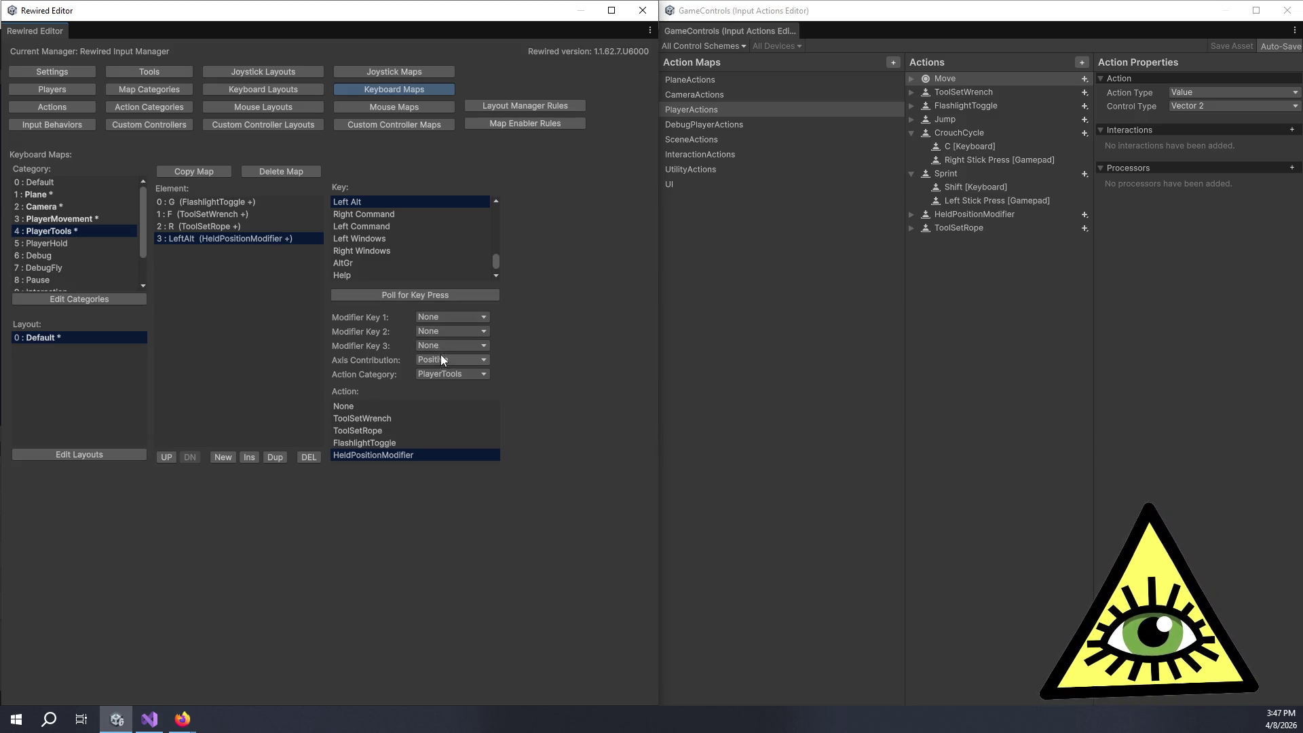
{"action": "left_click", "coordinate": [208, 226]}
Step: Delete the Left Alt HeldPositionModifier element from the PlayerTools map
{"action": "left_click", "coordinate": [209, 235]}
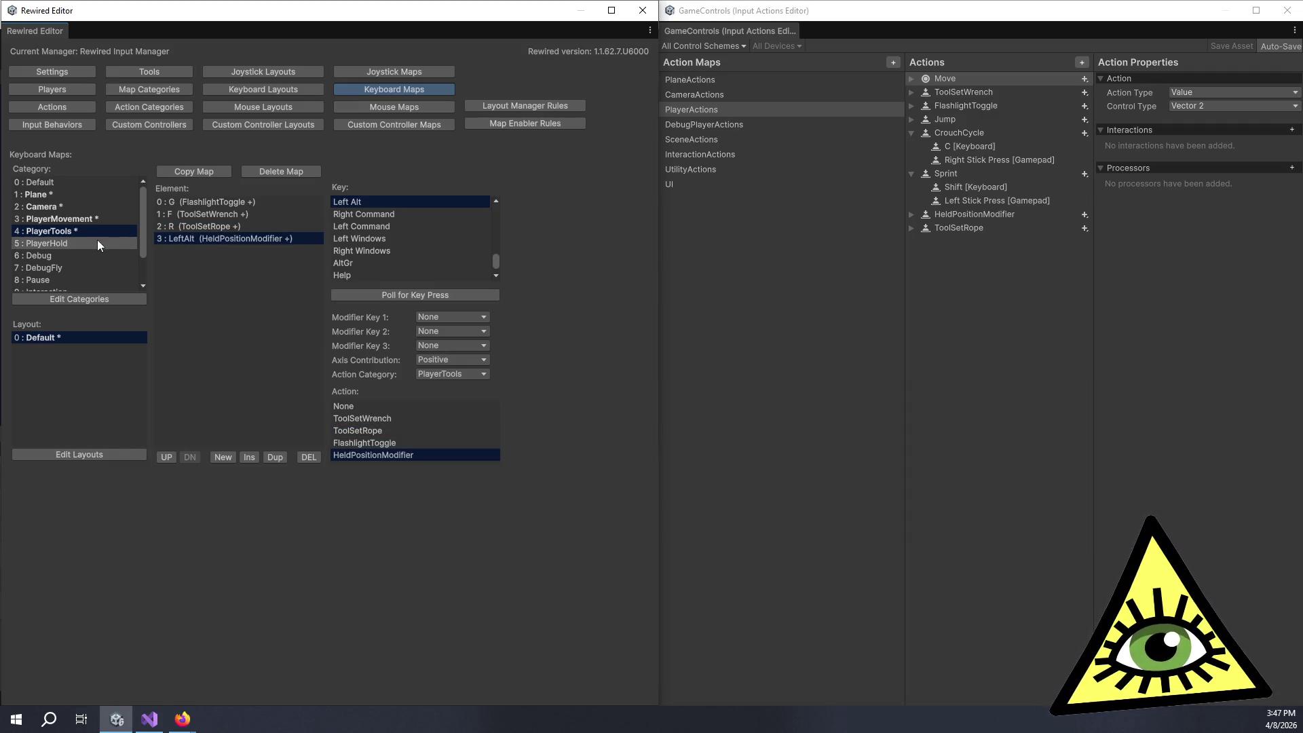
{"action": "left_click", "coordinate": [306, 457]}
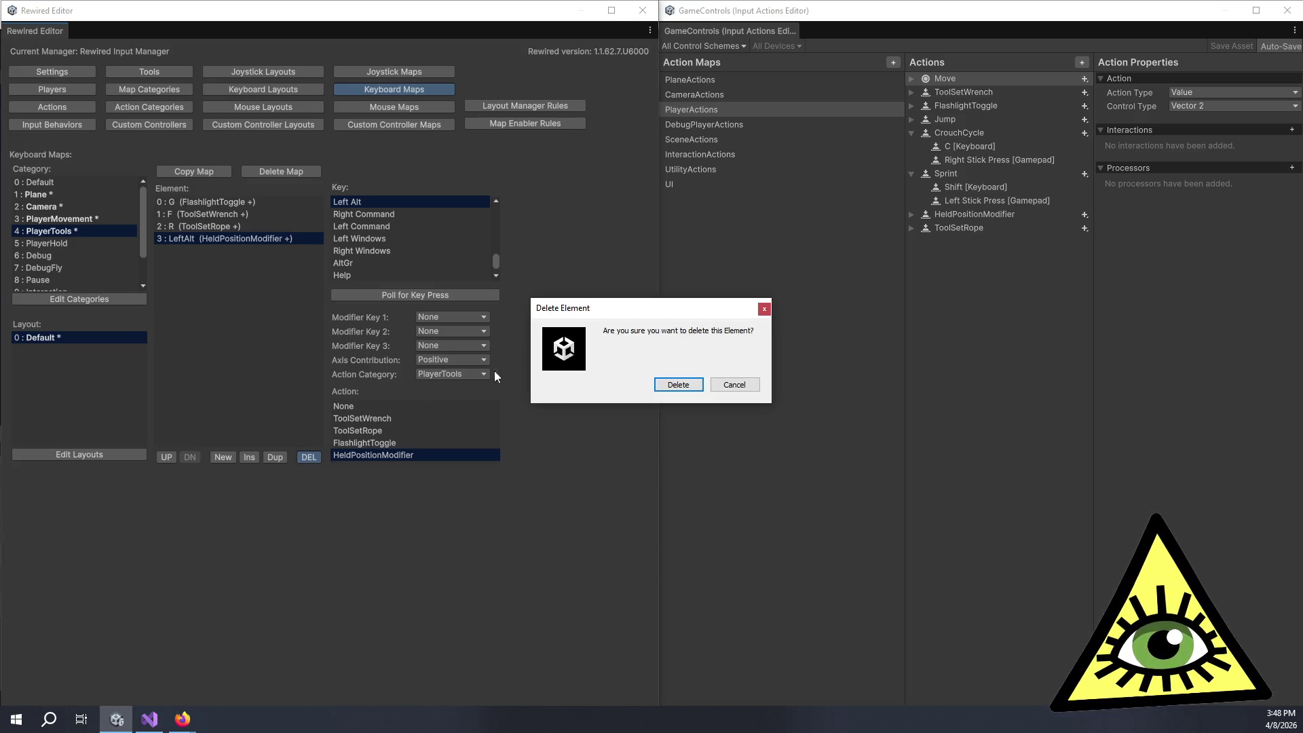
{"action": "left_click", "coordinate": [694, 392]}
Step: Create a PlayerHold keyboard map with Left Alt bound to PlayerTools' HeldPositionModifier
{"action": "left_click", "coordinate": [51, 242]}
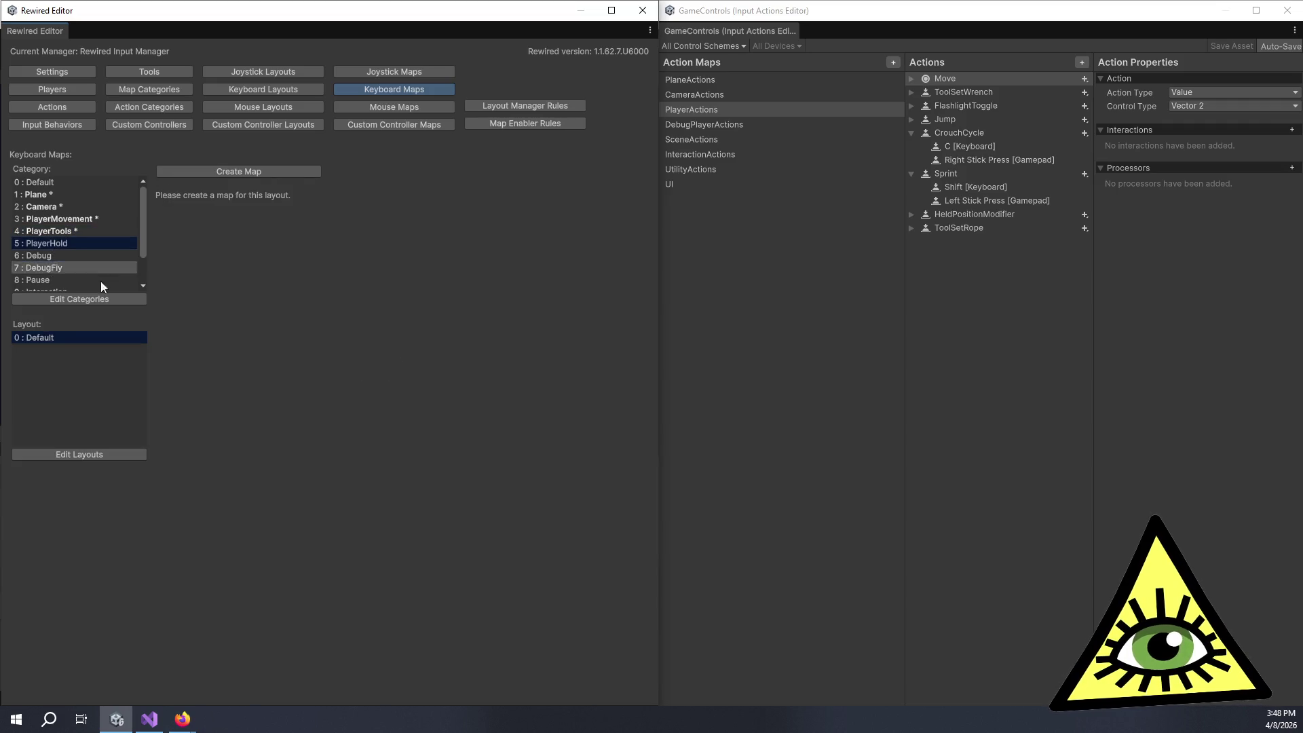
{"action": "left_click", "coordinate": [218, 168]}
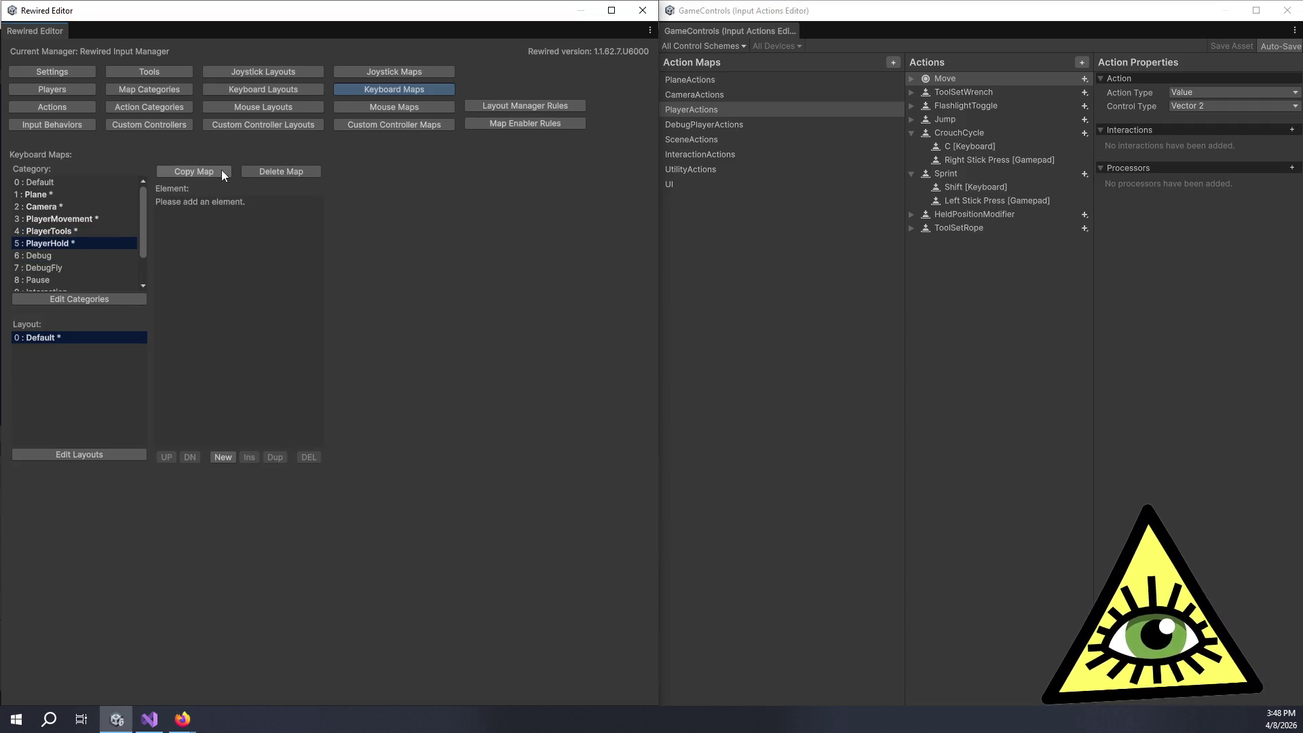
{"action": "left_click", "coordinate": [223, 457]}
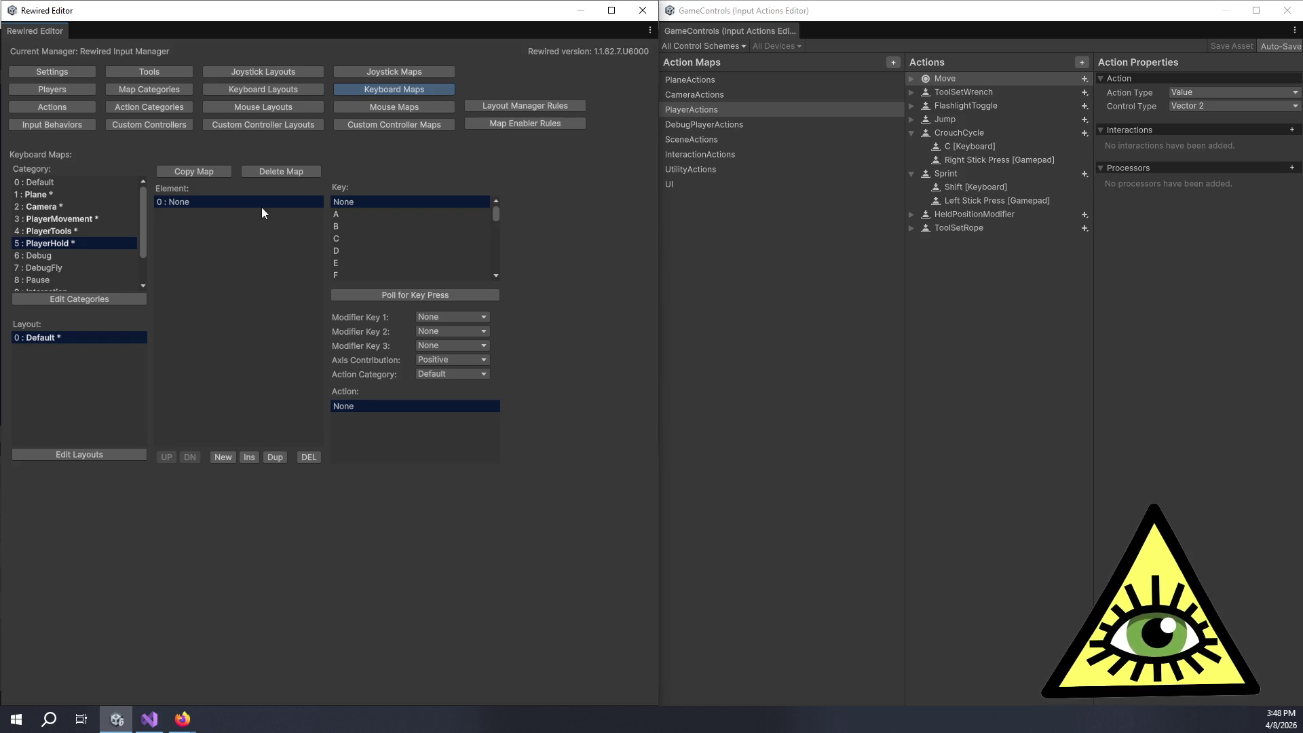
{"action": "left_click", "coordinate": [416, 294]}
{"action": "key", "text": "alt"}
{"action": "left_click", "coordinate": [441, 373]}
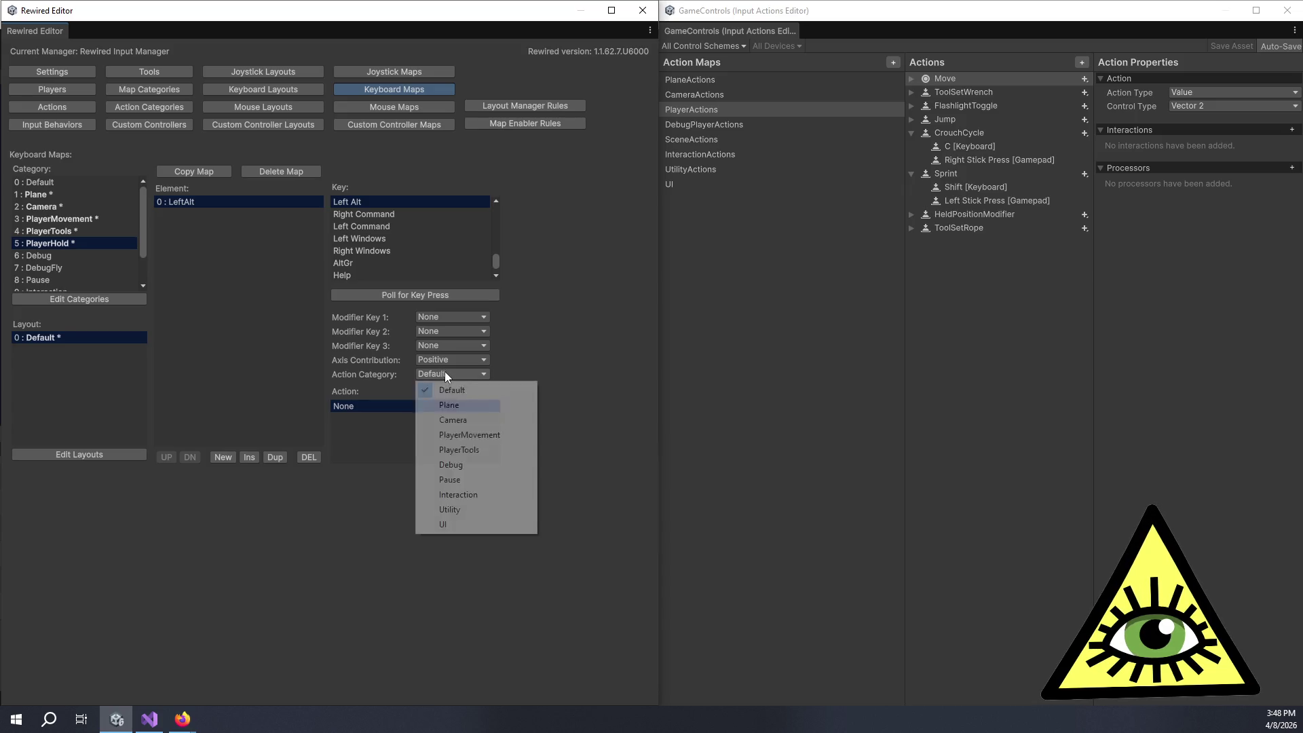
{"action": "left_click", "coordinate": [490, 450]}
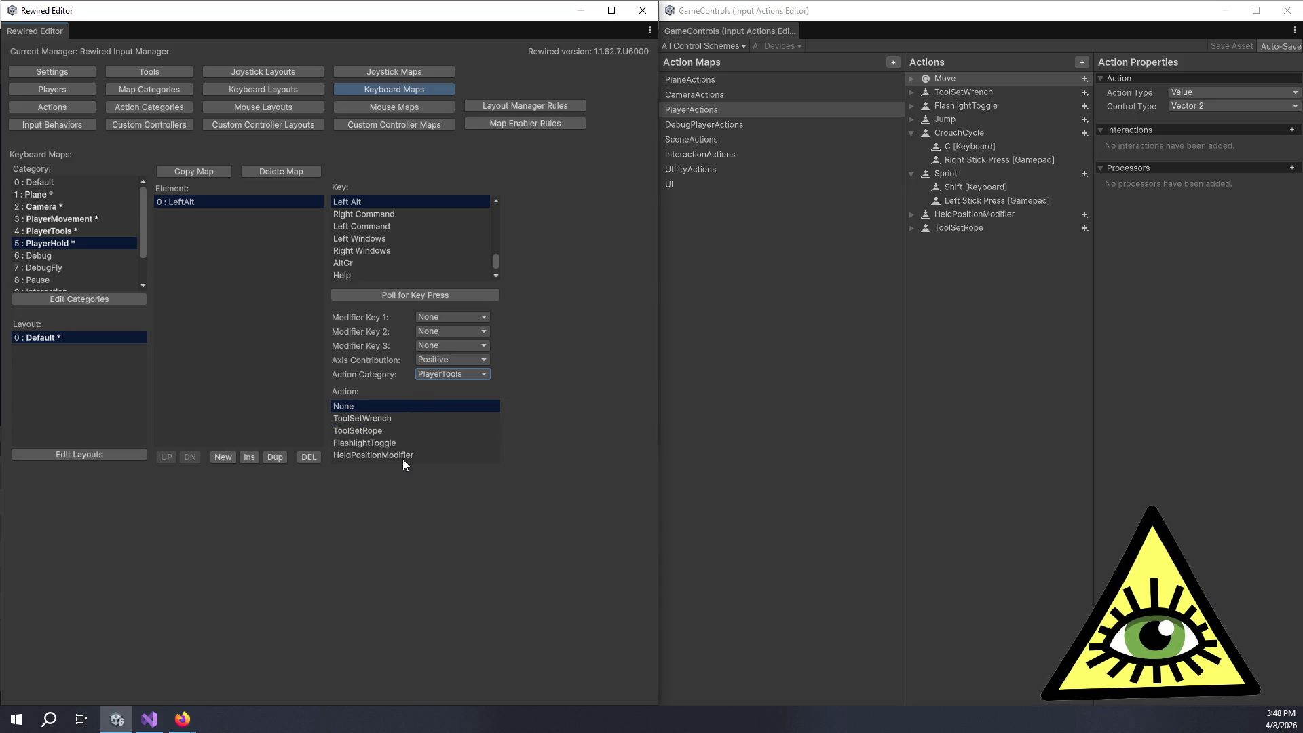
{"action": "left_click", "coordinate": [405, 455]}
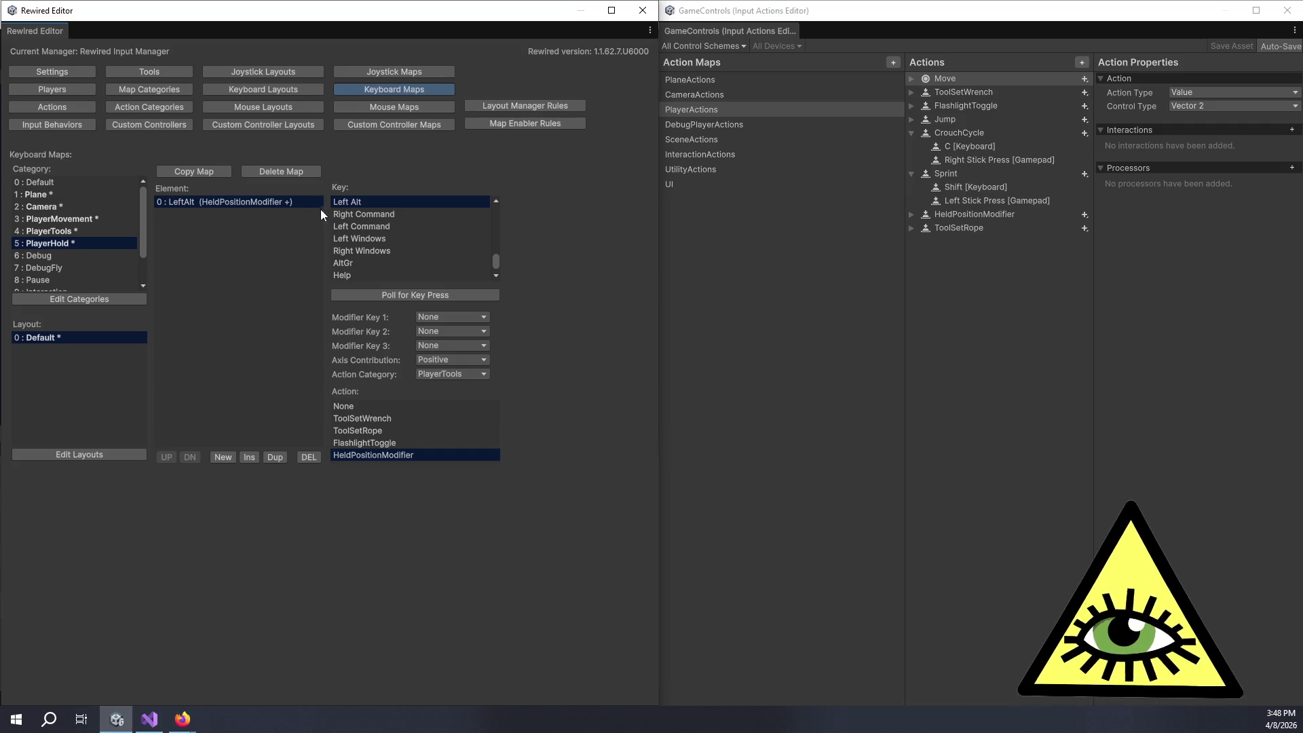
{"action": "left_click", "coordinate": [80, 257]}
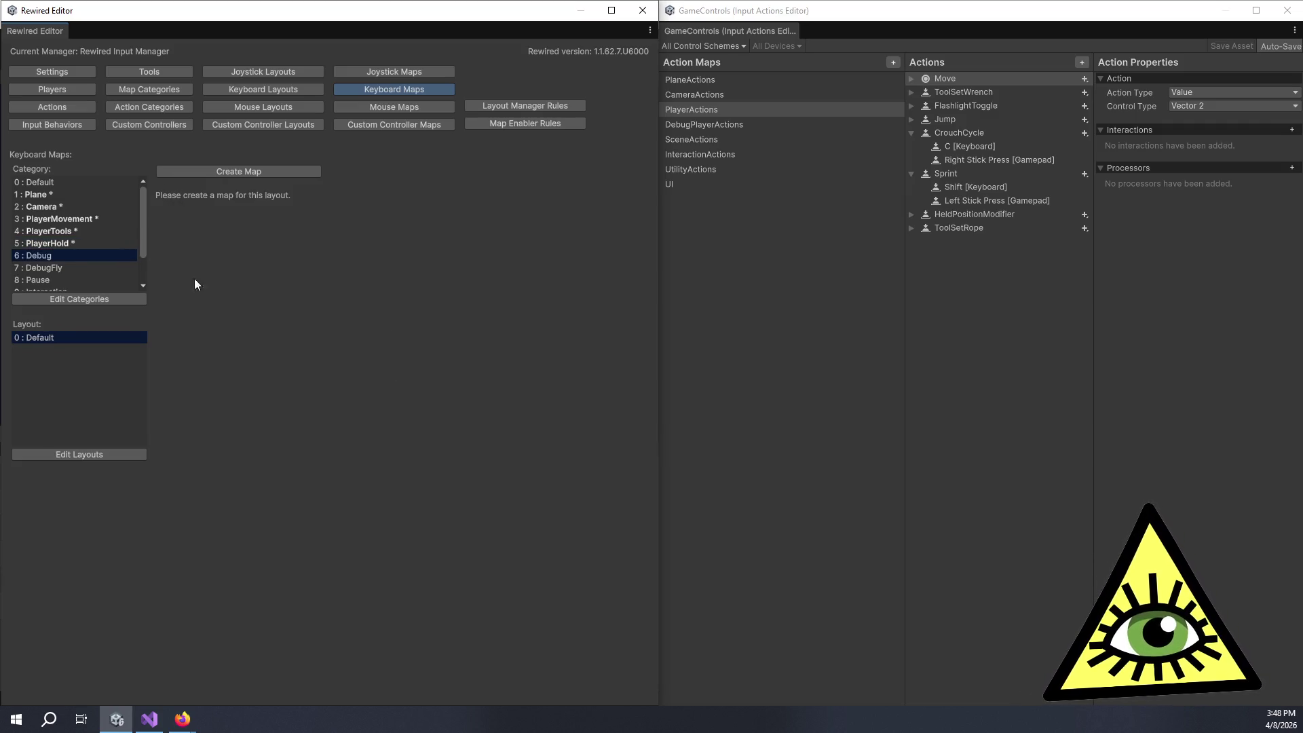
Step: Create the Debug keyboard map with a Back Quote entry assigned Debug's DebugWindowToggle
{"action": "left_click", "coordinate": [247, 175]}
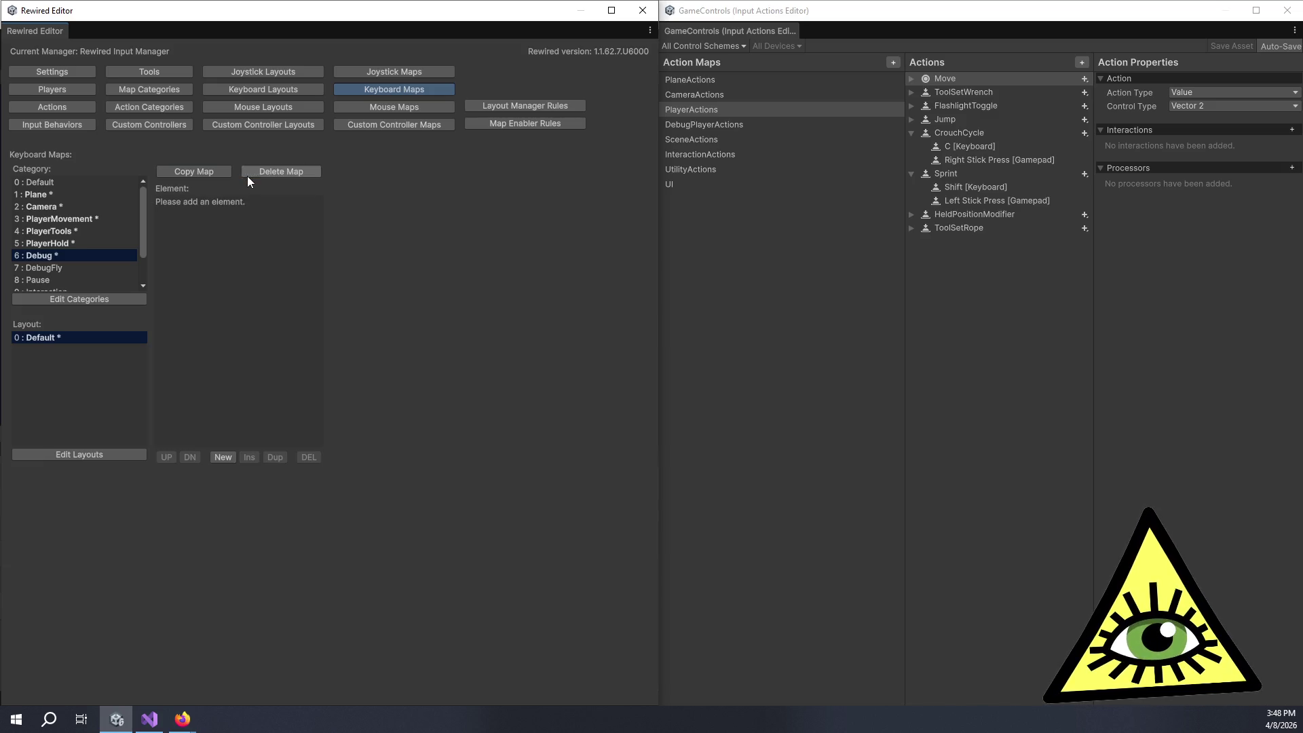
{"action": "left_click", "coordinate": [224, 457]}
{"action": "left_click", "coordinate": [403, 294]}
{"action": "key", "text": "grave"}
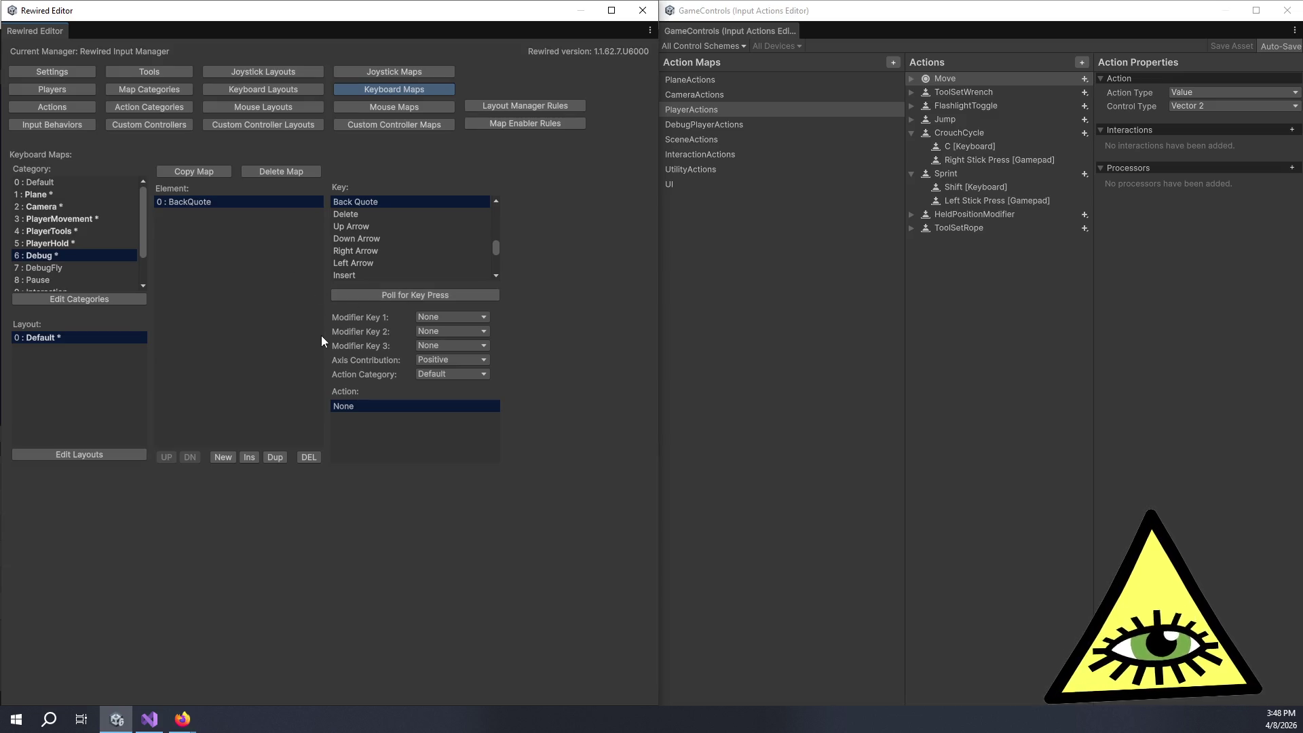
{"action": "left_click", "coordinate": [457, 373]}
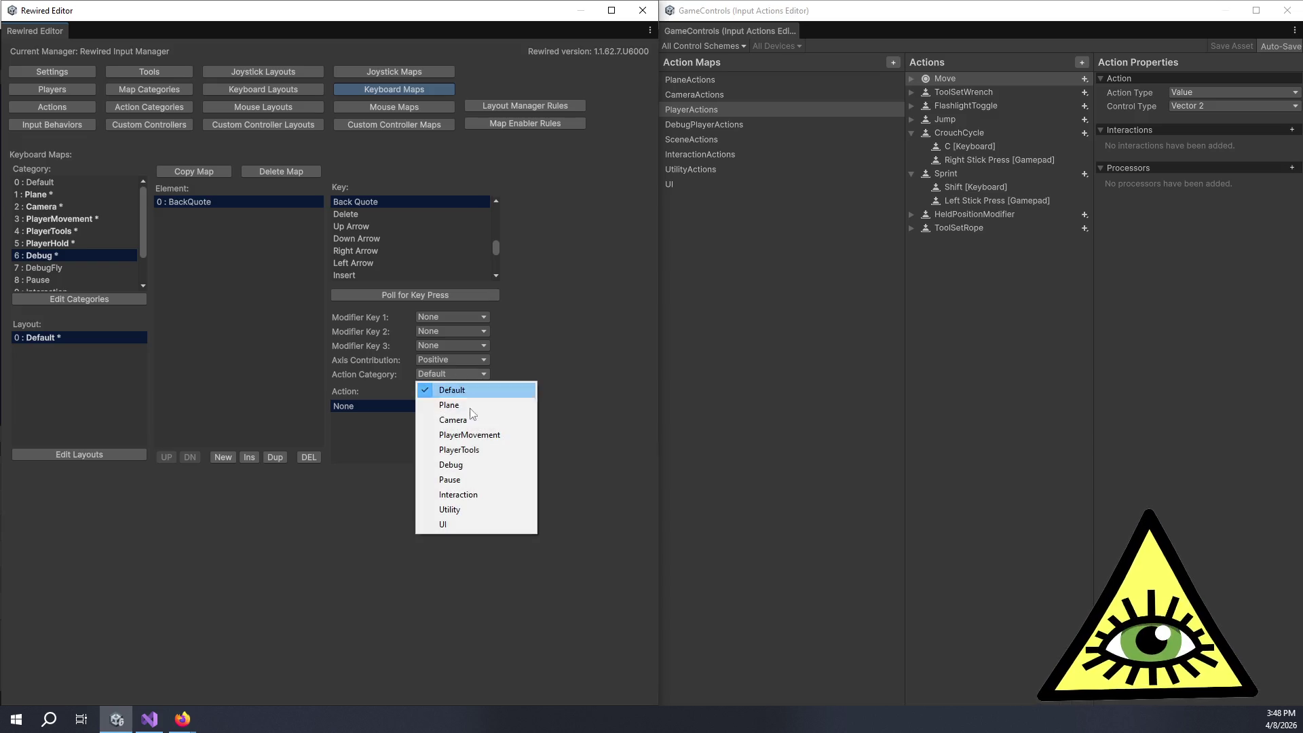
{"action": "left_click", "coordinate": [462, 466]}
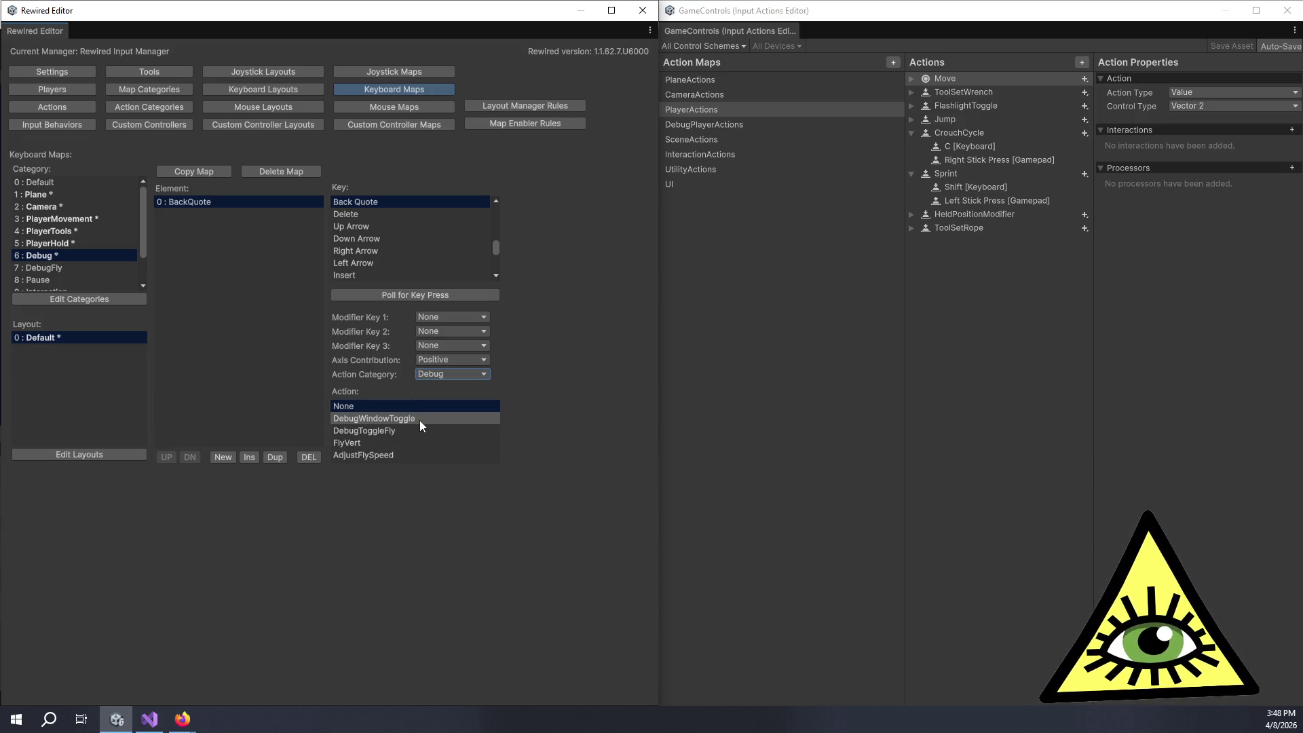
{"action": "left_click", "coordinate": [419, 420]}
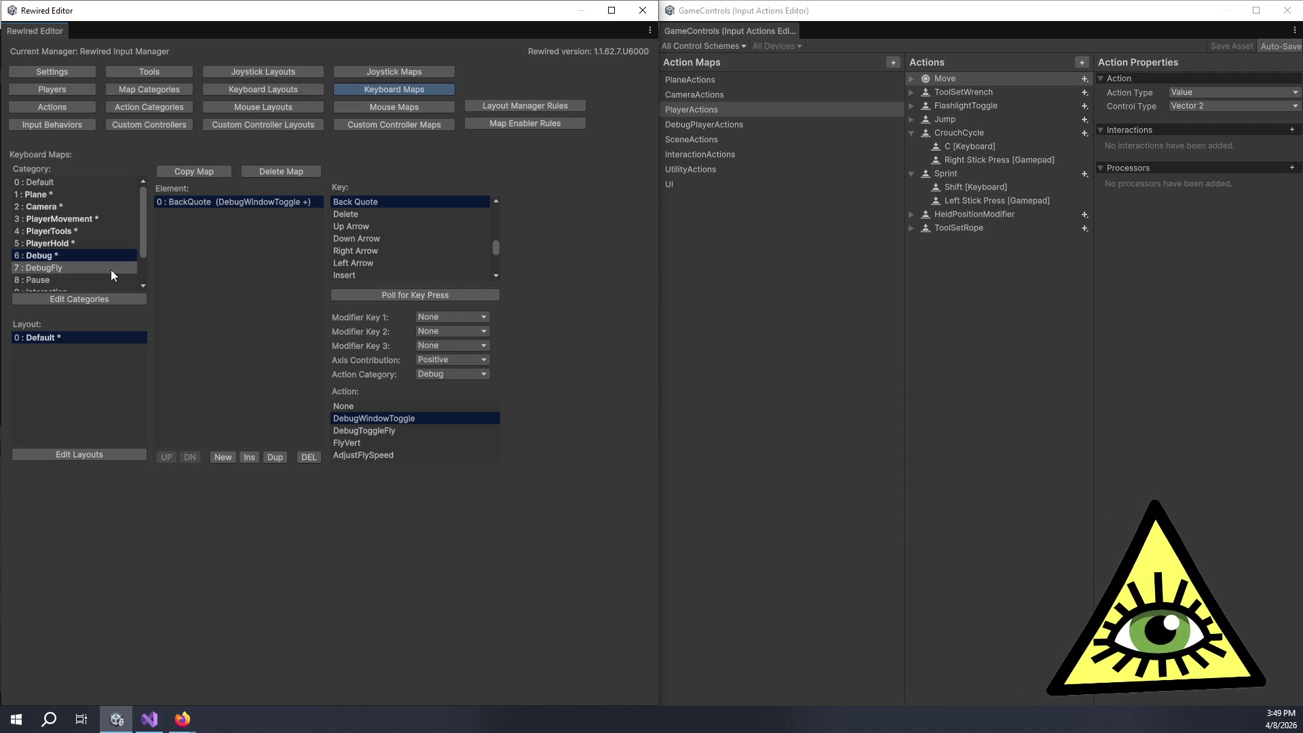
Step: Create the DebugFly keyboard map with T bound to Debug's DebugToggleFly action
{"action": "left_click", "coordinate": [111, 268]}
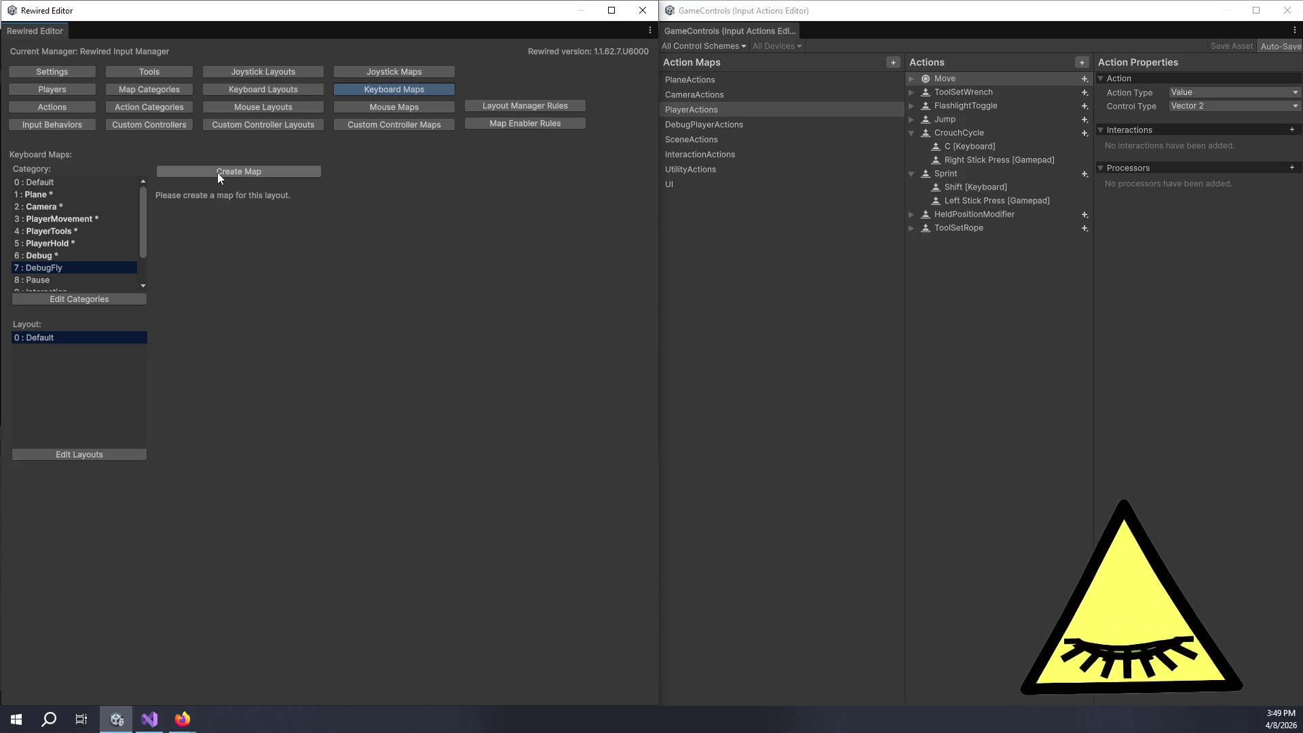
{"action": "scroll", "coordinate": [76, 262], "scroll_direction": "down", "scroll_amount": 3}
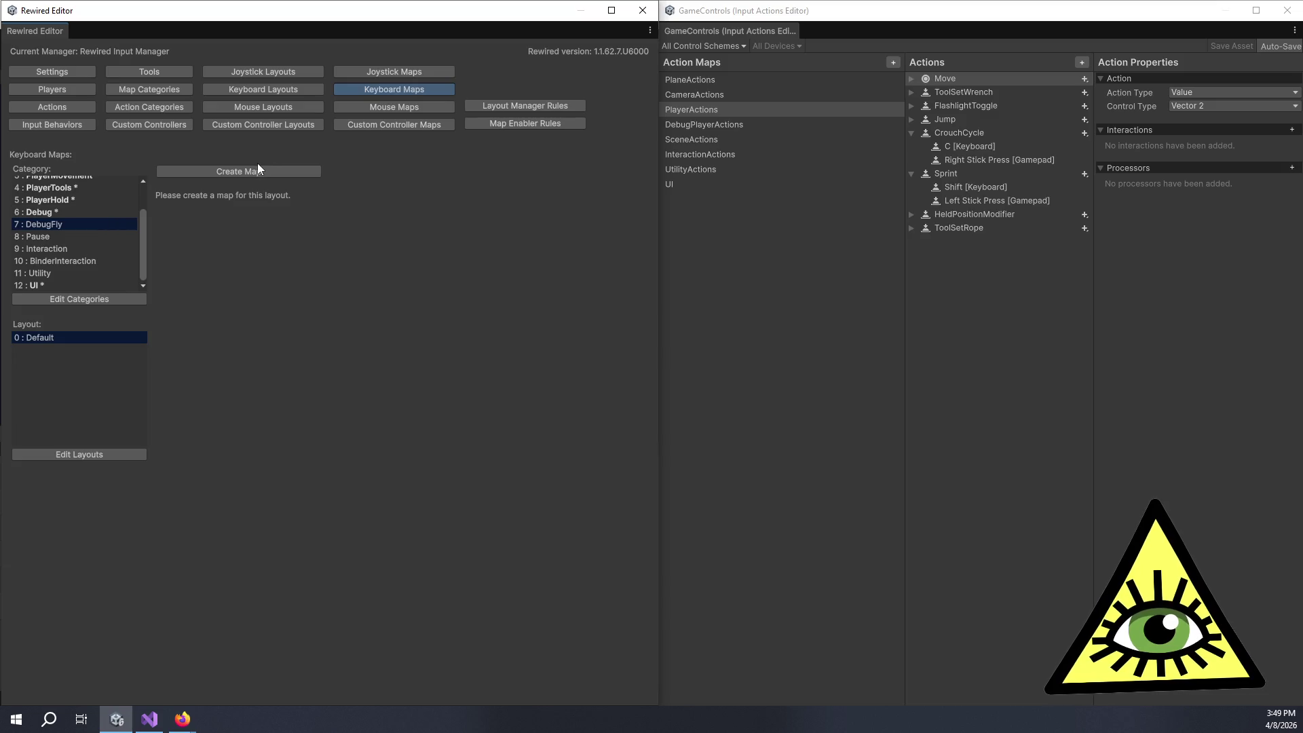
{"action": "left_click", "coordinate": [217, 169]}
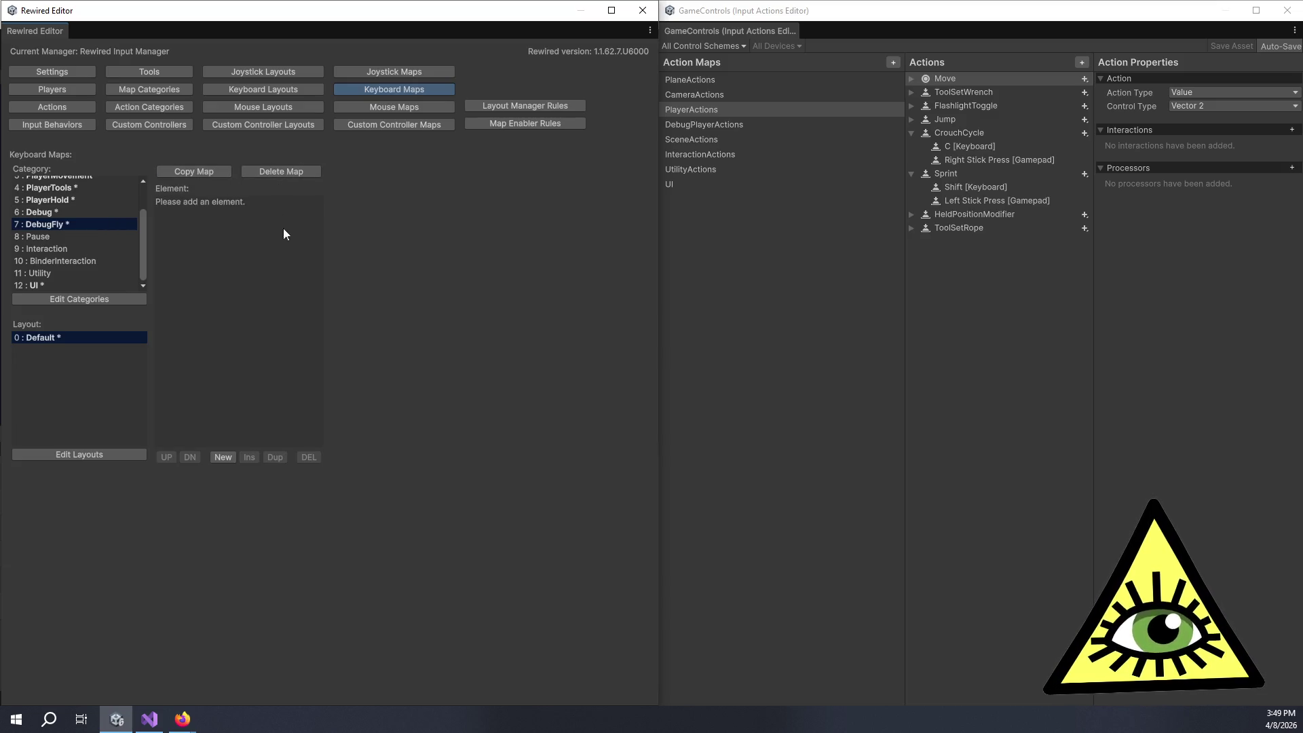
{"action": "left_click", "coordinate": [224, 457]}
{"action": "left_click", "coordinate": [375, 296]}
{"action": "key", "text": "t"}
{"action": "left_click", "coordinate": [439, 374]}
{"action": "left_click", "coordinate": [441, 464]}
{"action": "left_click", "coordinate": [412, 430]}
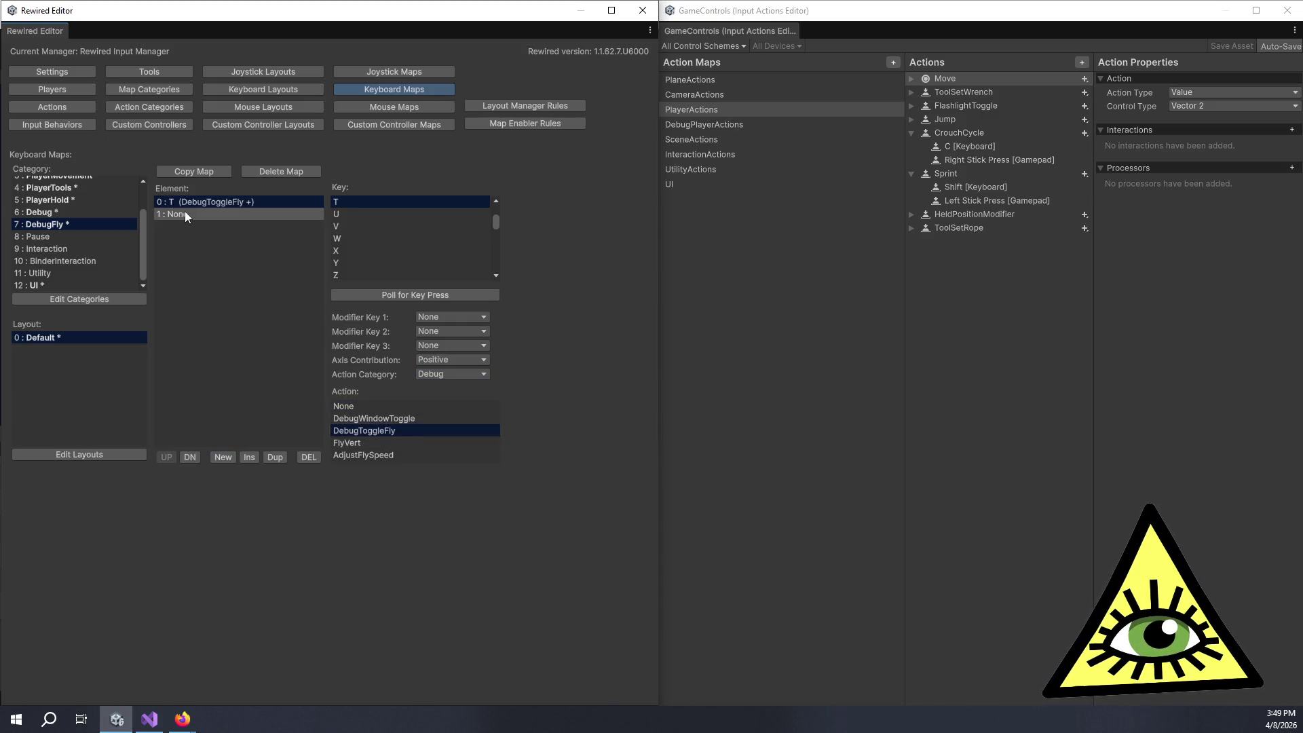
Step: Add Space and Left Control as the second and third DebugFly entries
{"action": "left_click", "coordinate": [185, 211]}
{"action": "left_click", "coordinate": [386, 293]}
{"action": "key", "text": "space"}
{"action": "left_click", "coordinate": [222, 457]}
{"action": "left_click", "coordinate": [180, 227]}
{"action": "left_click", "coordinate": [385, 293]}
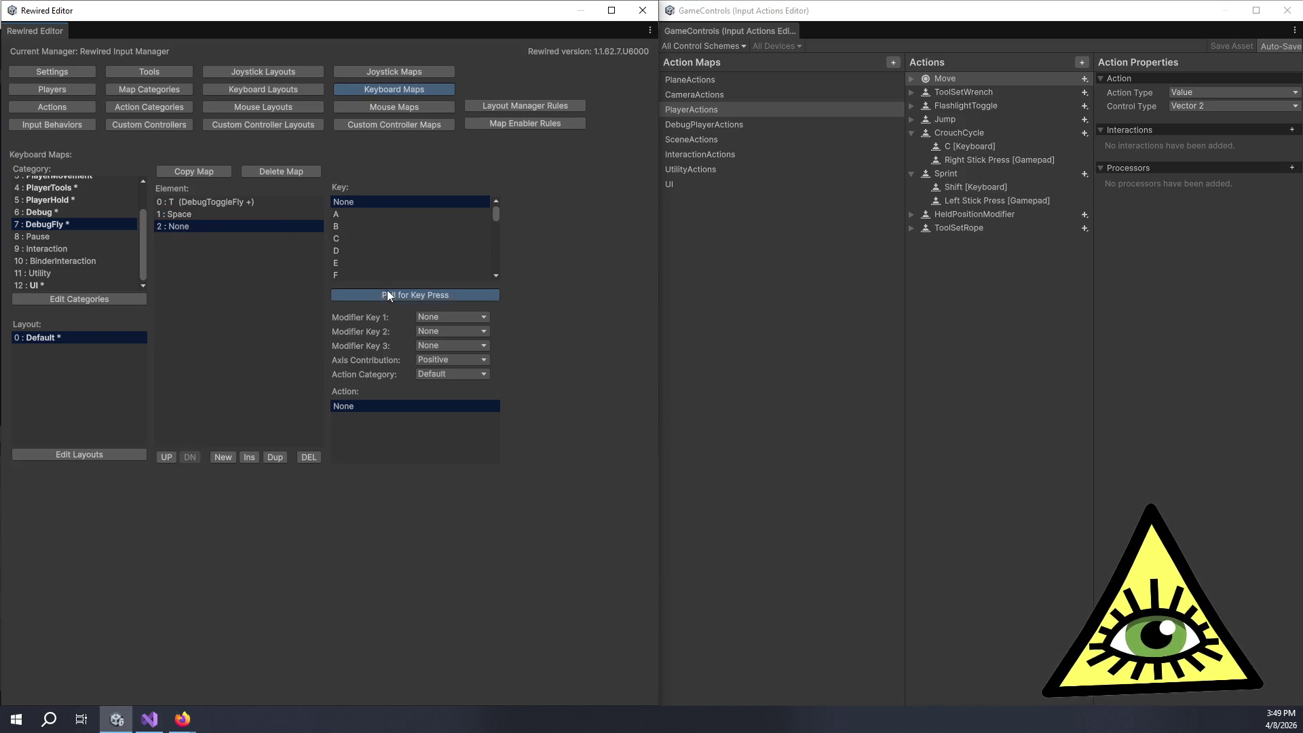
{"action": "key", "text": "ctrl"}
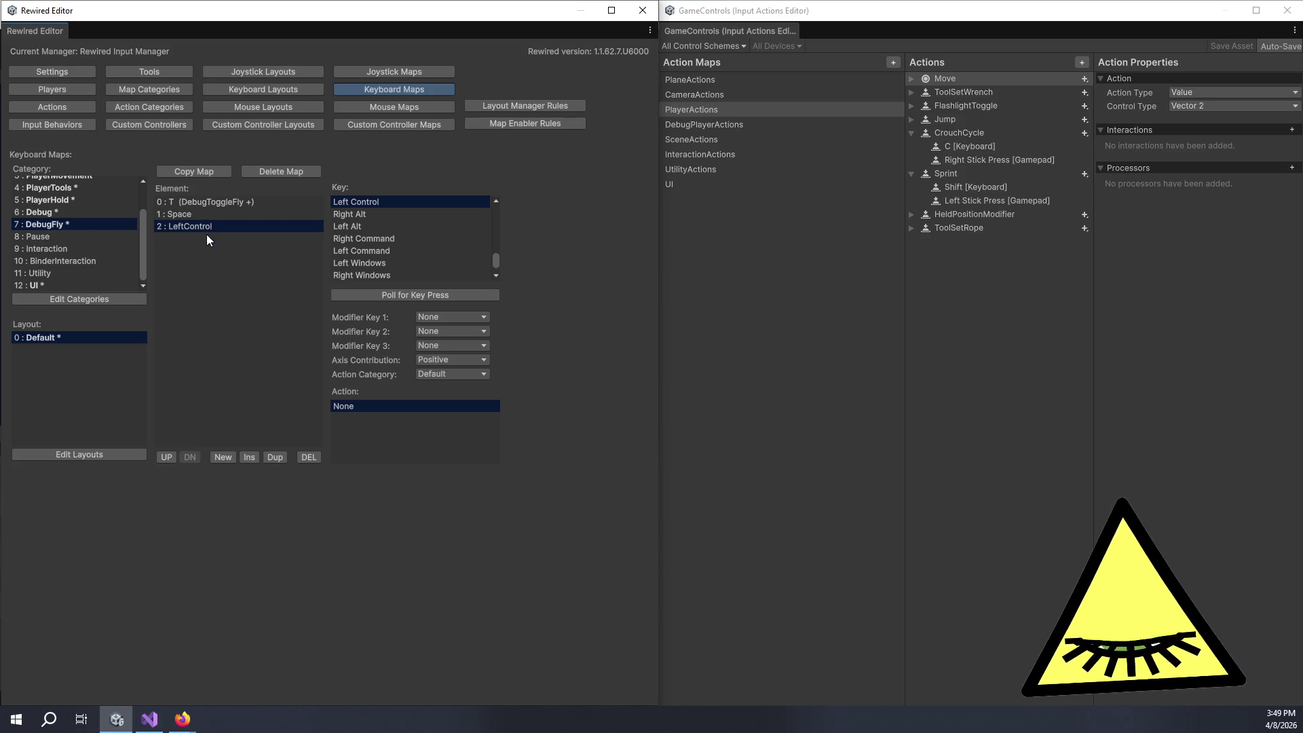
Step: Assign FlyVert to Space, and FlyVert with negative axis contribution to Left Control
{"action": "left_click", "coordinate": [202, 215]}
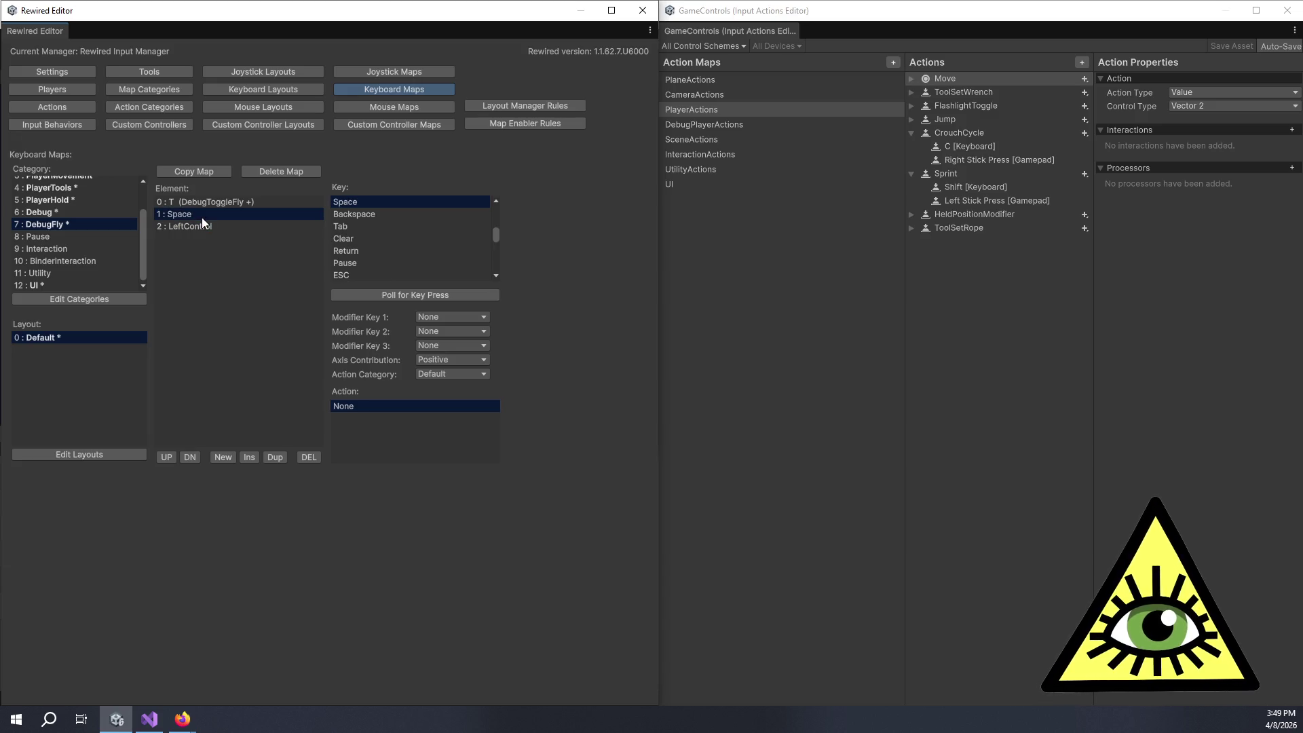
{"action": "left_click", "coordinate": [467, 374]}
{"action": "left_click", "coordinate": [476, 465]}
{"action": "left_click", "coordinate": [408, 445]}
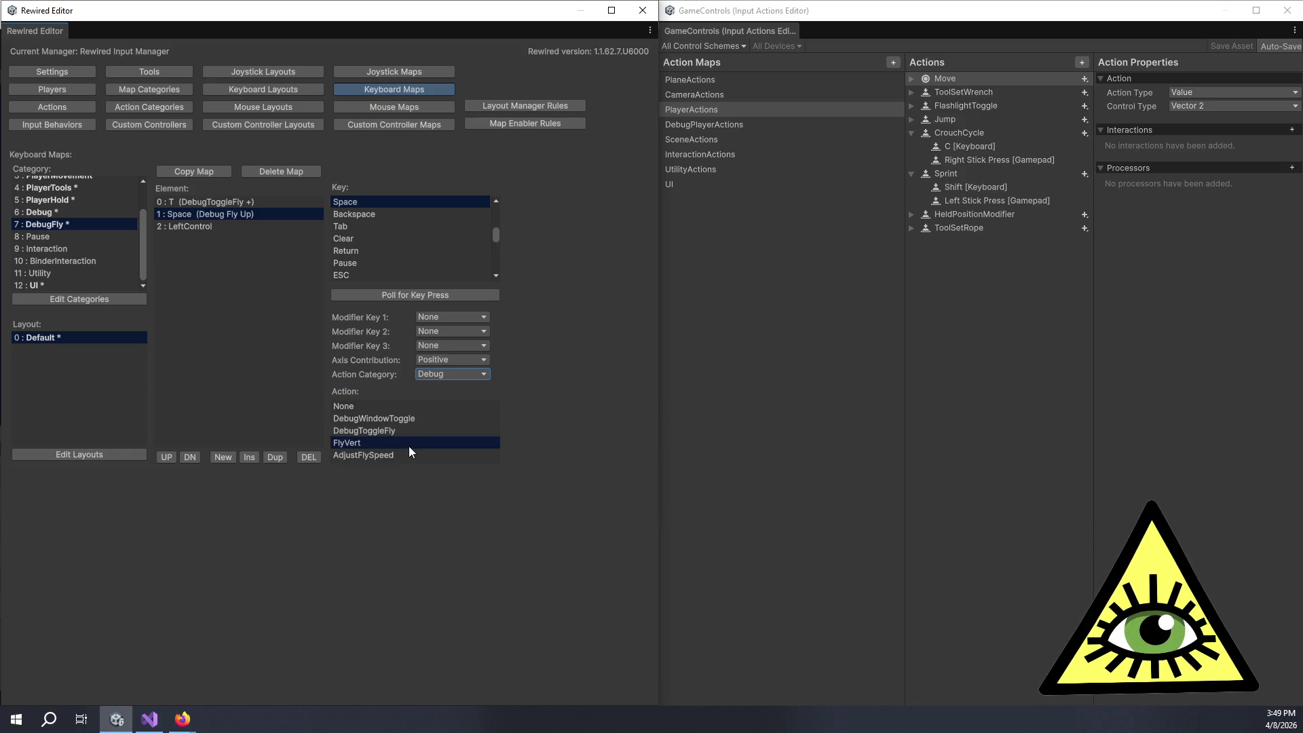
{"action": "left_click", "coordinate": [235, 228]}
{"action": "left_click", "coordinate": [435, 364]}
{"action": "left_click", "coordinate": [450, 384]}
{"action": "left_click", "coordinate": [444, 375]}
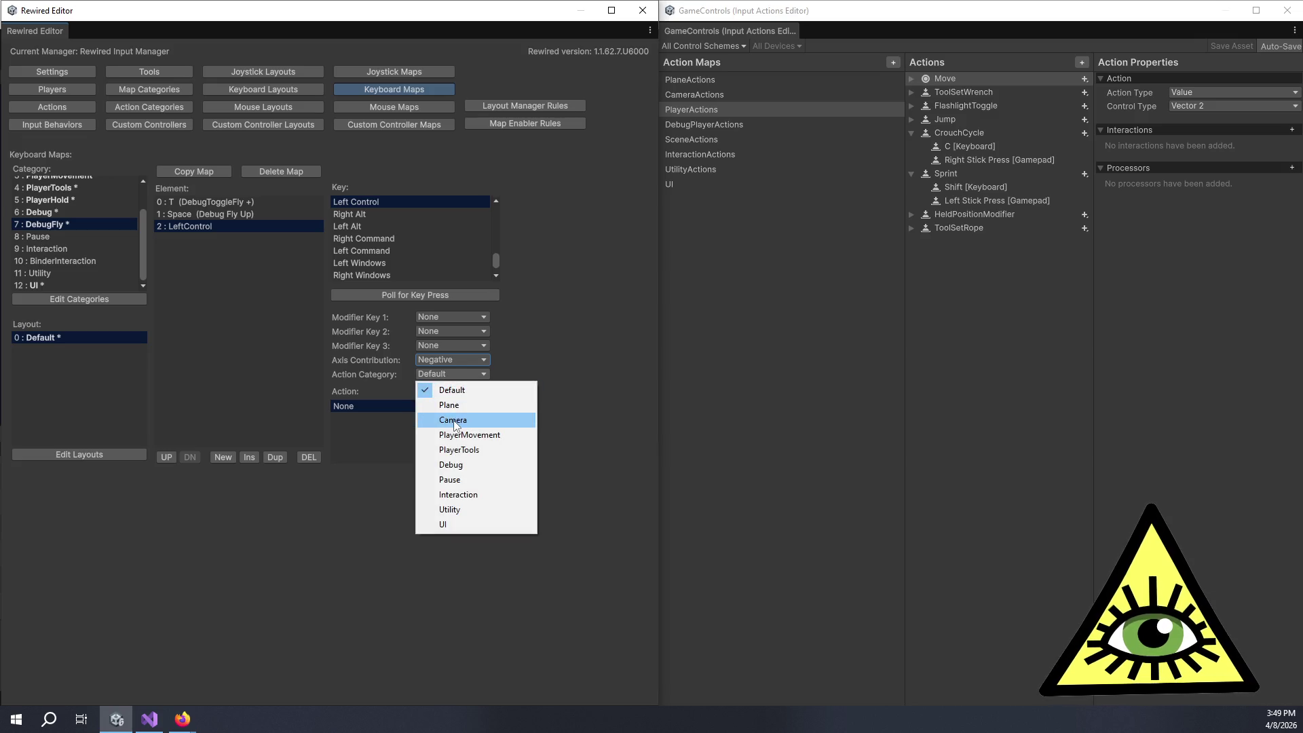
{"action": "left_click", "coordinate": [449, 465]}
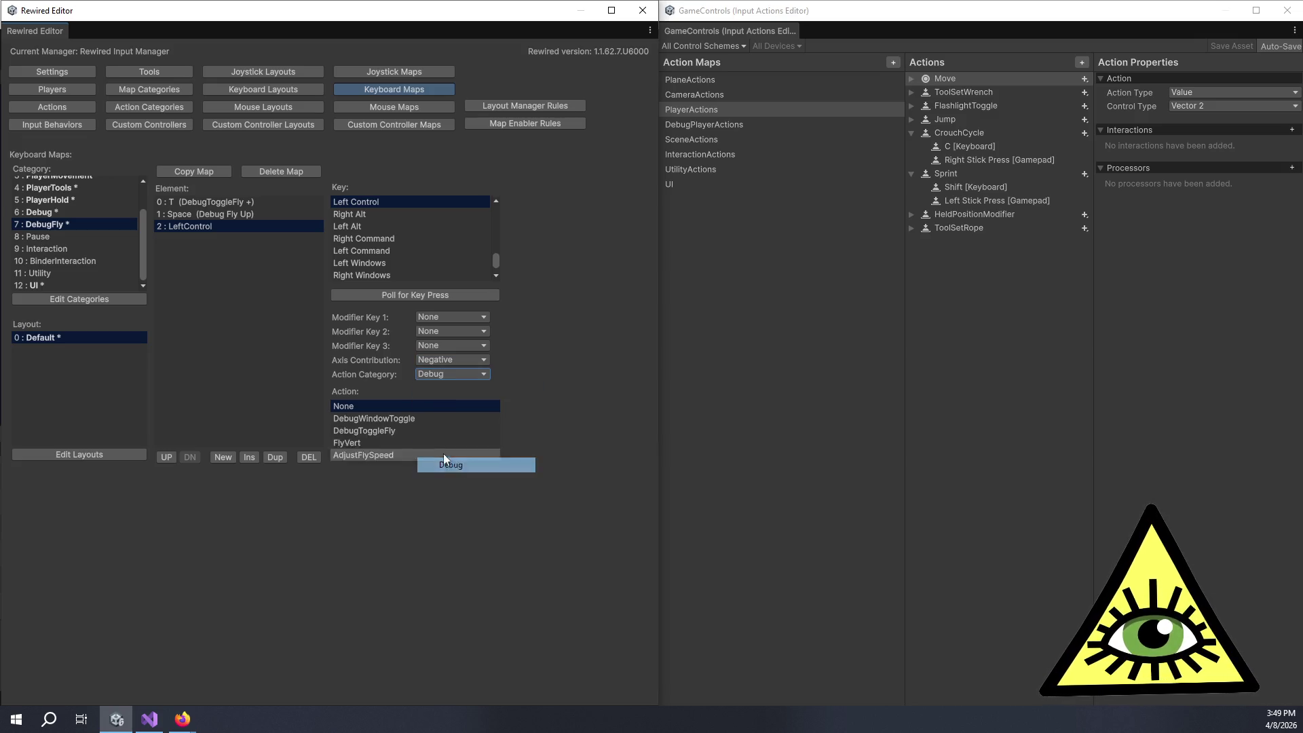
{"action": "left_click", "coordinate": [386, 443]}
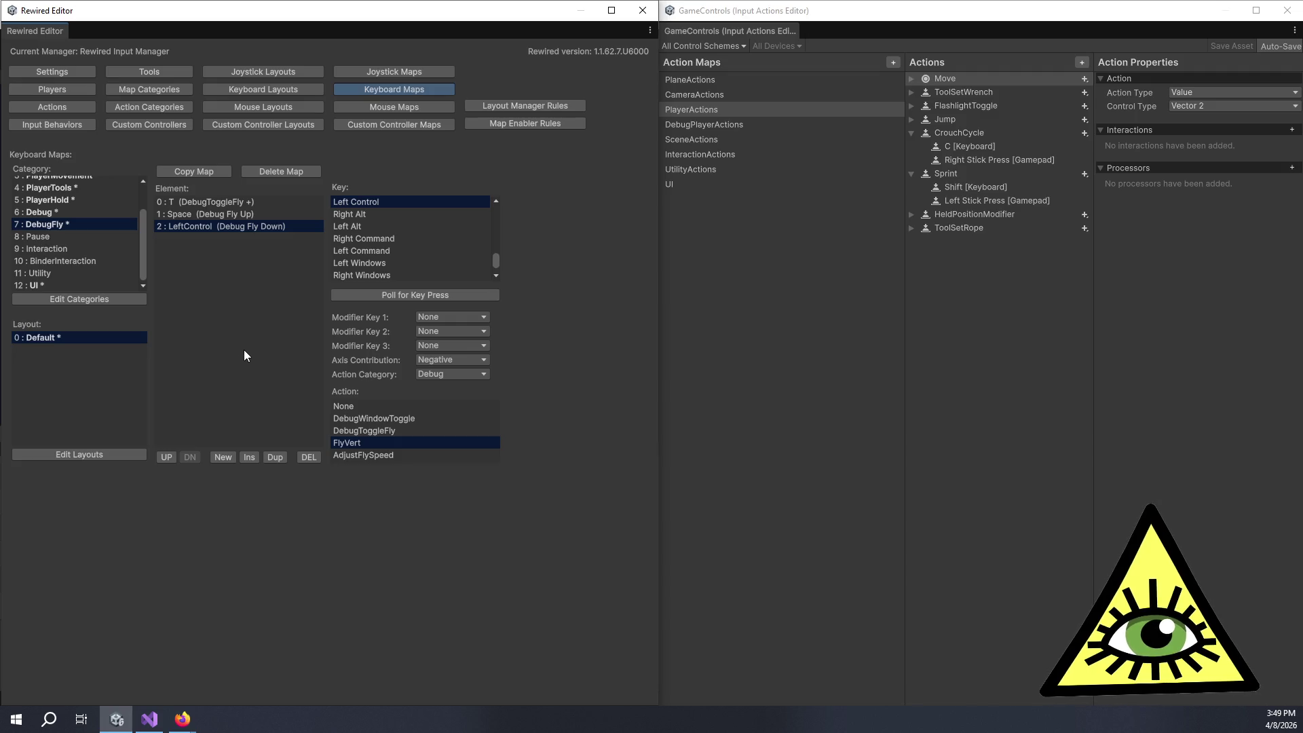
{"action": "left_click", "coordinate": [753, 124]}
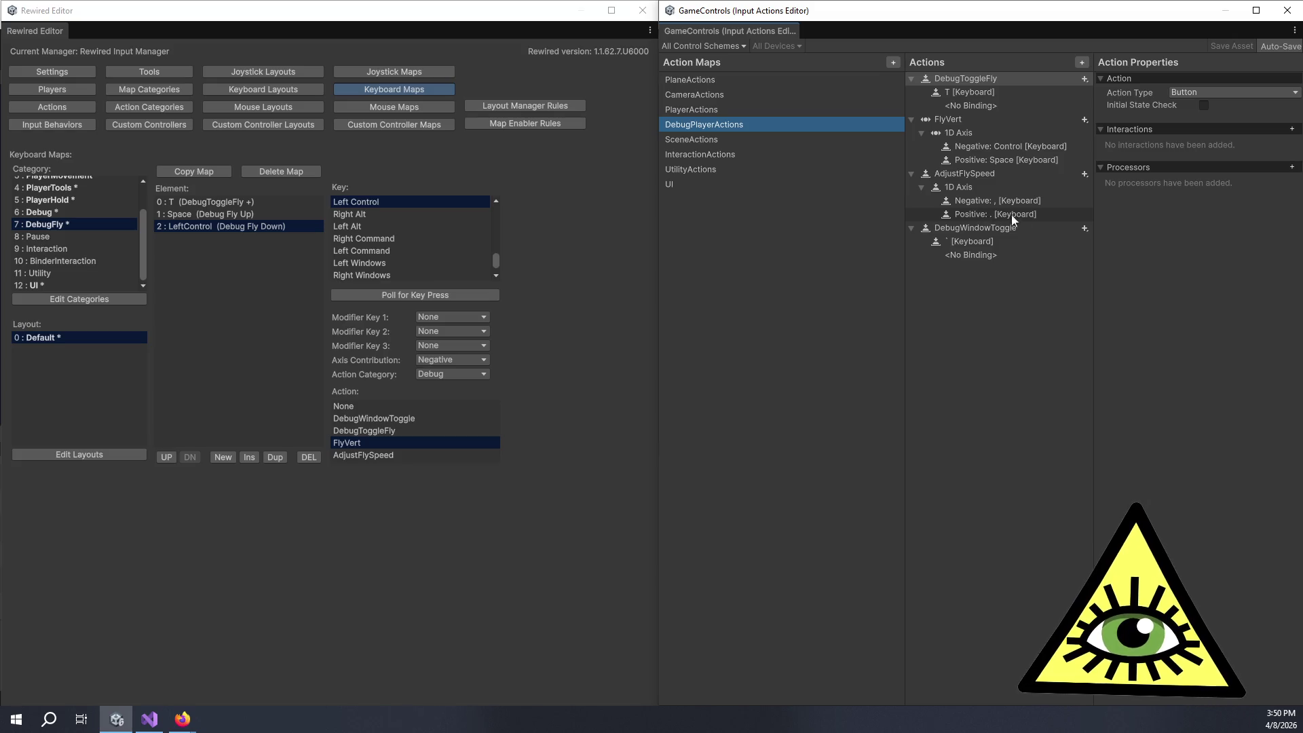
Step: Add Period and Comma elements to the DebugFly keyboard map
{"action": "left_click", "coordinate": [251, 352]}
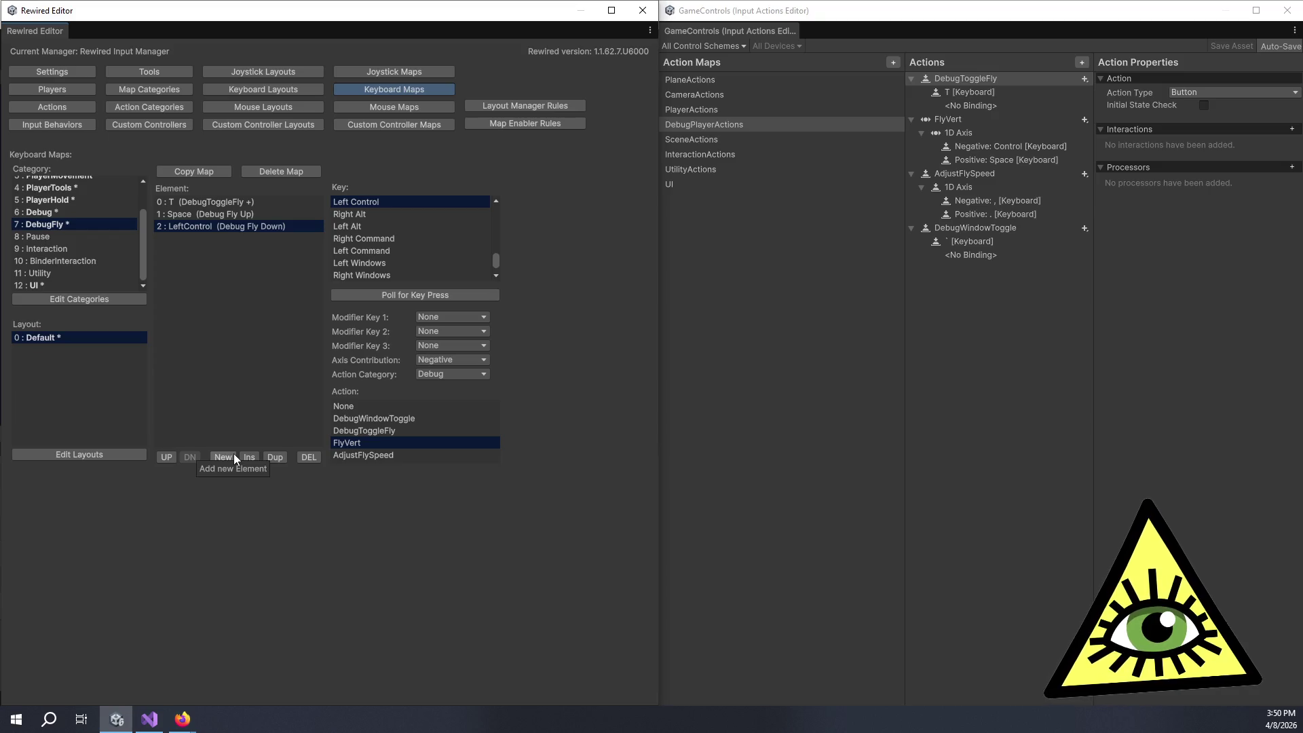
{"action": "left_click", "coordinate": [233, 454]}
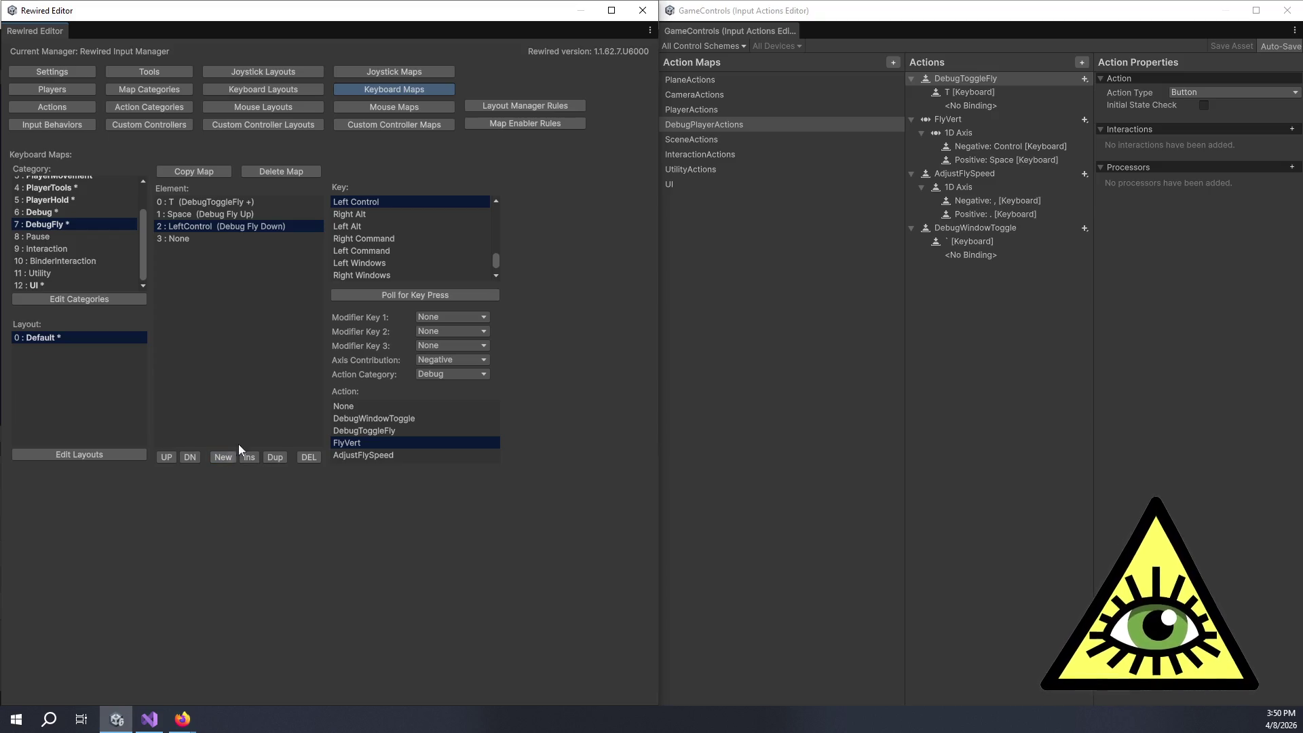
{"action": "left_click", "coordinate": [181, 238]}
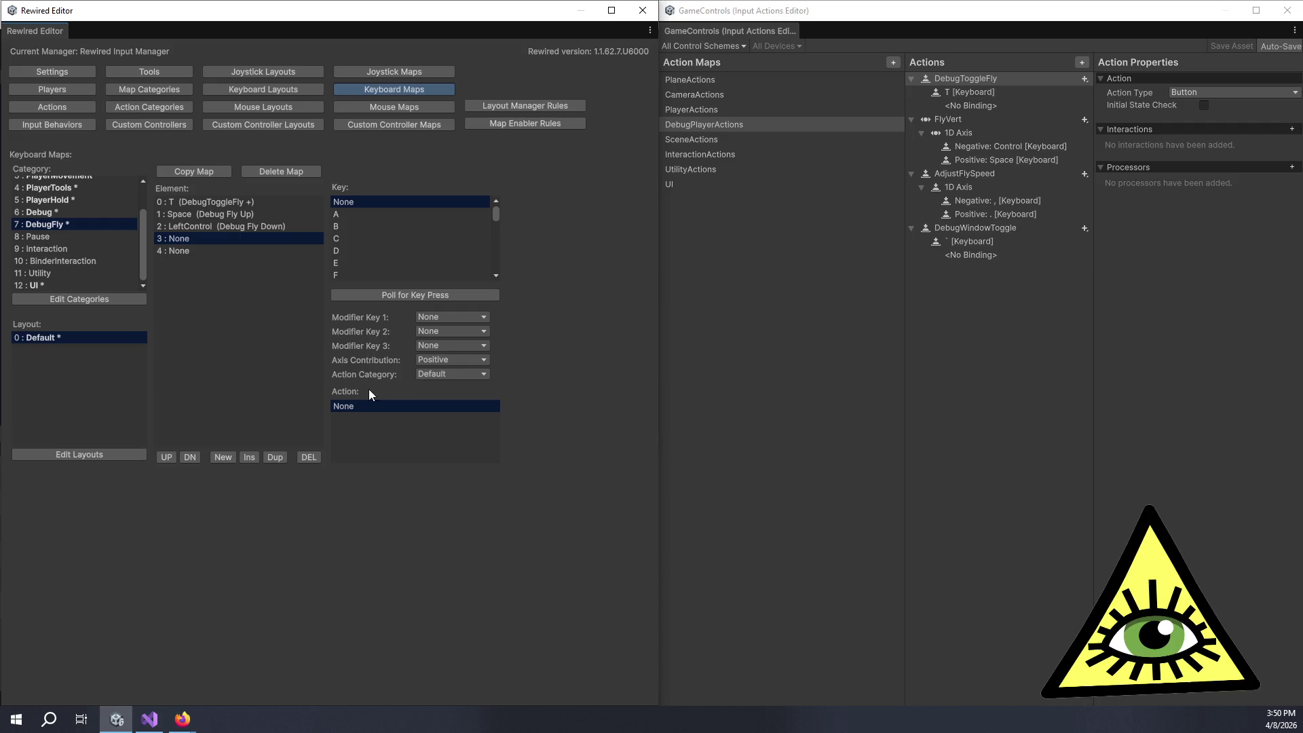
{"action": "left_click", "coordinate": [365, 293]}
{"action": "key", "text": "period"}
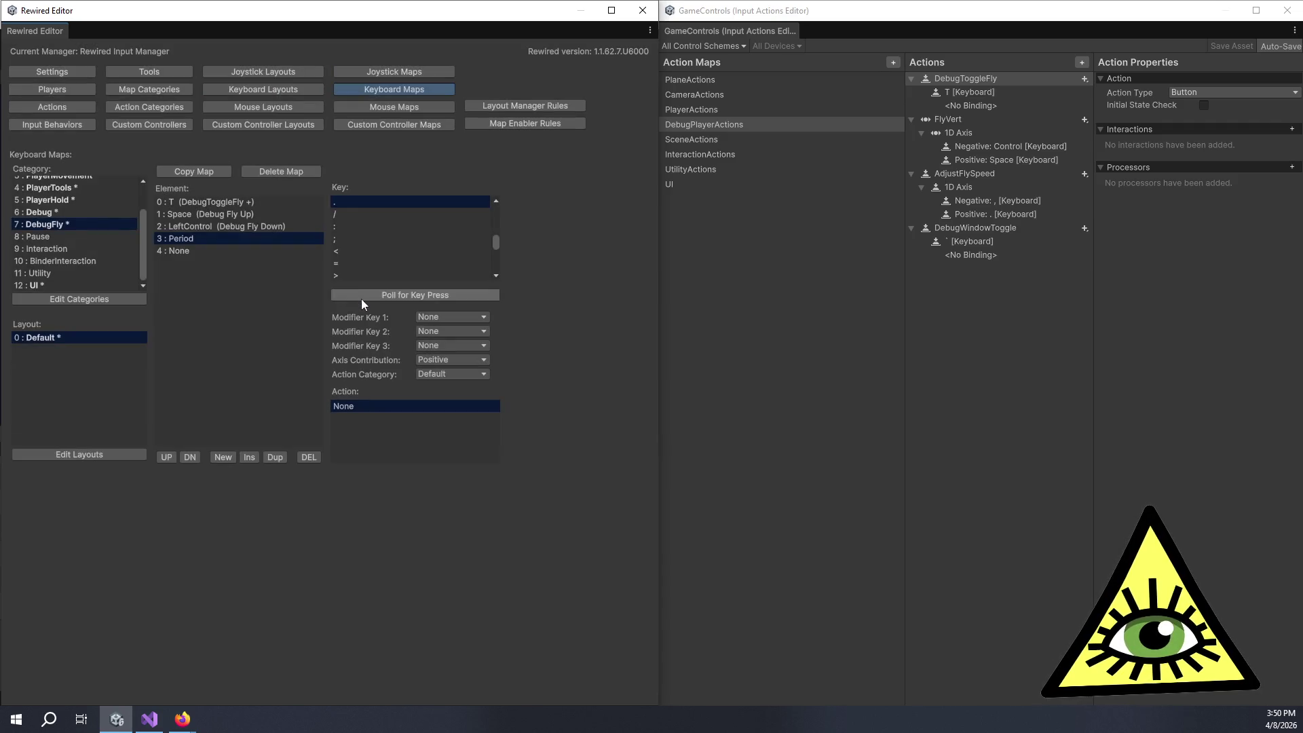
{"action": "left_click", "coordinate": [219, 252]}
{"action": "left_click", "coordinate": [369, 294]}
{"action": "key", "text": "comma"}
Step: Assign Debug's AdjustFlySpeed to Period and to Comma with Negative axis contribution
{"action": "left_click", "coordinate": [227, 238]}
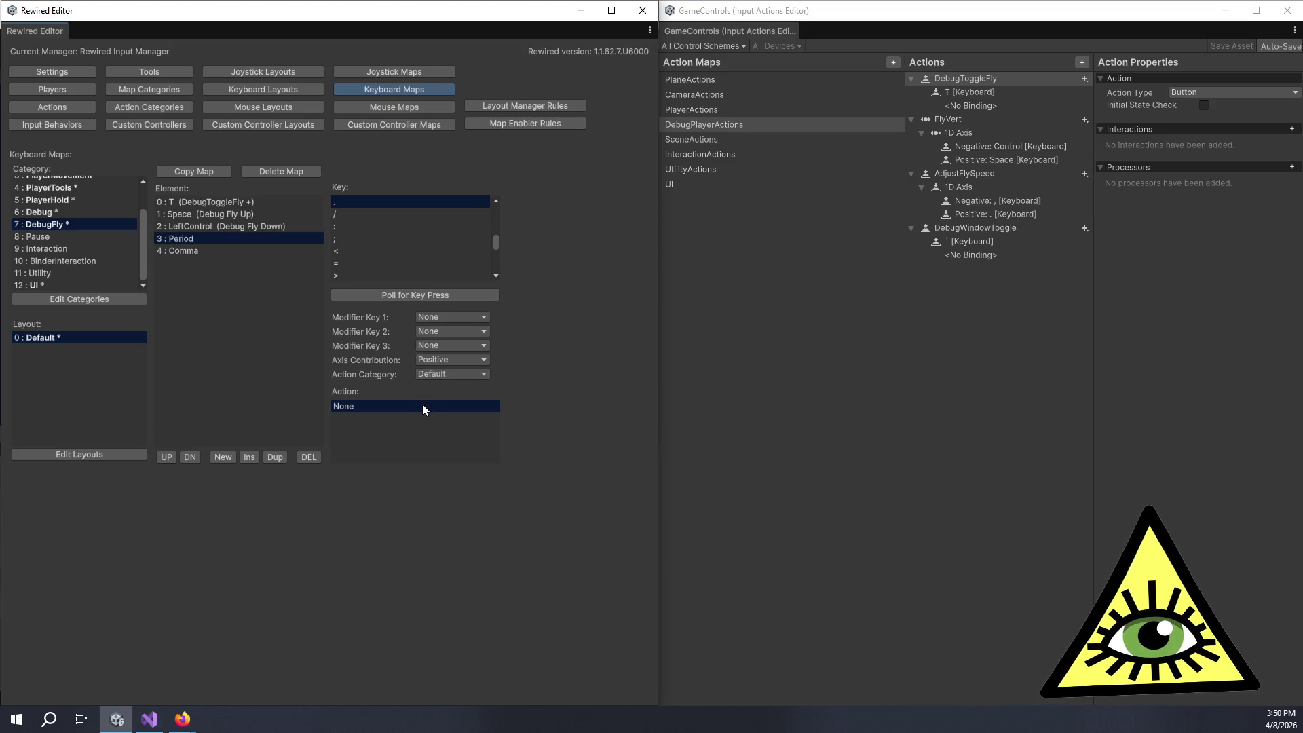
{"action": "left_click", "coordinate": [424, 374]}
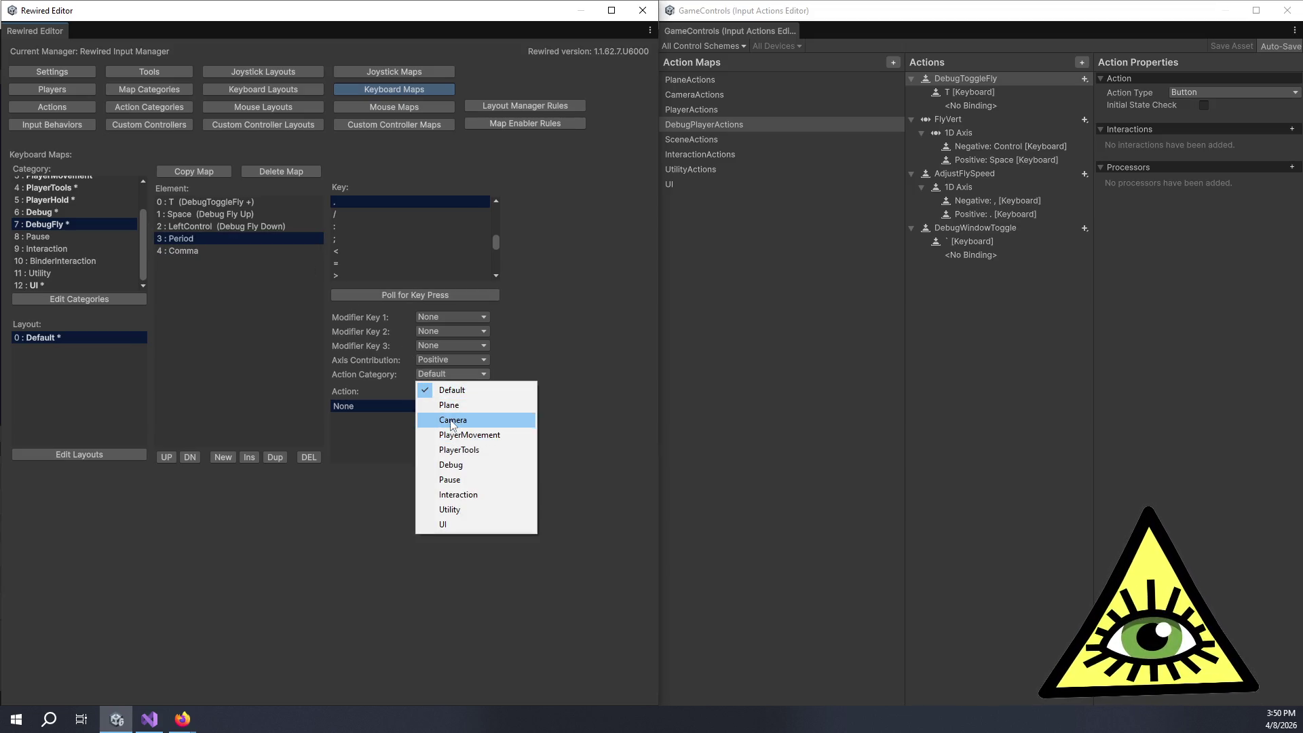
{"action": "left_click", "coordinate": [451, 464]}
{"action": "left_click", "coordinate": [407, 455]}
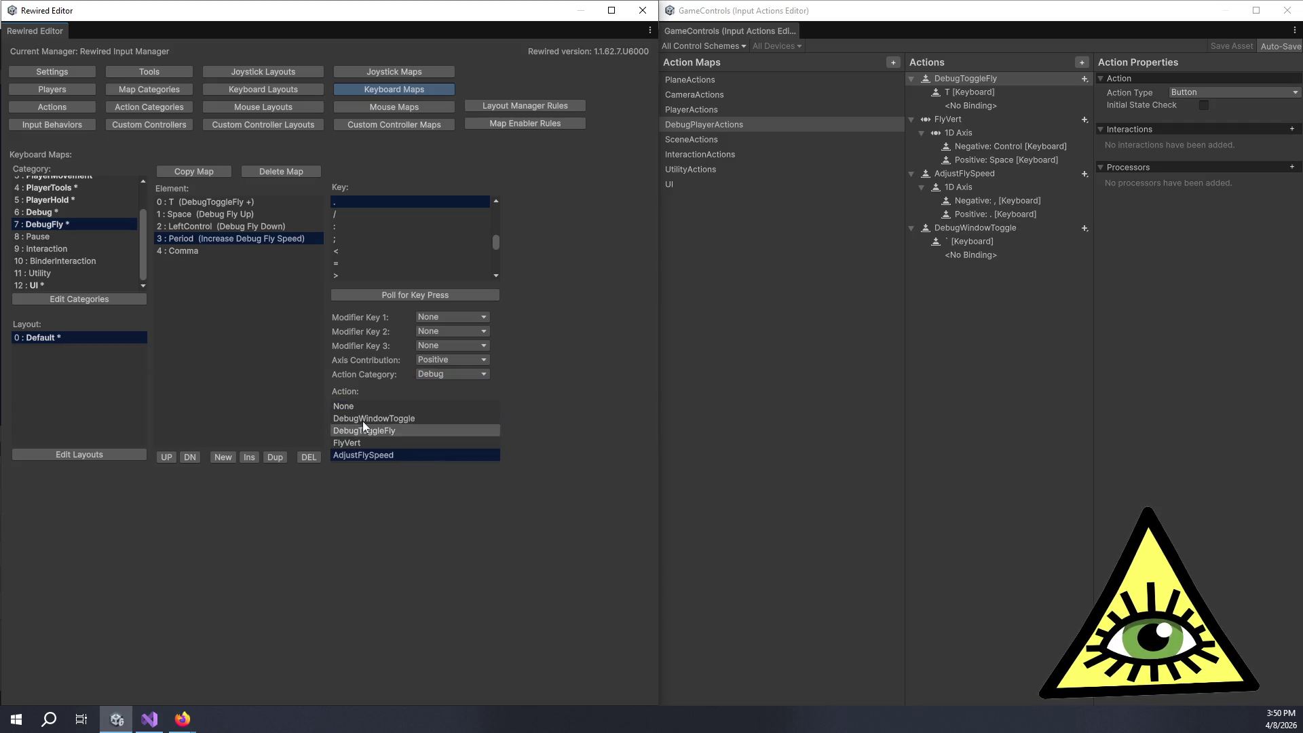
{"action": "left_click", "coordinate": [217, 251]}
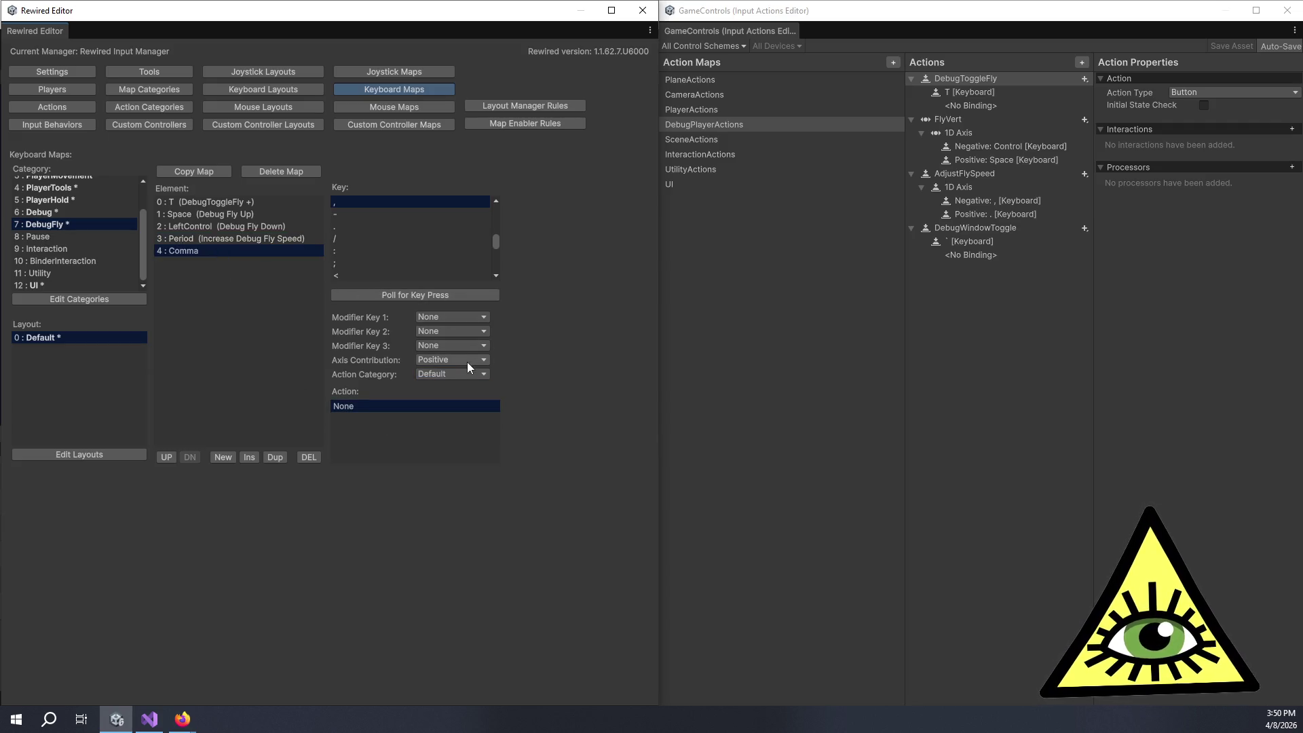
{"action": "left_click", "coordinate": [446, 362]}
{"action": "left_click", "coordinate": [444, 398]}
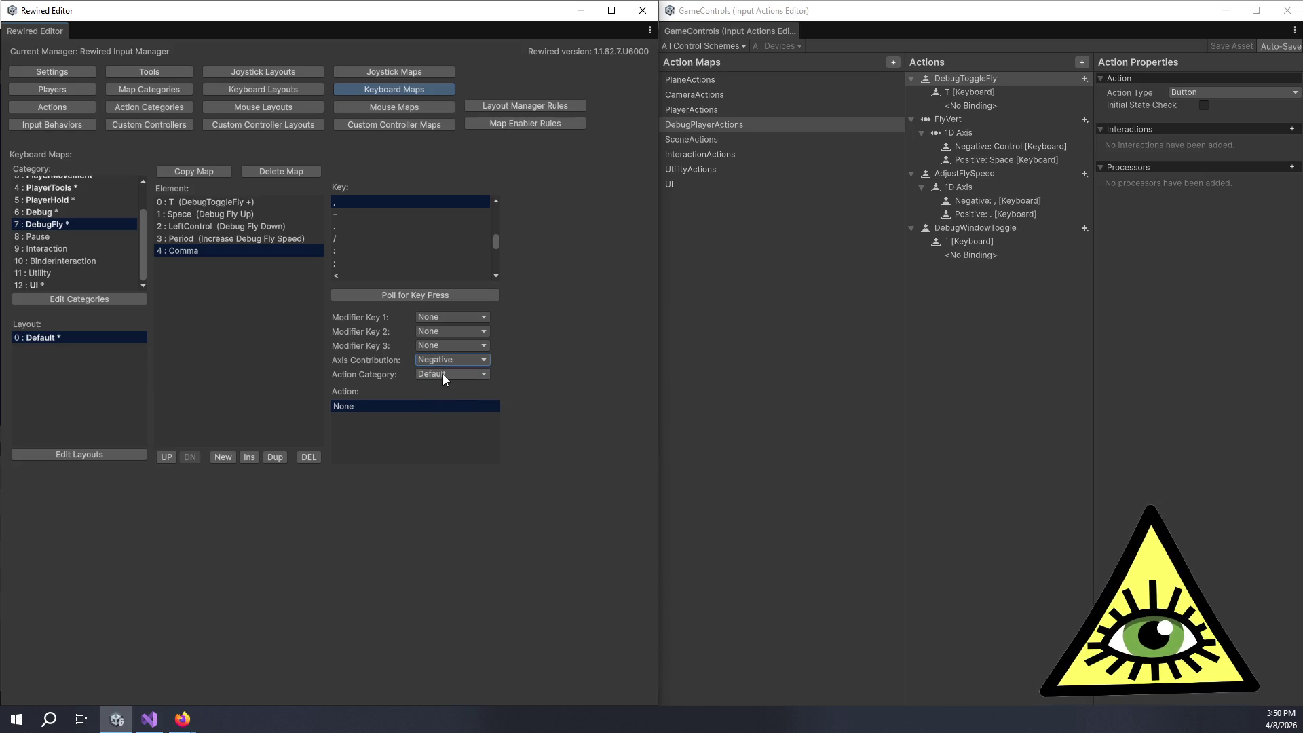
{"action": "left_click", "coordinate": [442, 373]}
{"action": "left_click", "coordinate": [450, 464]}
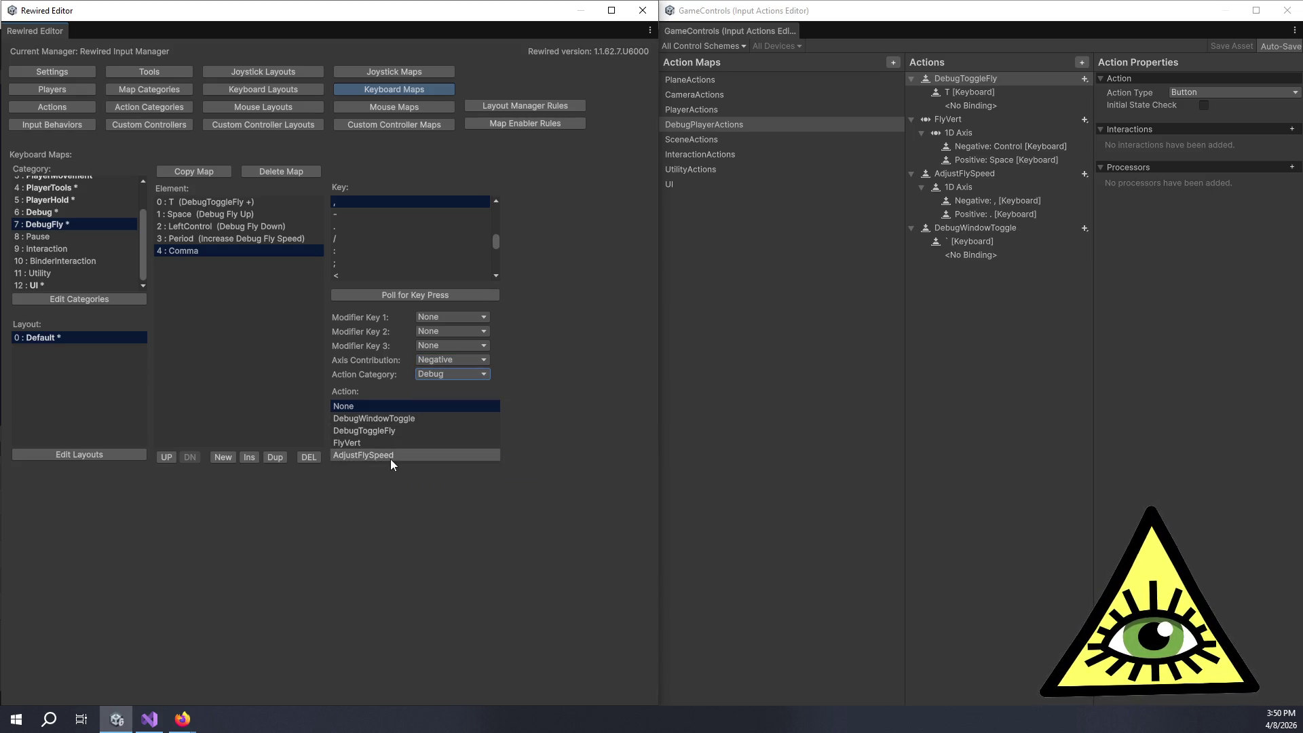
{"action": "left_click", "coordinate": [389, 456]}
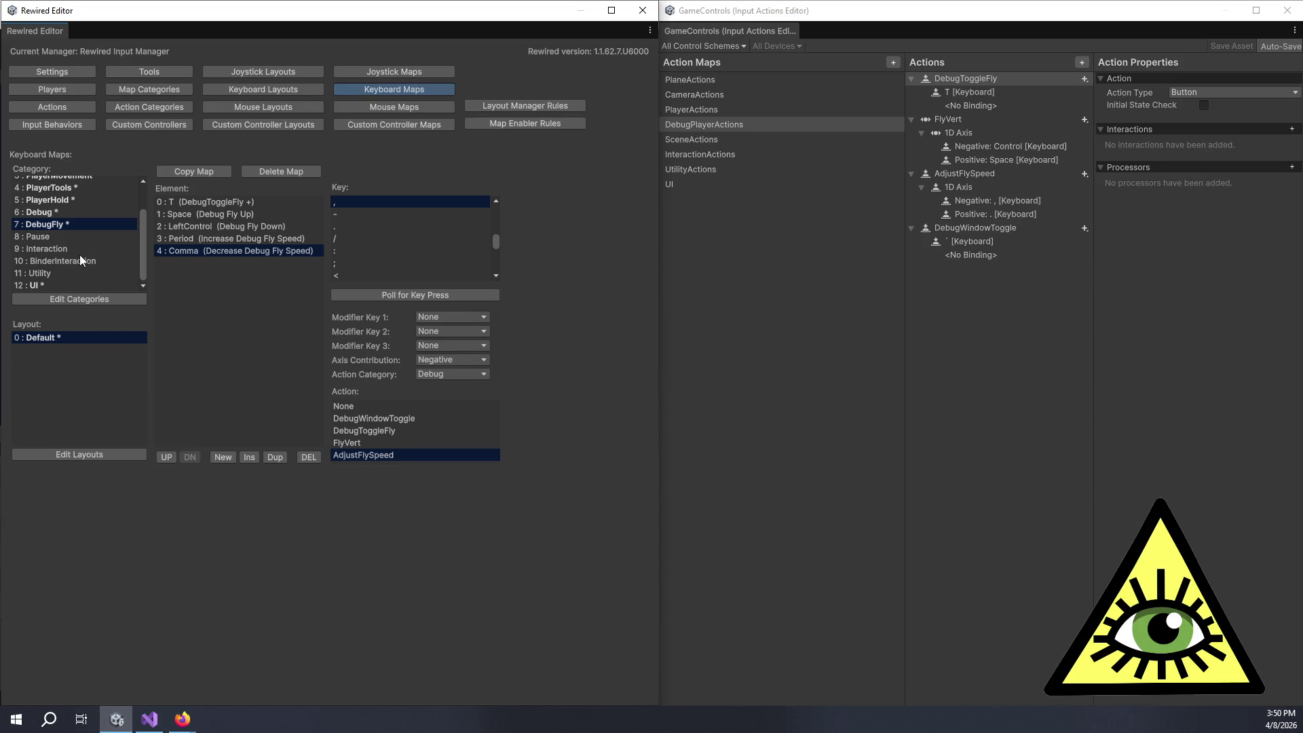
{"action": "scroll", "coordinate": [80, 255], "scroll_direction": "up", "scroll_amount": 3}
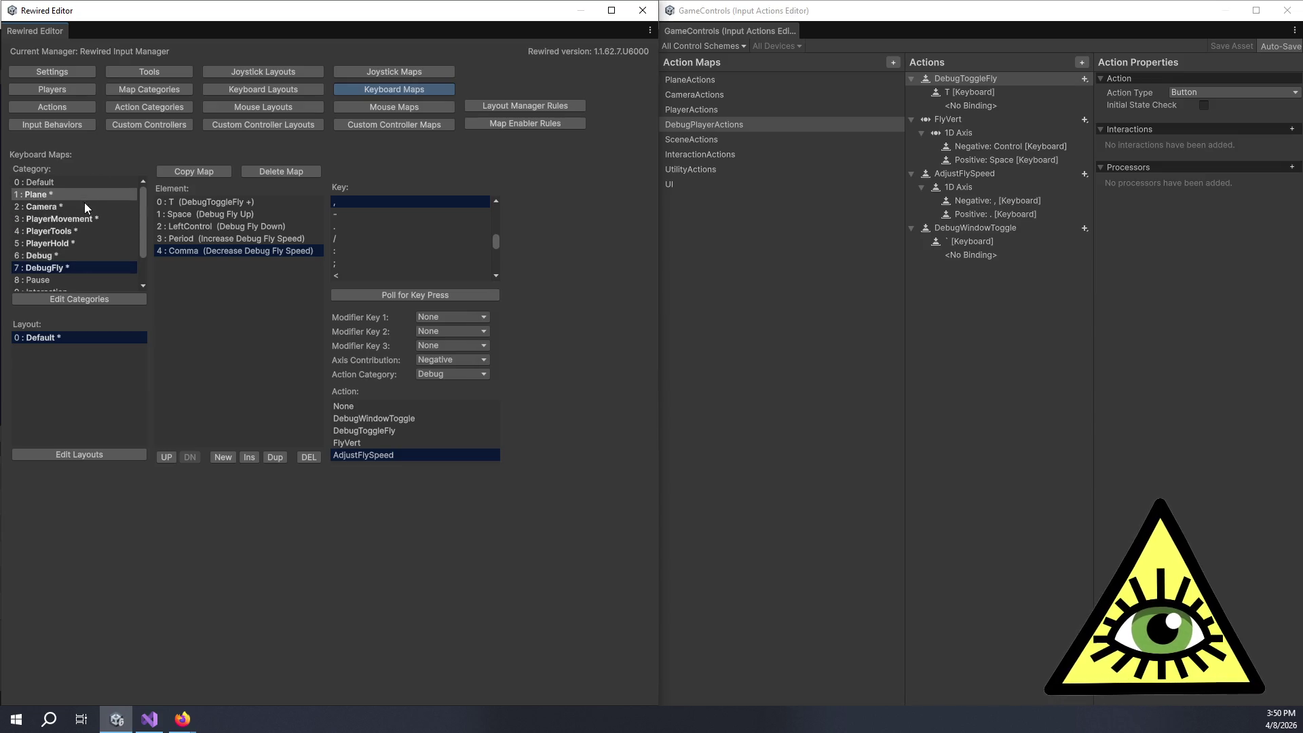
{"action": "scroll", "coordinate": [84, 203], "scroll_direction": "down", "scroll_amount": 3}
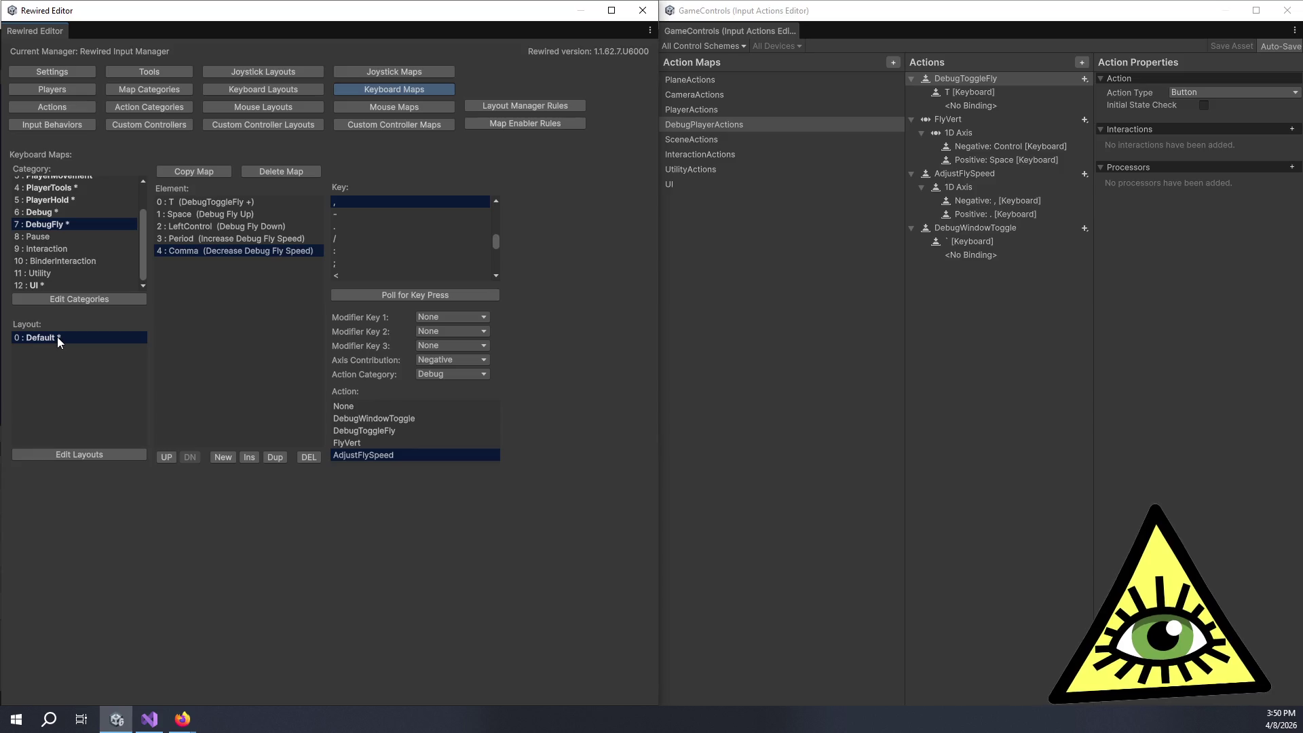
Step: Create a Pause keyboard map with an Escape element assigned to the Pause category's Pause action
{"action": "left_click", "coordinate": [51, 241]}
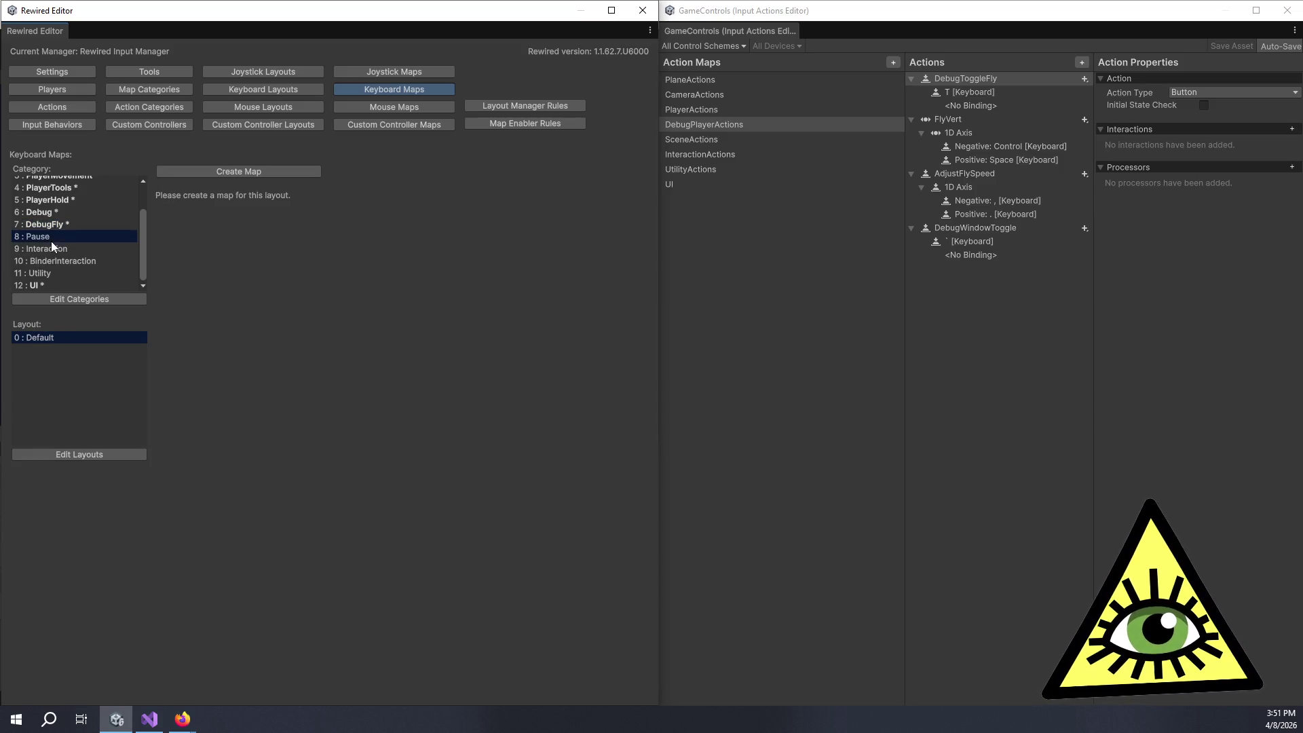
{"action": "left_click", "coordinate": [255, 169]}
{"action": "left_click", "coordinate": [221, 456]}
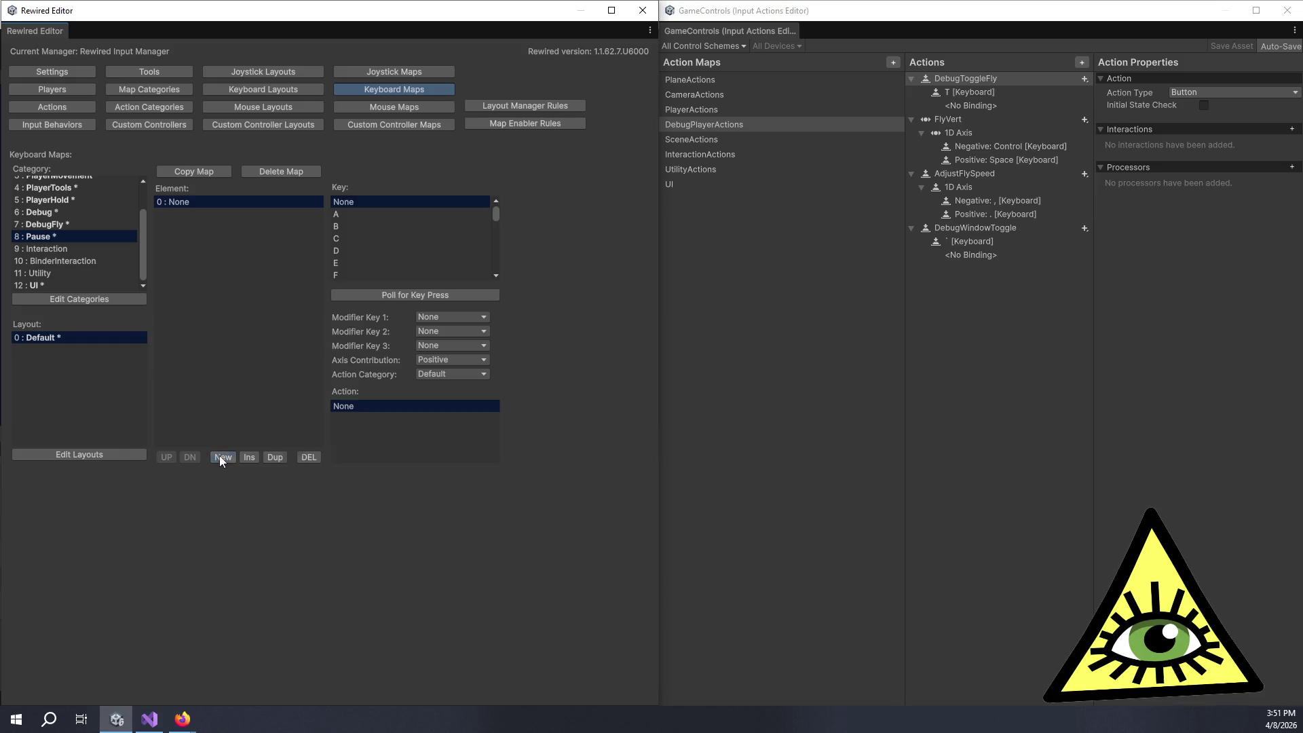
{"action": "left_click", "coordinate": [363, 293]}
{"action": "key", "text": "Escape"}
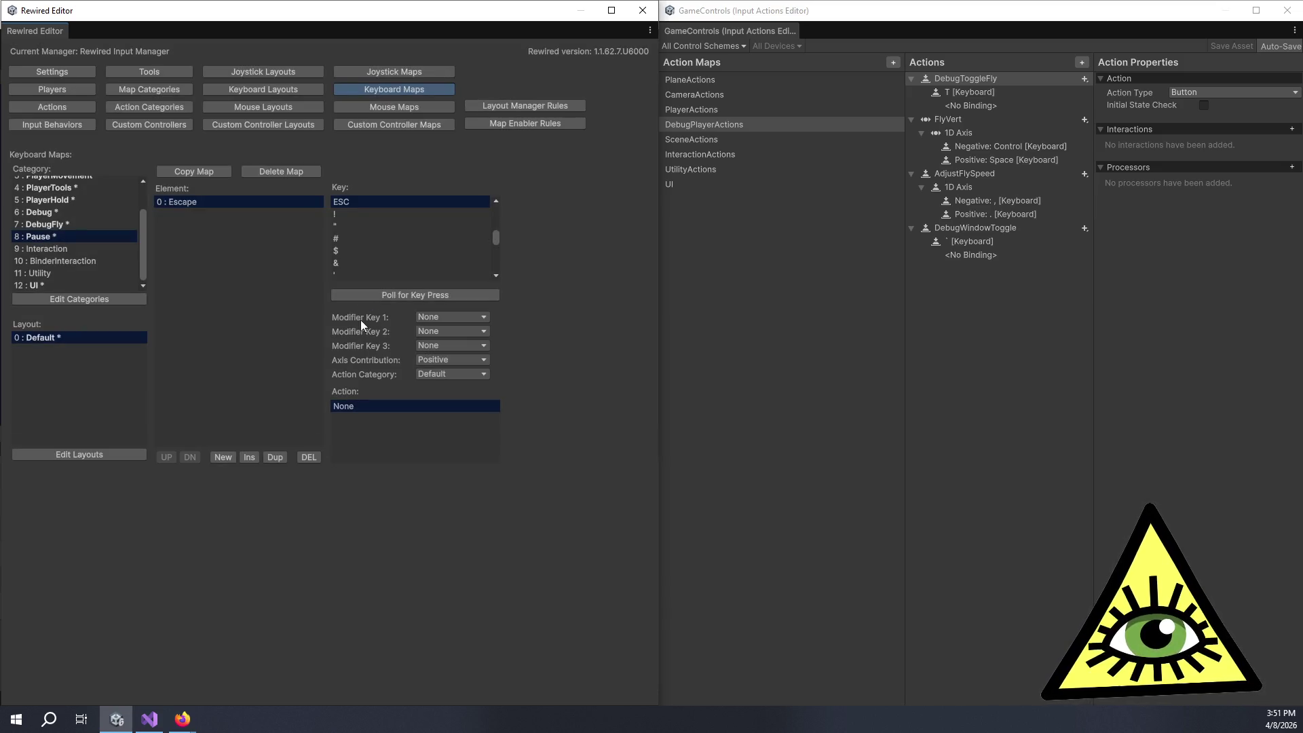
{"action": "left_click", "coordinate": [429, 375]}
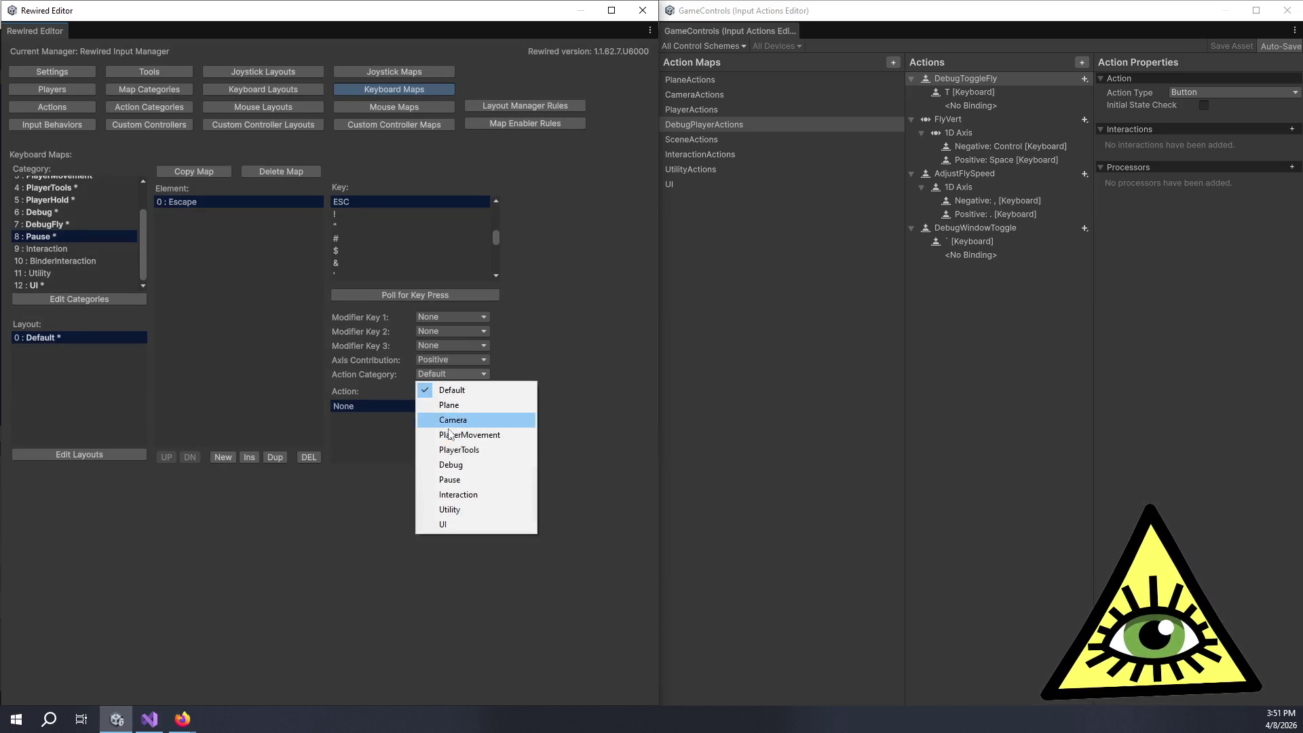
{"action": "left_click", "coordinate": [473, 482]}
{"action": "left_click", "coordinate": [414, 416]}
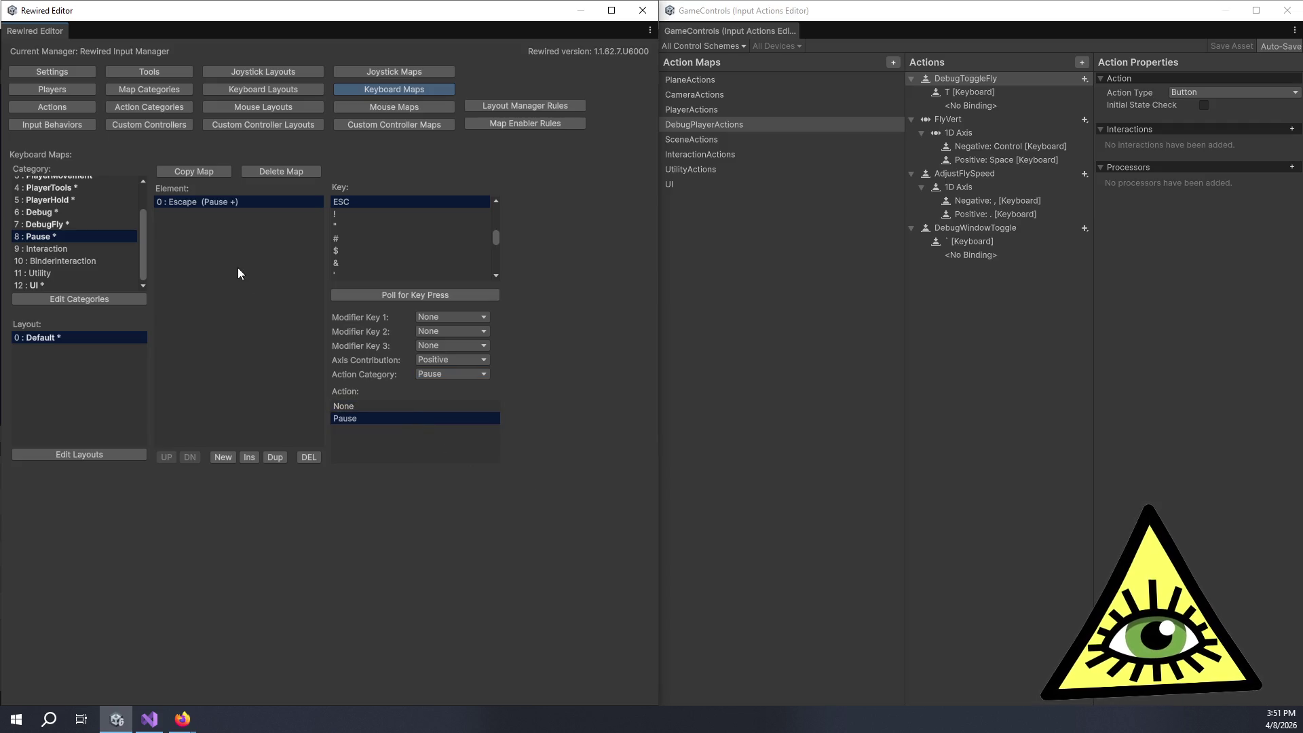
Step: Create an Interaction keyboard map and add a new element waiting for a key
{"action": "left_click", "coordinate": [56, 249]}
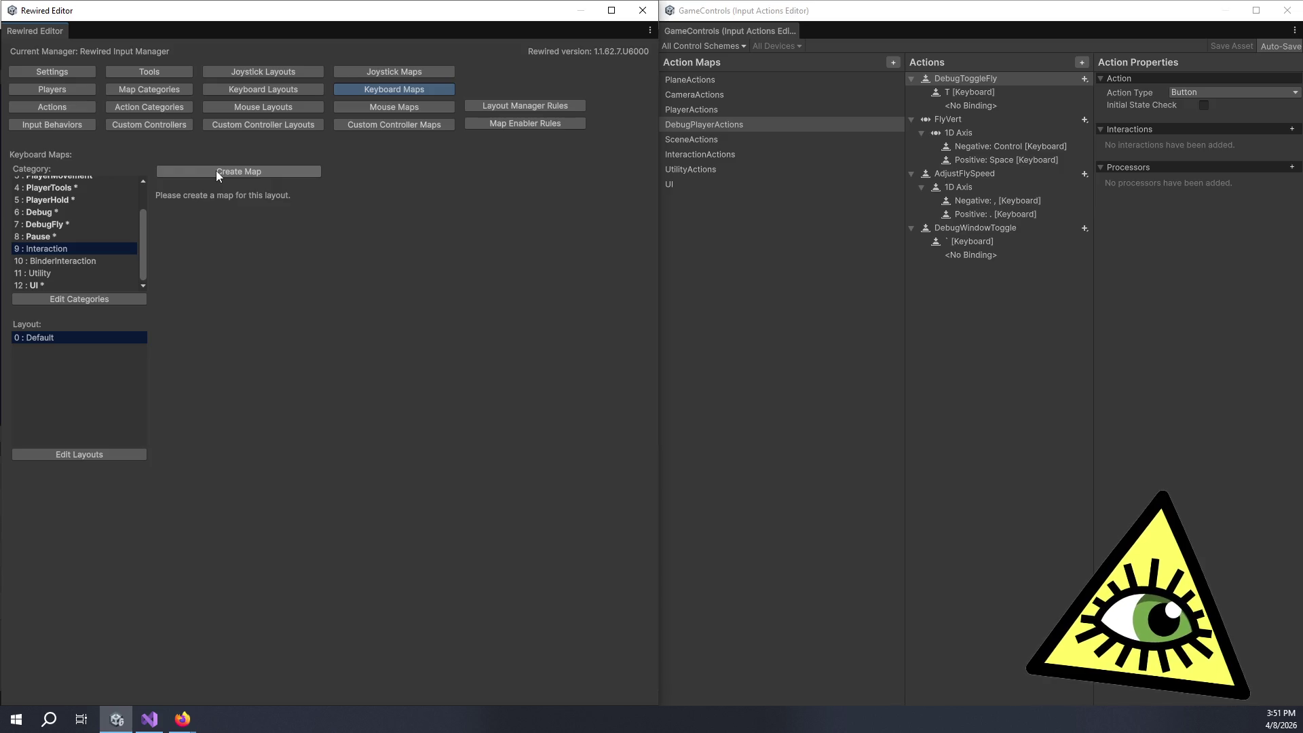
{"action": "left_click", "coordinate": [216, 169]}
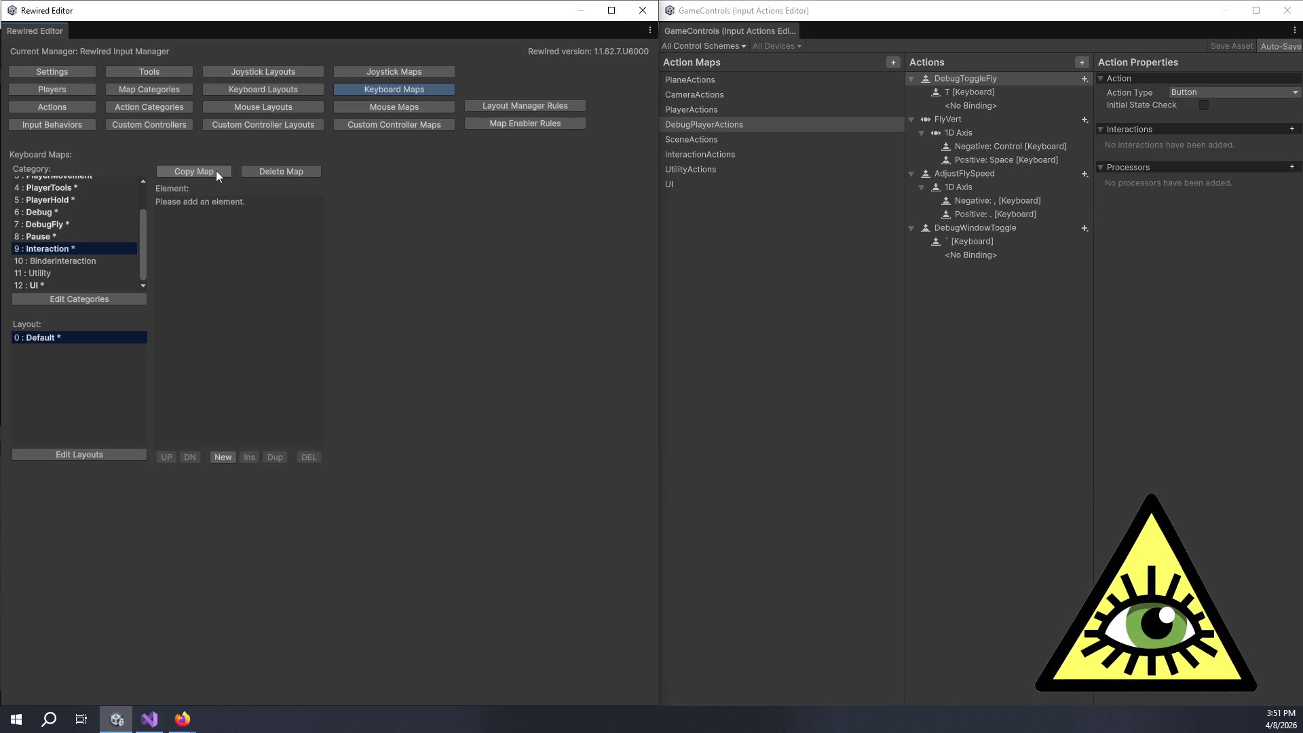
{"action": "left_click", "coordinate": [224, 457]}
{"action": "left_click", "coordinate": [360, 296]}
{"action": "left_click", "coordinate": [359, 296]}
Step: Cancel the key poll and inspect Rewired's Interaction actions LeaveSeat, PickUp, Drop and Equip
{"action": "left_click", "coordinate": [360, 296]}
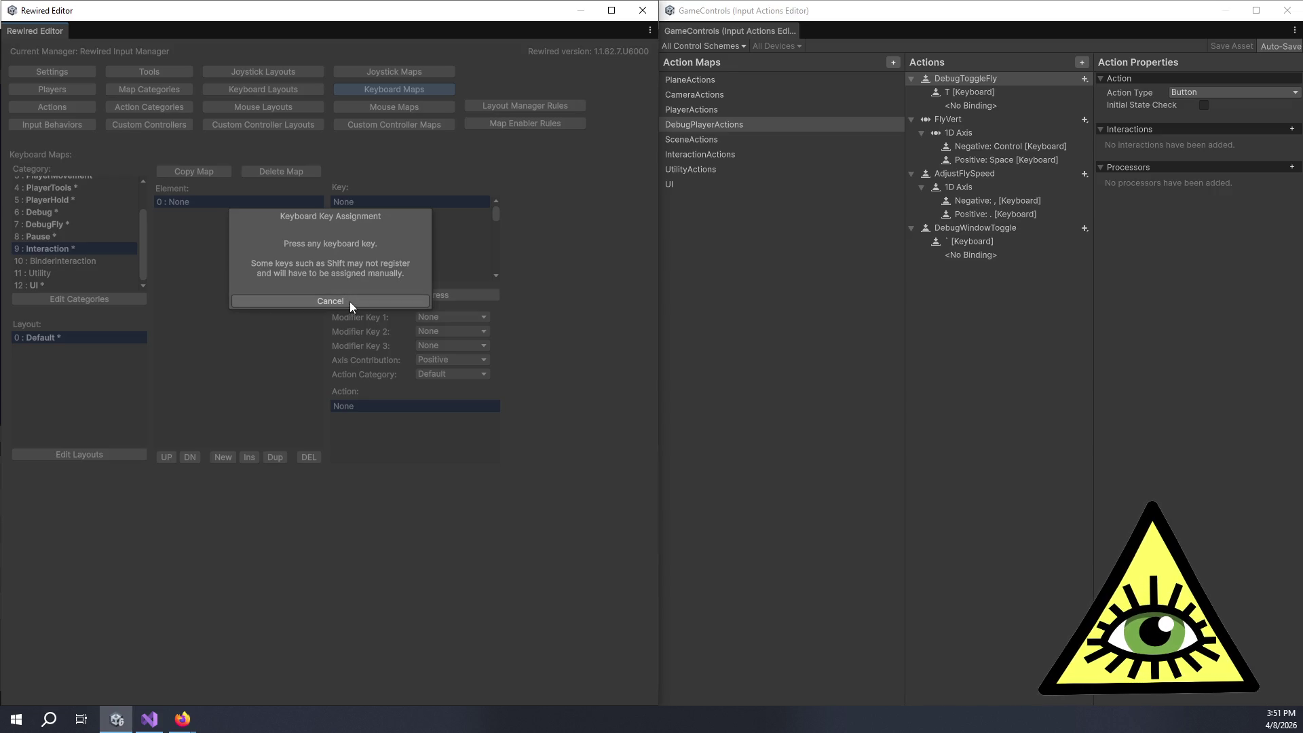
{"action": "left_click", "coordinate": [349, 300]}
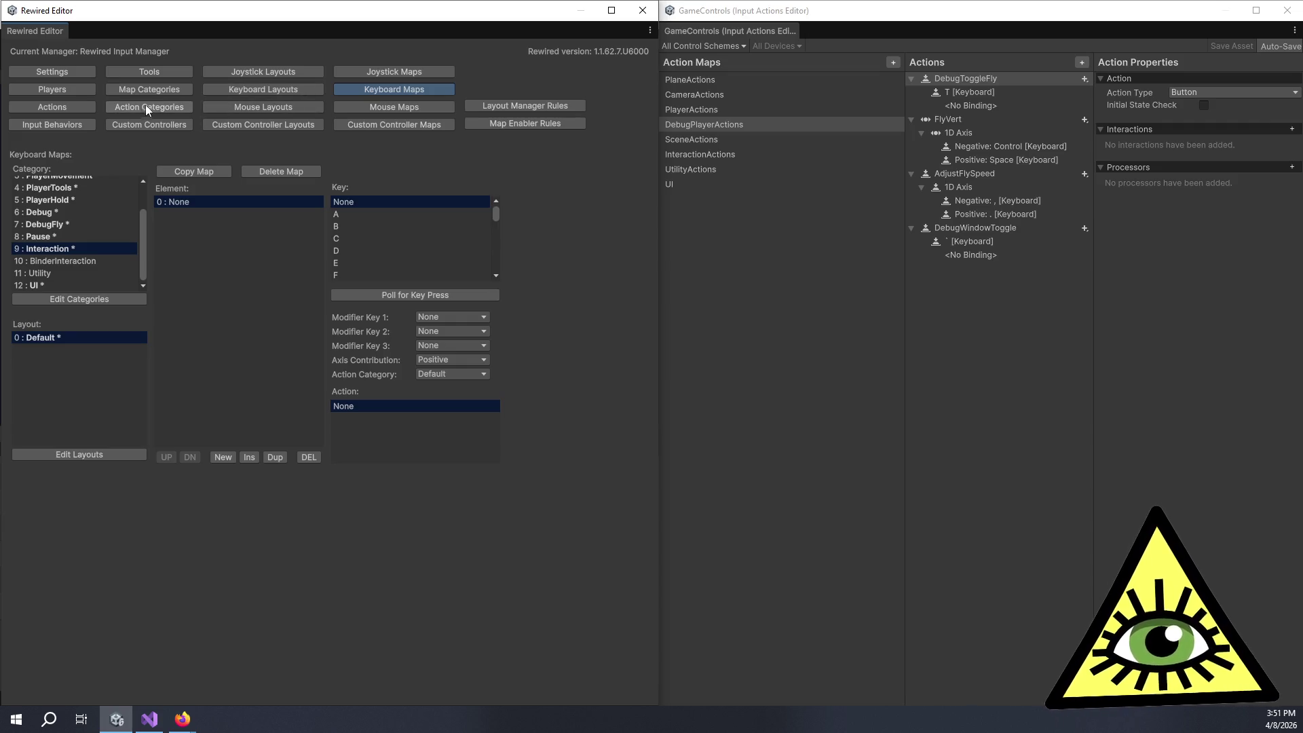
{"action": "left_click", "coordinate": [84, 106]}
{"action": "left_click", "coordinate": [76, 264]}
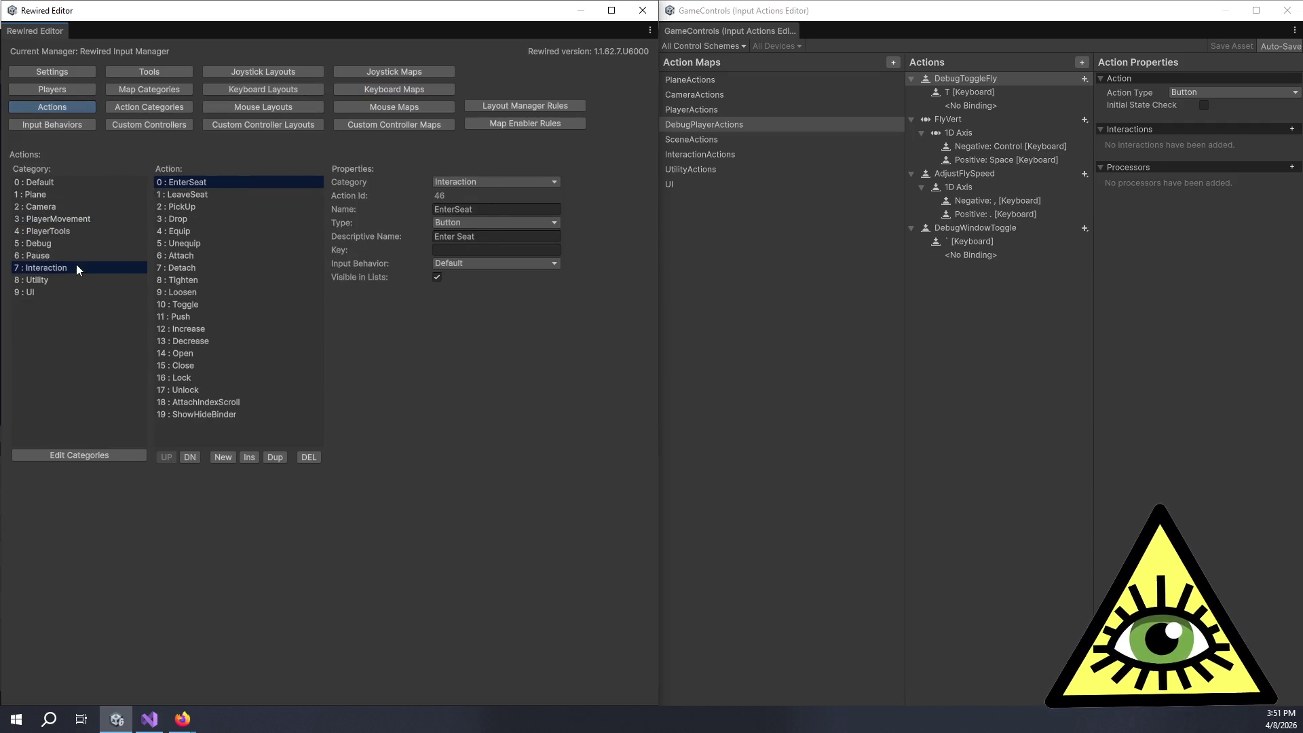
{"action": "left_click", "coordinate": [220, 191]}
{"action": "left_click", "coordinate": [214, 207]}
{"action": "left_click", "coordinate": [209, 217]}
{"action": "left_click", "coordinate": [217, 231]}
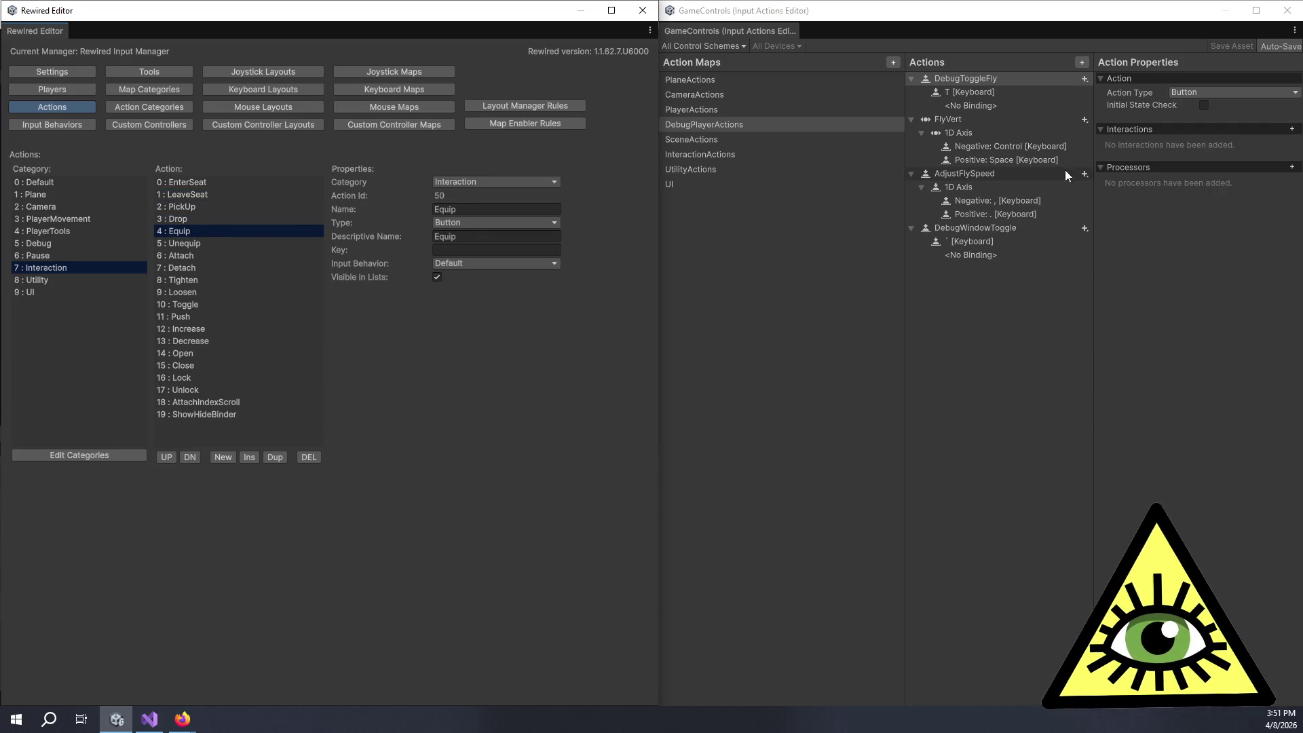
Step: Expand the InteractionActions bindings for EnterSeat, LeaveSeat, PickUp, Drop, Equip and Unequip, then return to Keyboard Maps
{"action": "left_click", "coordinate": [740, 154]}
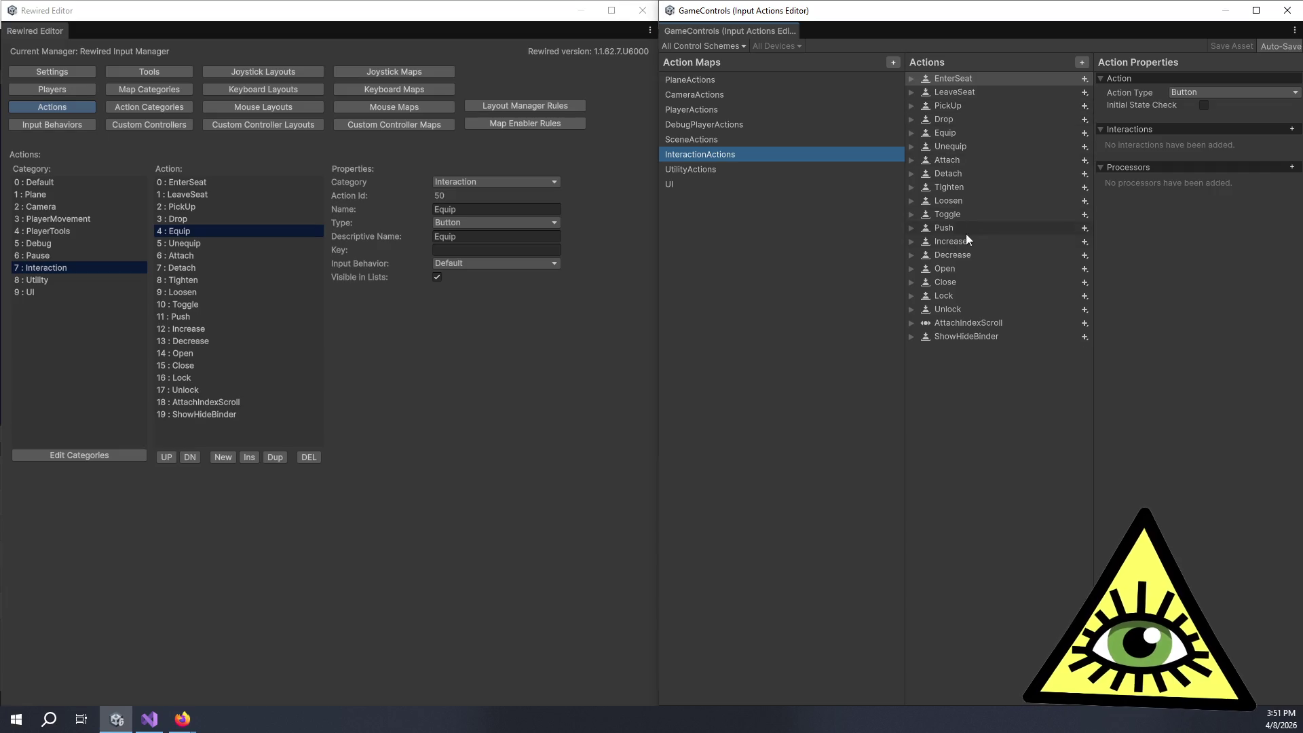
{"action": "left_click", "coordinate": [909, 84]}
{"action": "left_click", "coordinate": [910, 80]}
{"action": "left_click", "coordinate": [910, 119]}
{"action": "left_click", "coordinate": [911, 160]}
{"action": "left_click", "coordinate": [911, 201]}
{"action": "left_click", "coordinate": [910, 242]}
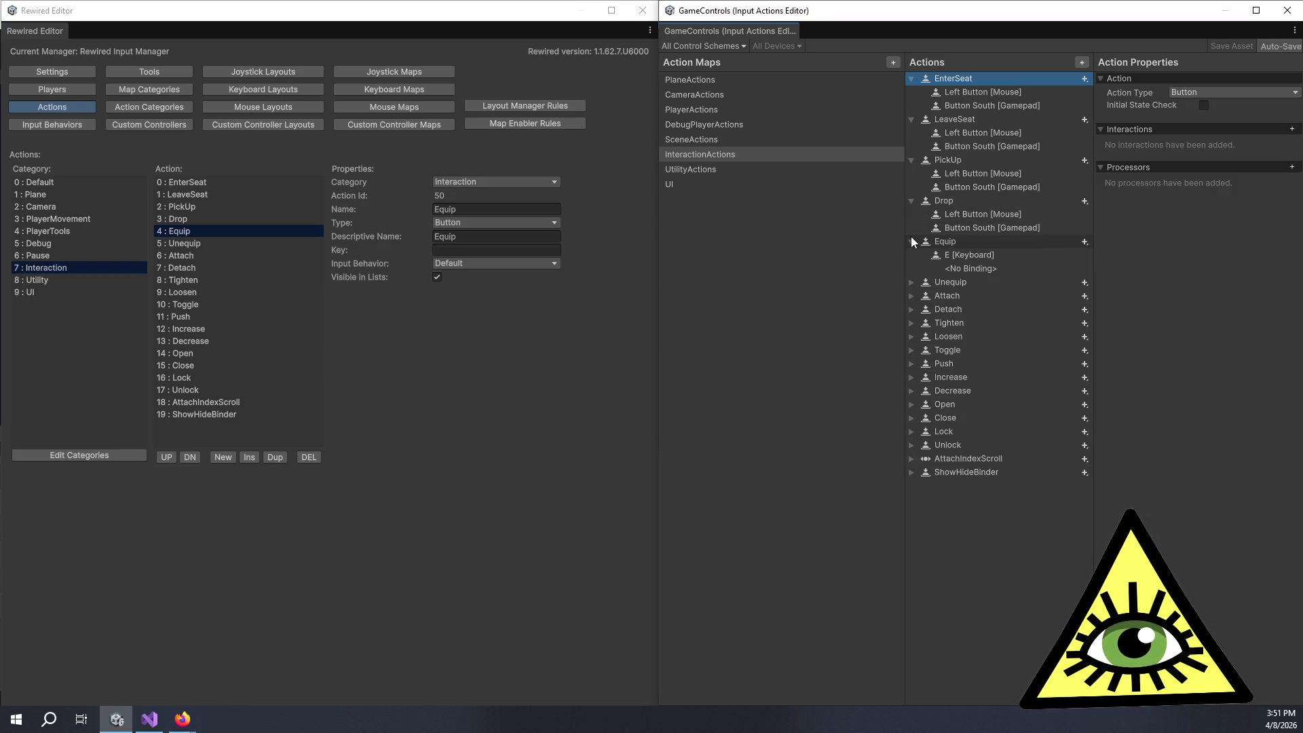
{"action": "left_click", "coordinate": [911, 282]}
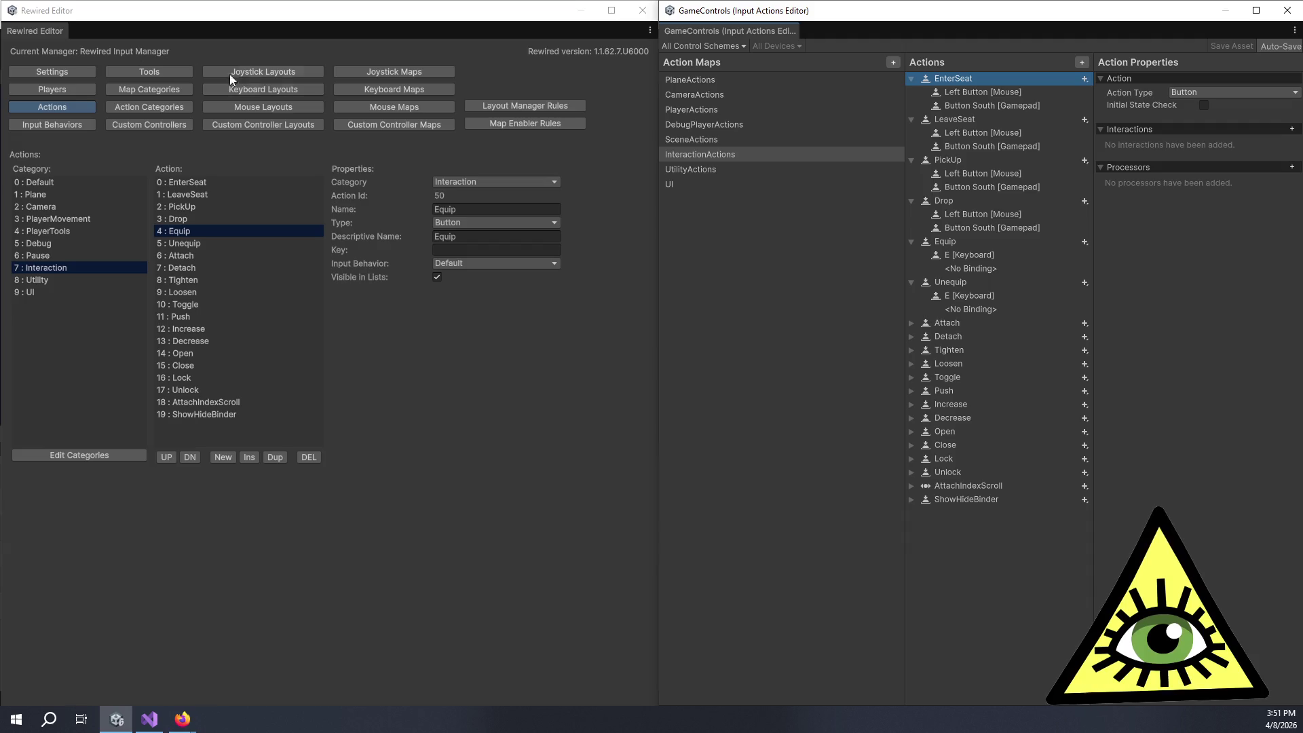
{"action": "left_click", "coordinate": [352, 90]}
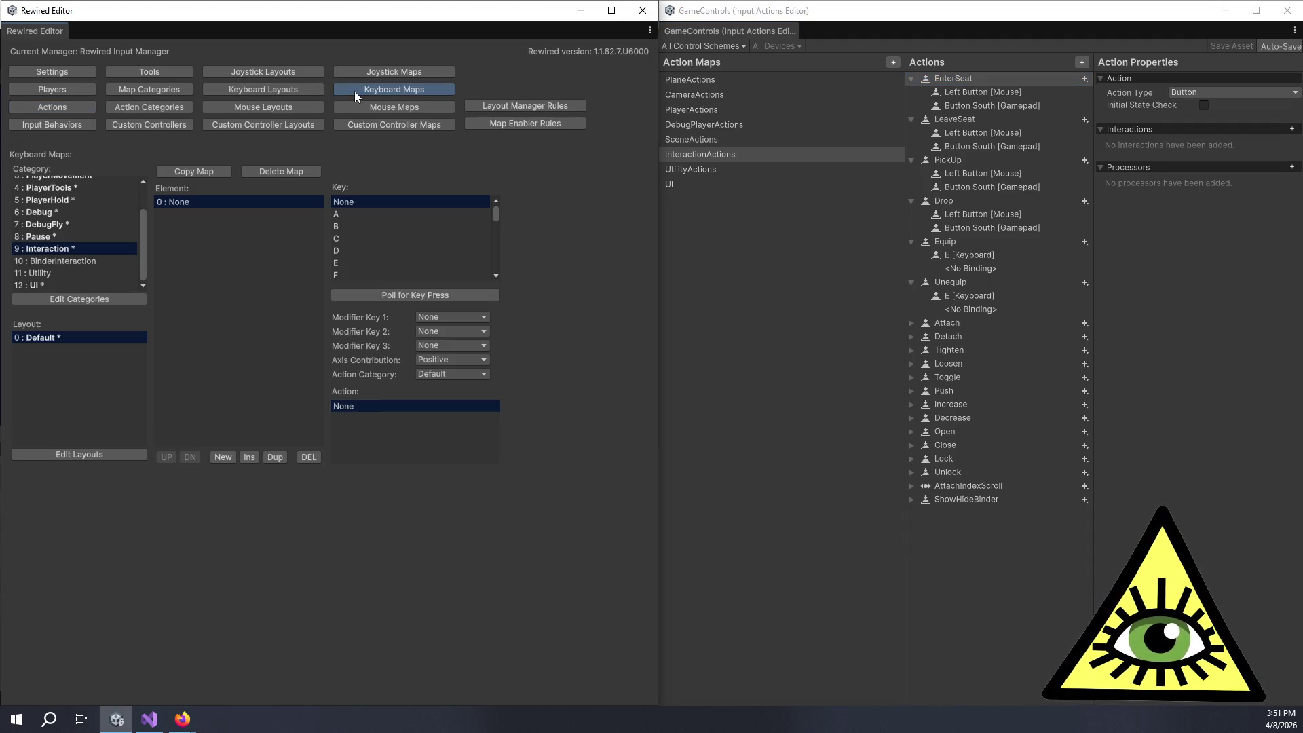
Step: Bind E to the Interaction category's Equip action, and bind a duplicate E element to Unequip
{"action": "left_click", "coordinate": [363, 295]}
{"action": "key", "text": "e"}
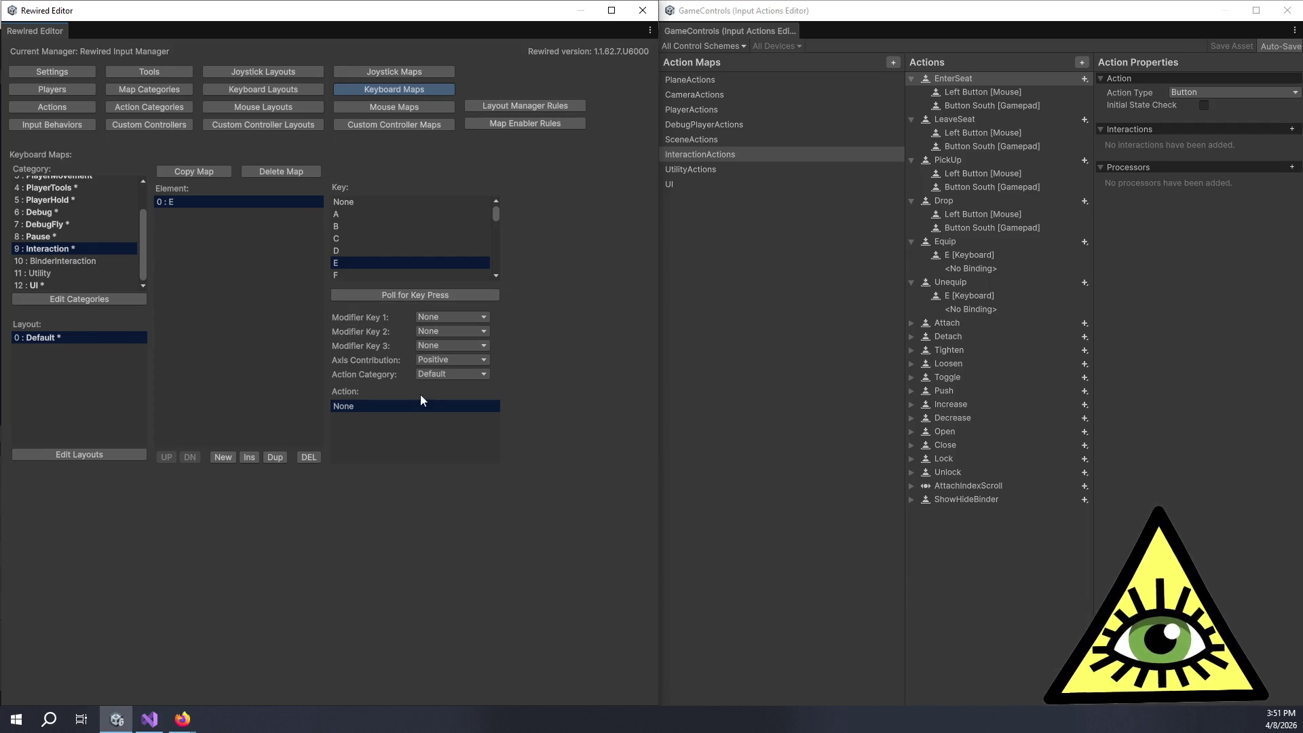
{"action": "left_click", "coordinate": [420, 376]}
{"action": "left_click", "coordinate": [461, 494]}
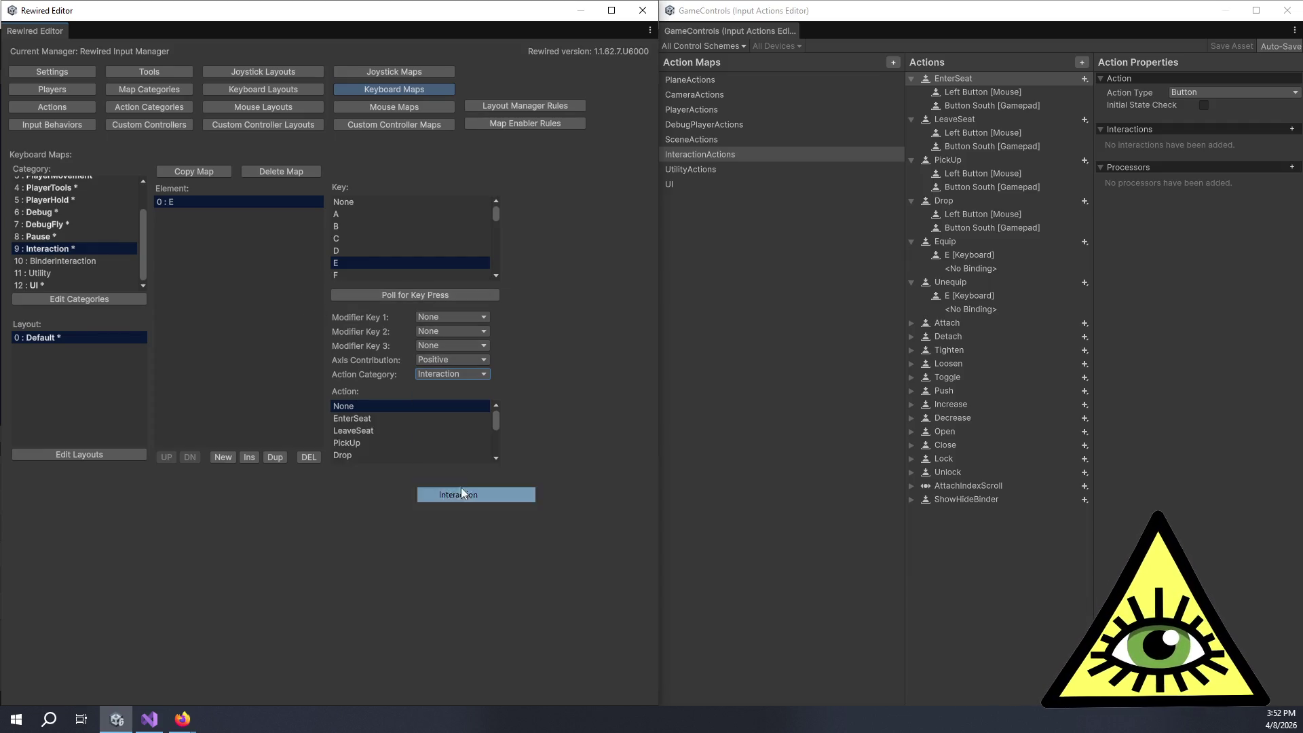
{"action": "left_click", "coordinate": [368, 427]}
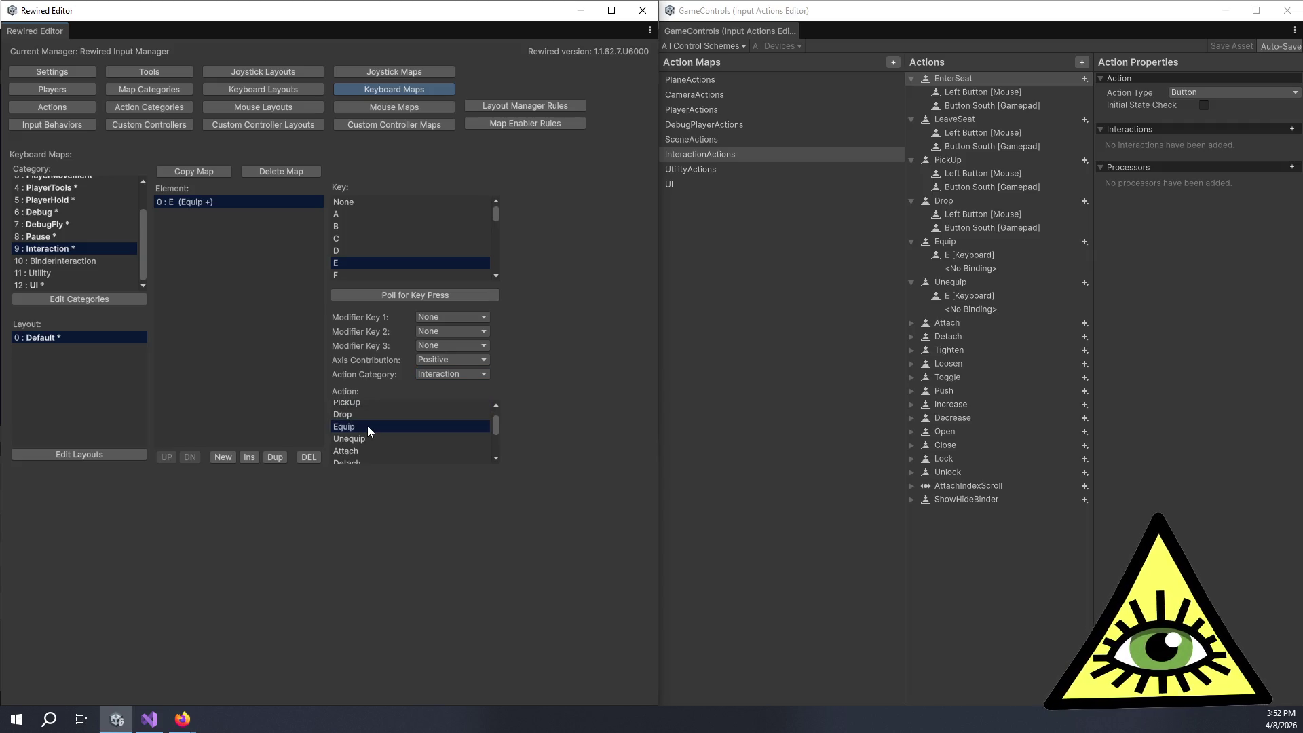
{"action": "left_click", "coordinate": [279, 454]}
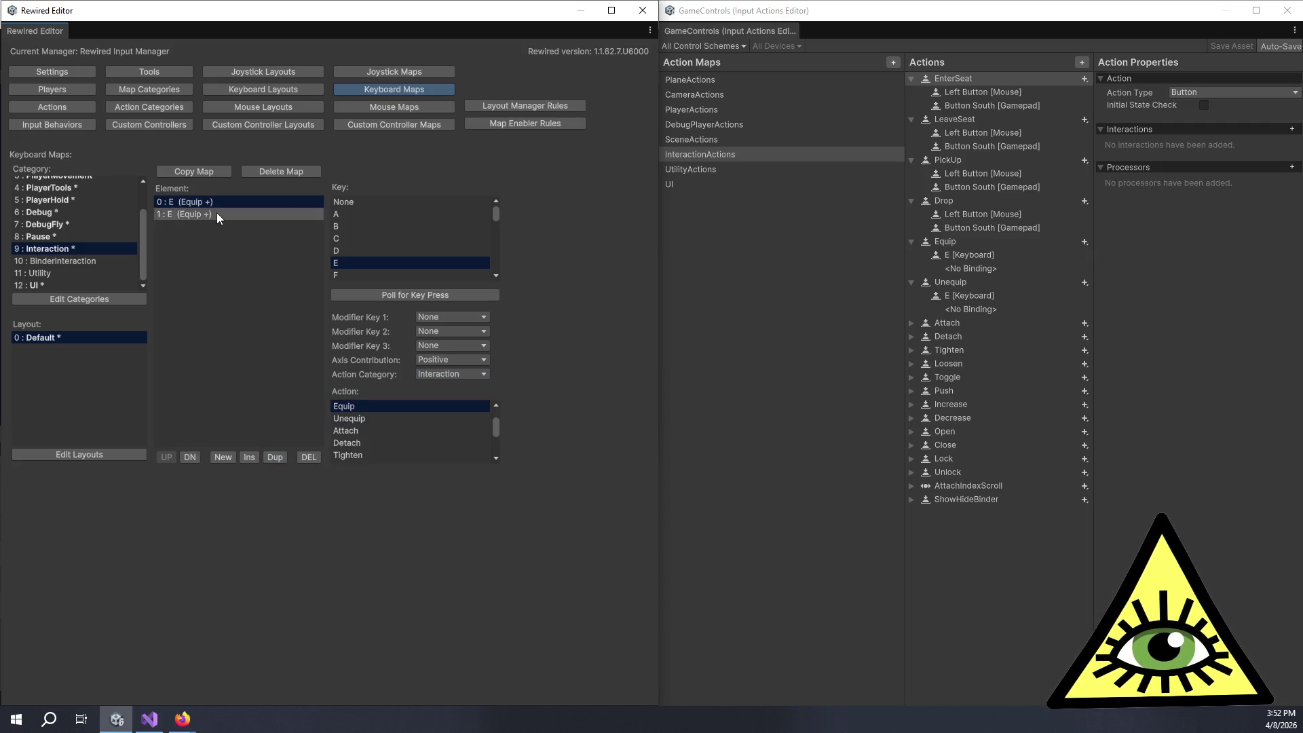
{"action": "left_click", "coordinate": [217, 213]}
{"action": "left_click", "coordinate": [351, 414]}
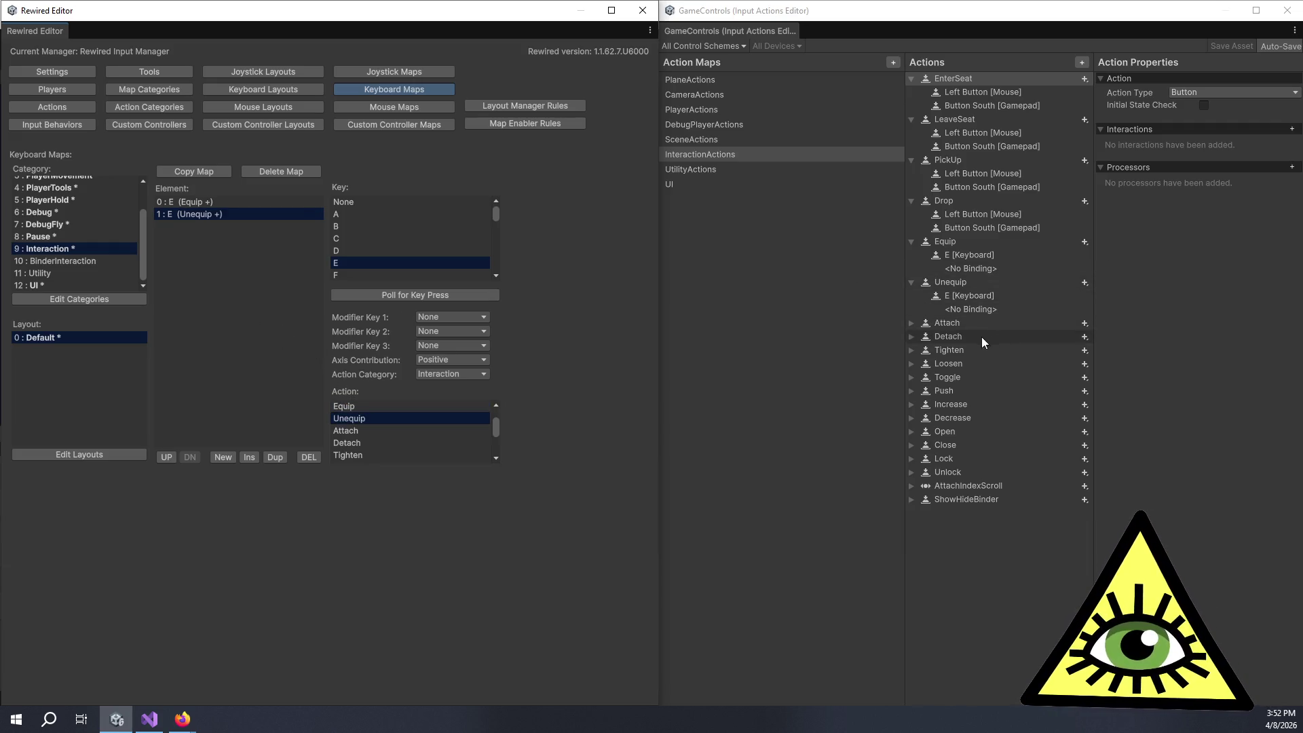
Step: Check the input action bindings for Attach, Detach, Tighten, Loosen, Toggle, Push, Increase, Decrease, Open and Close
{"action": "left_click", "coordinate": [912, 322]}
{"action": "left_click", "coordinate": [911, 363]}
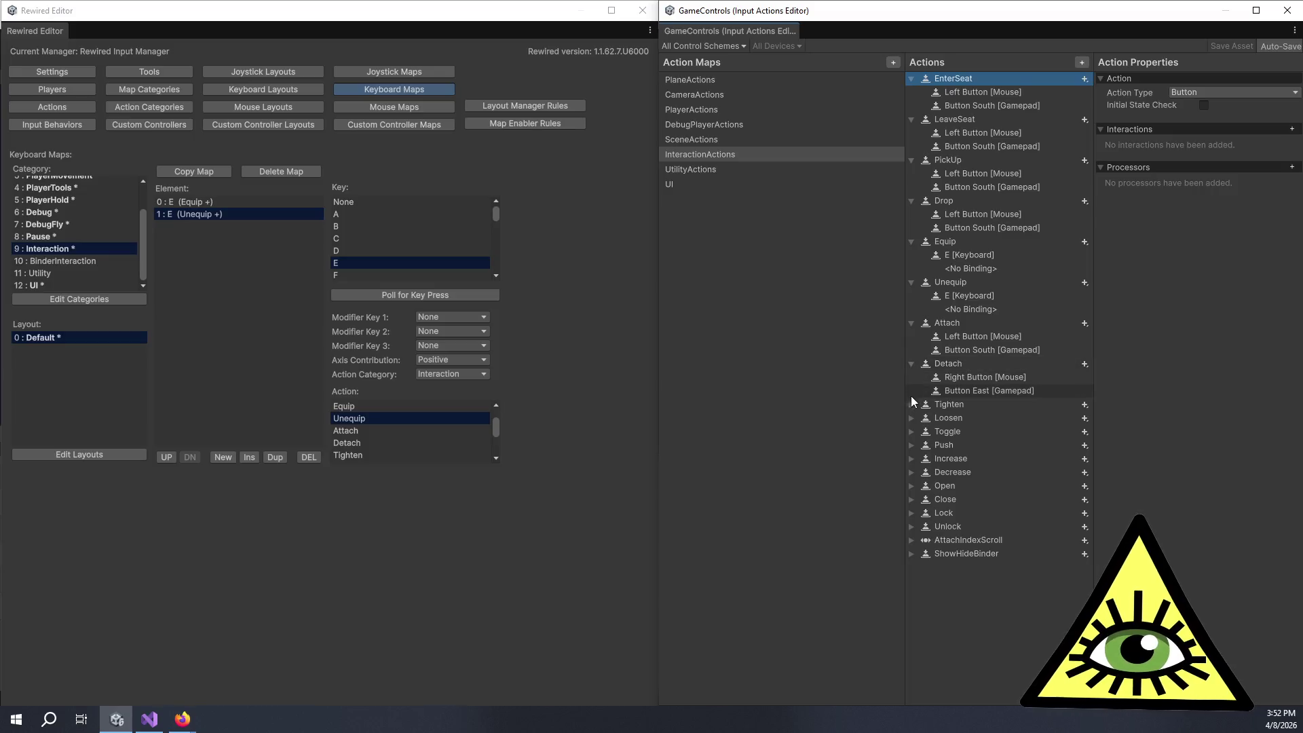
{"action": "left_click", "coordinate": [911, 404]}
{"action": "left_click", "coordinate": [911, 444]}
{"action": "left_click", "coordinate": [912, 485]}
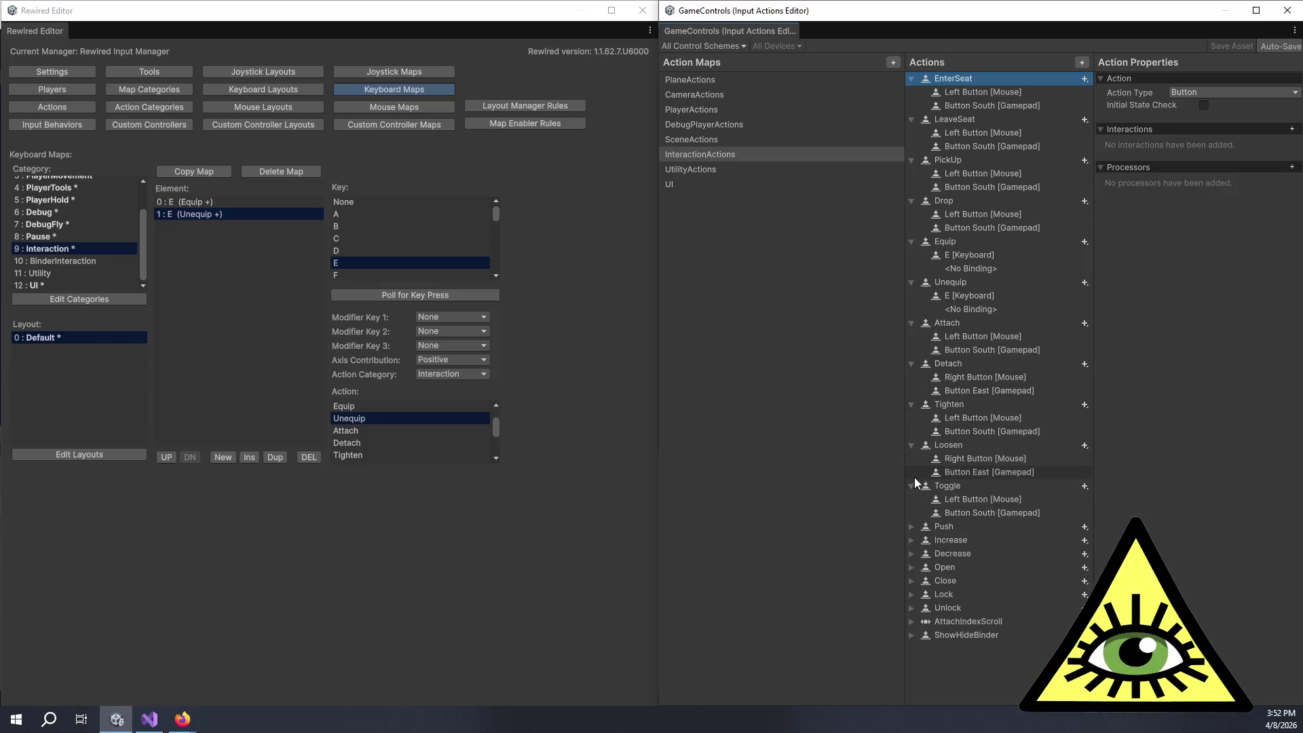
{"action": "left_click", "coordinate": [912, 527]}
{"action": "left_click", "coordinate": [911, 580]}
{"action": "left_click", "coordinate": [911, 567]}
{"action": "scroll", "coordinate": [910, 565], "scroll_direction": "down", "scroll_amount": 2}
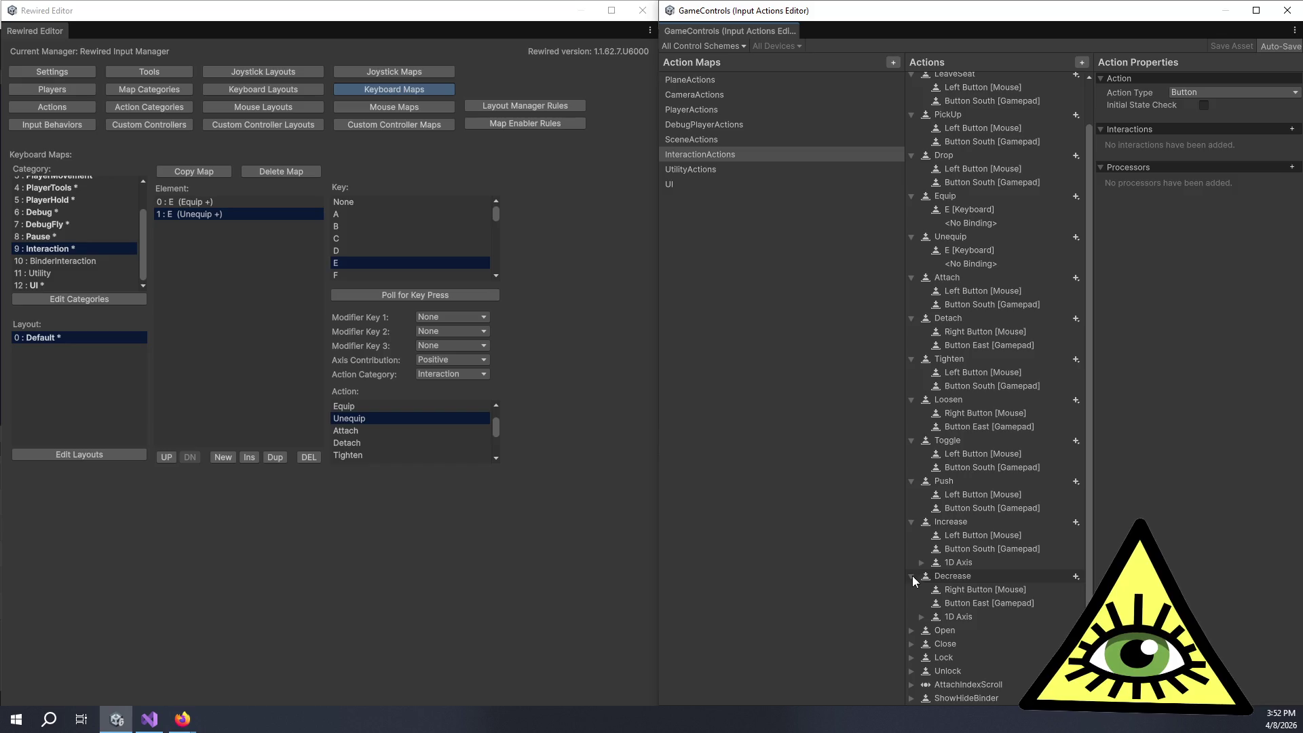
{"action": "left_click", "coordinate": [913, 641]}
{"action": "left_click", "coordinate": [912, 629]}
{"action": "scroll", "coordinate": [912, 629], "scroll_direction": "down", "scroll_amount": 2}
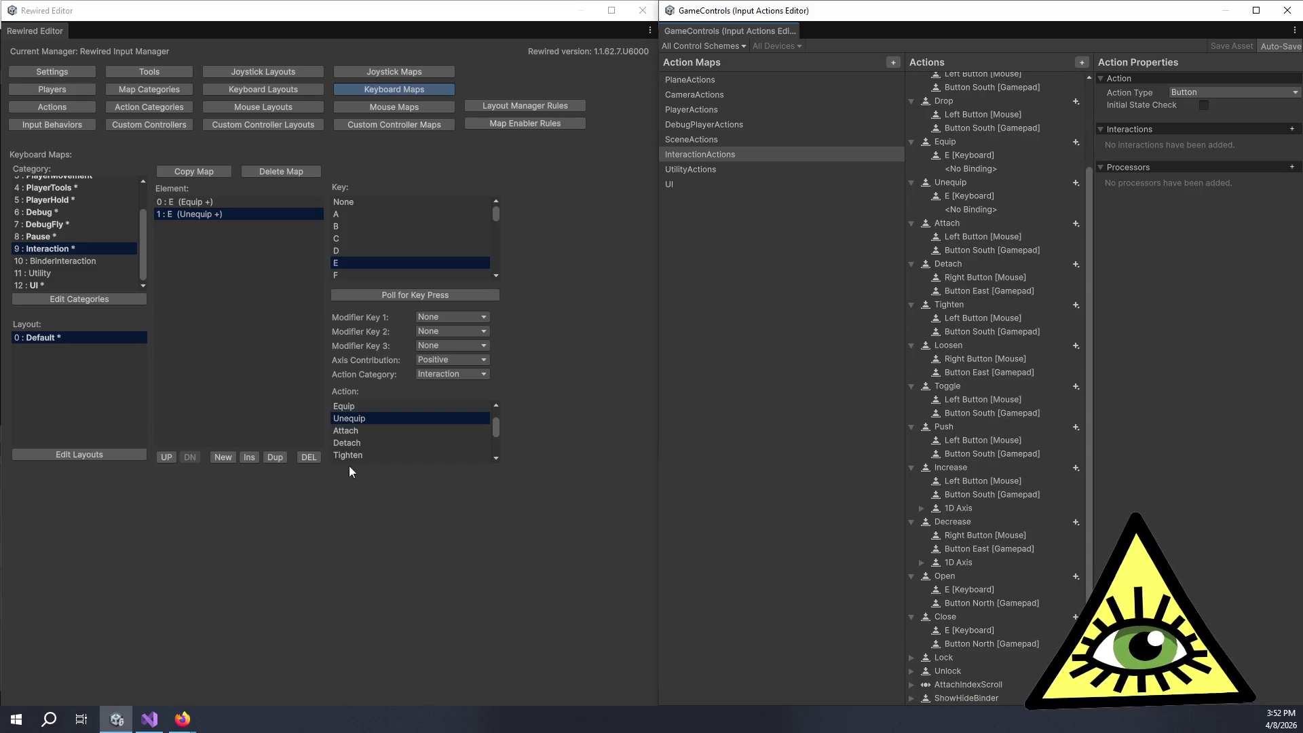
Step: Add two more E elements and bind them to Open and Close
{"action": "left_click", "coordinate": [275, 457]}
{"action": "left_click", "coordinate": [275, 457]}
{"action": "left_click", "coordinate": [190, 227]}
{"action": "scroll", "coordinate": [375, 445], "scroll_direction": "down", "scroll_amount": 3}
{"action": "left_click", "coordinate": [367, 436]}
{"action": "left_click", "coordinate": [190, 238]}
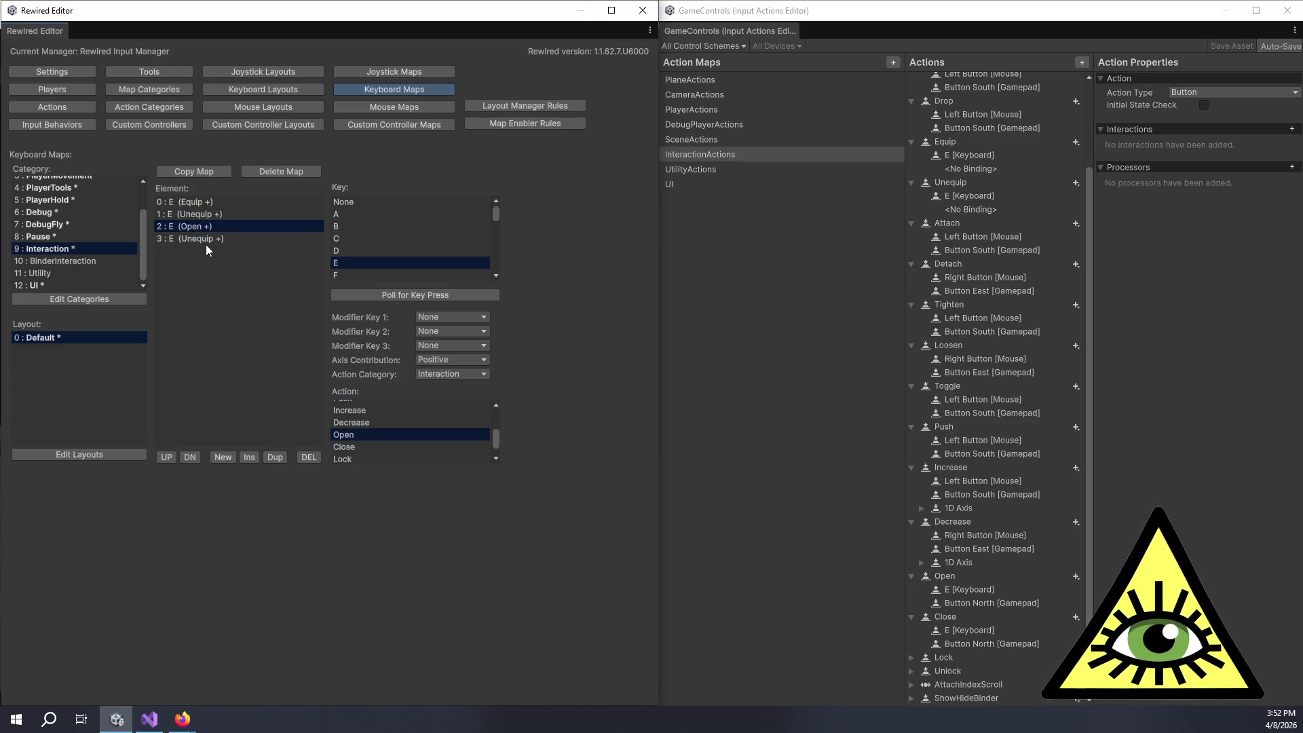
{"action": "scroll", "coordinate": [353, 427], "scroll_direction": "down", "scroll_amount": 4}
{"action": "left_click", "coordinate": [357, 408]}
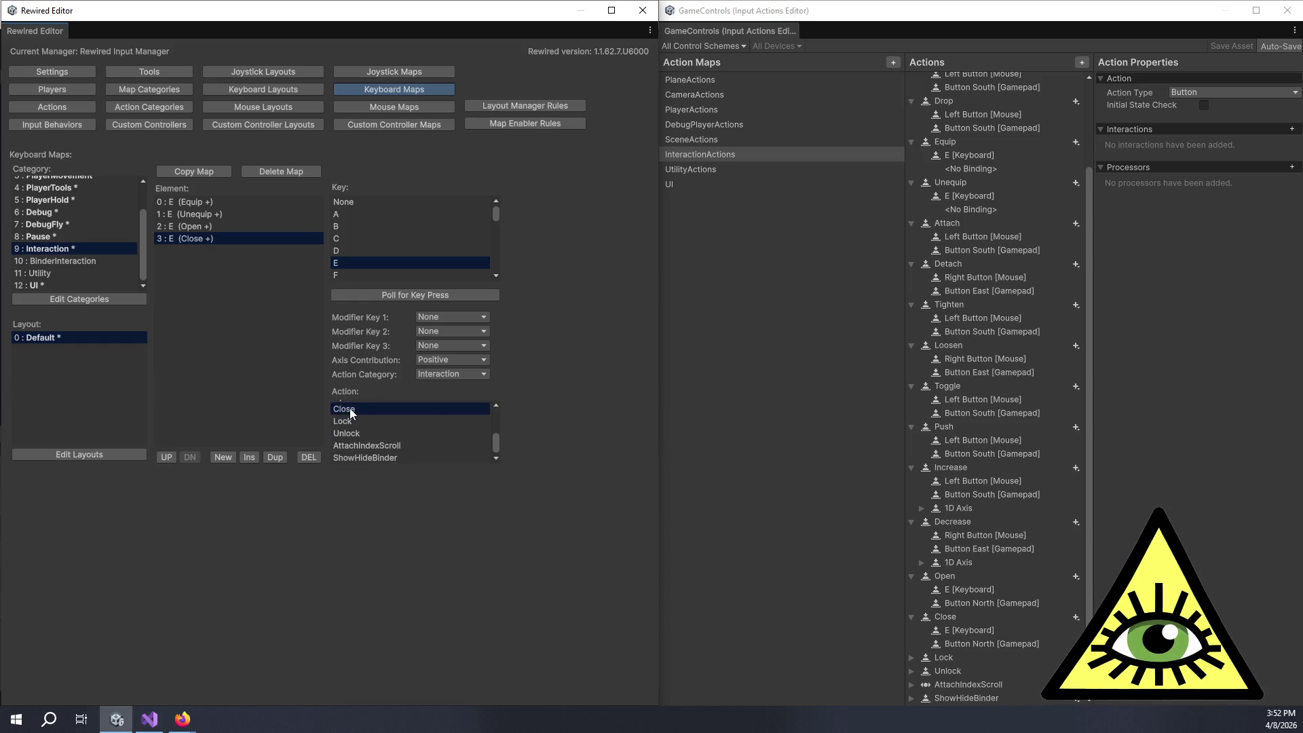
Step: Check the Lock, Unlock, AttachIndexScroll and ShowHideBinder bindings, then open the BinderInteraction keyboard map
{"action": "left_click", "coordinate": [911, 670]}
{"action": "left_click", "coordinate": [912, 656]}
{"action": "scroll", "coordinate": [947, 672], "scroll_direction": "down", "scroll_amount": 2}
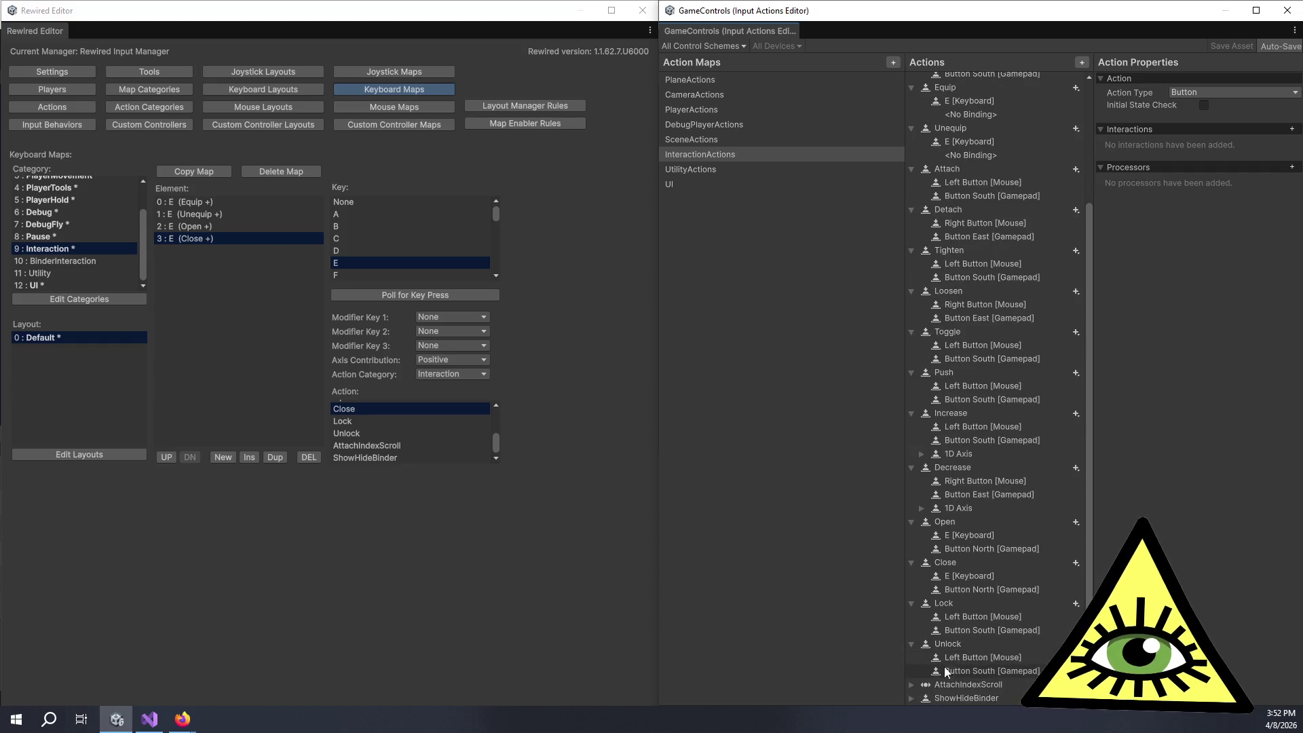
{"action": "left_click", "coordinate": [911, 685]}
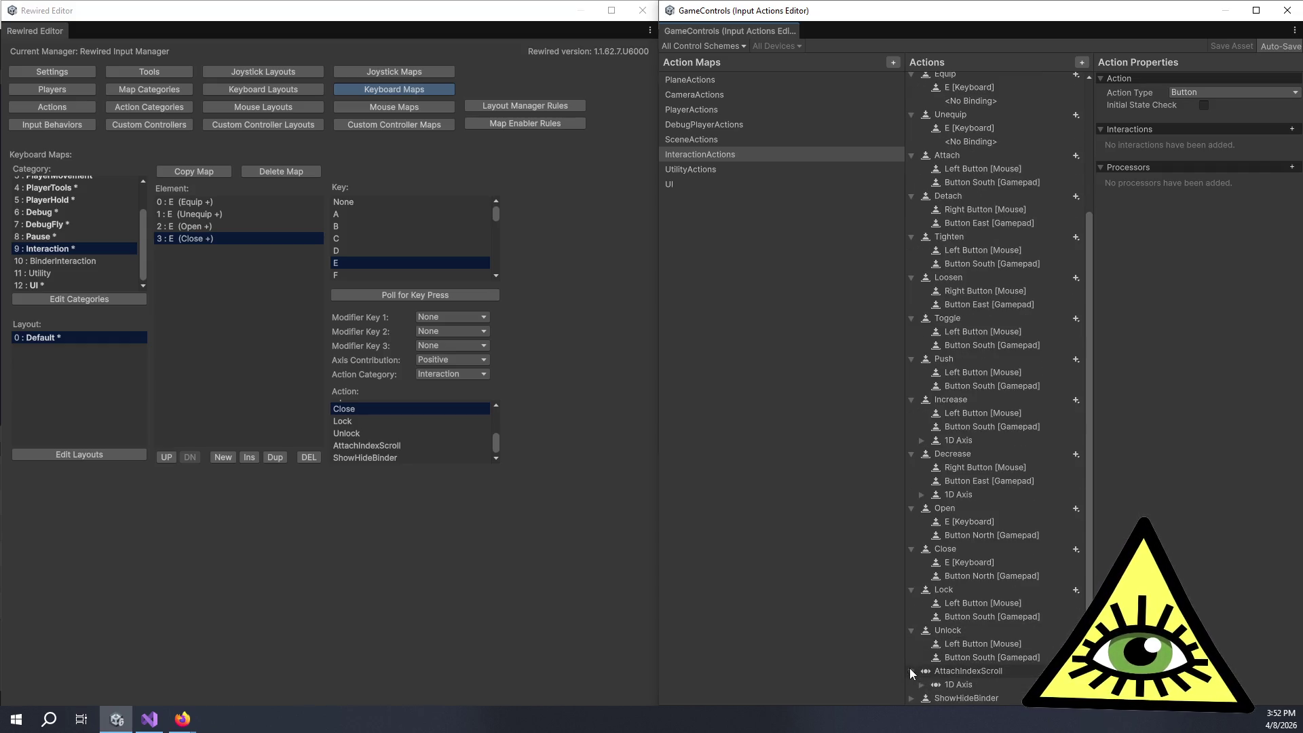
{"action": "left_click", "coordinate": [922, 697]}
{"action": "scroll", "coordinate": [922, 678], "scroll_direction": "down", "scroll_amount": 2}
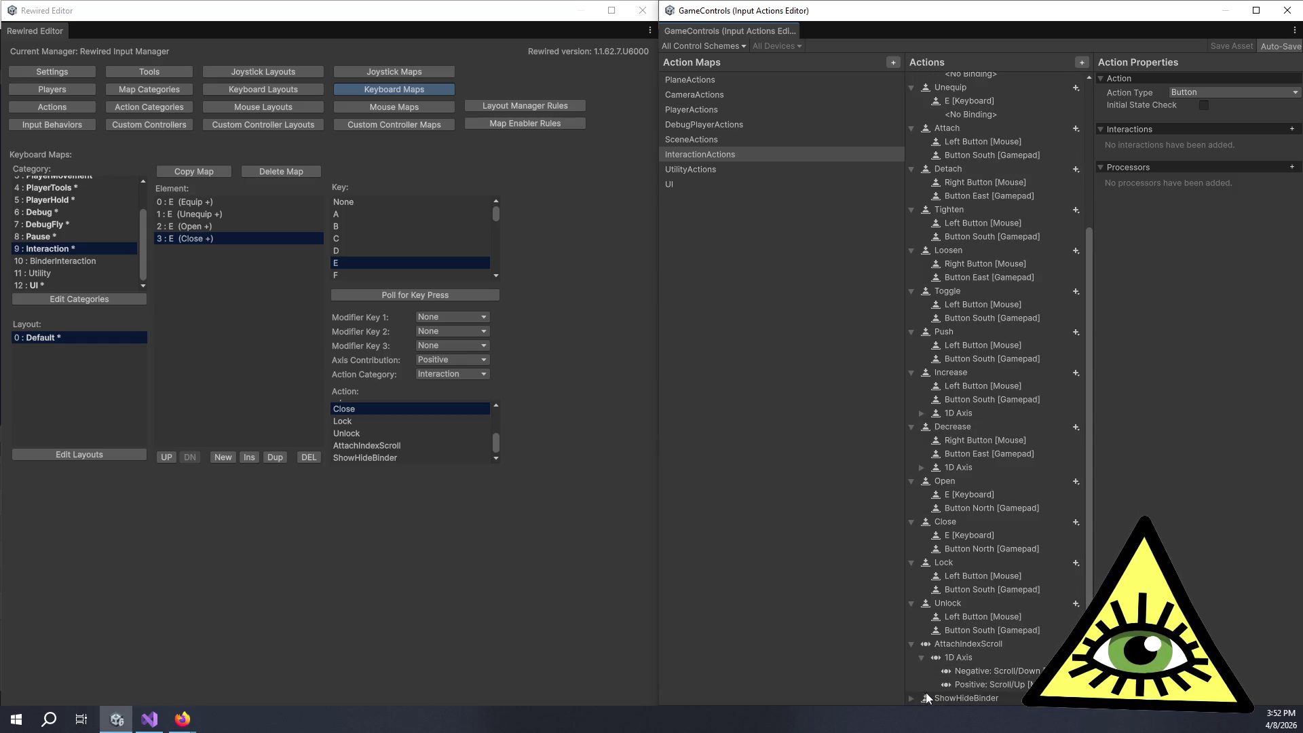
{"action": "left_click", "coordinate": [911, 697]}
{"action": "scroll", "coordinate": [919, 685], "scroll_direction": "down", "scroll_amount": 1}
{"action": "left_click", "coordinate": [145, 250]}
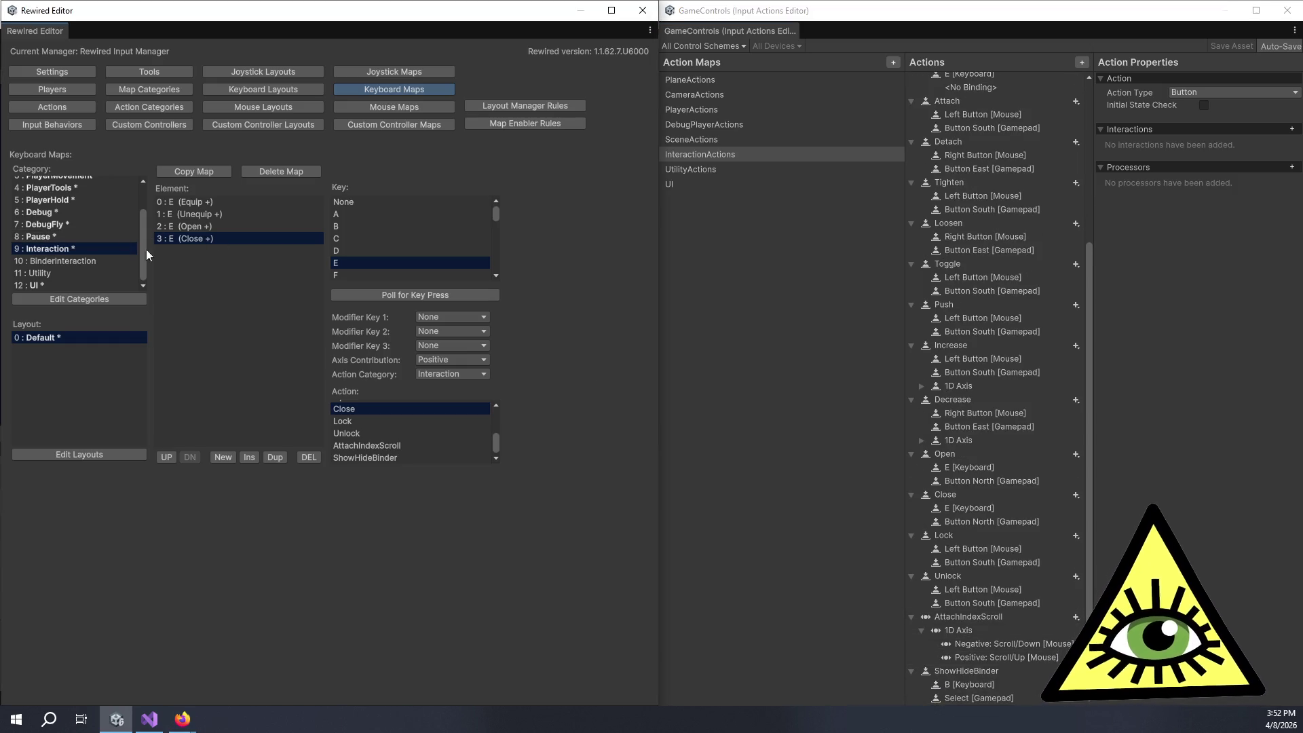
{"action": "left_click", "coordinate": [109, 259]}
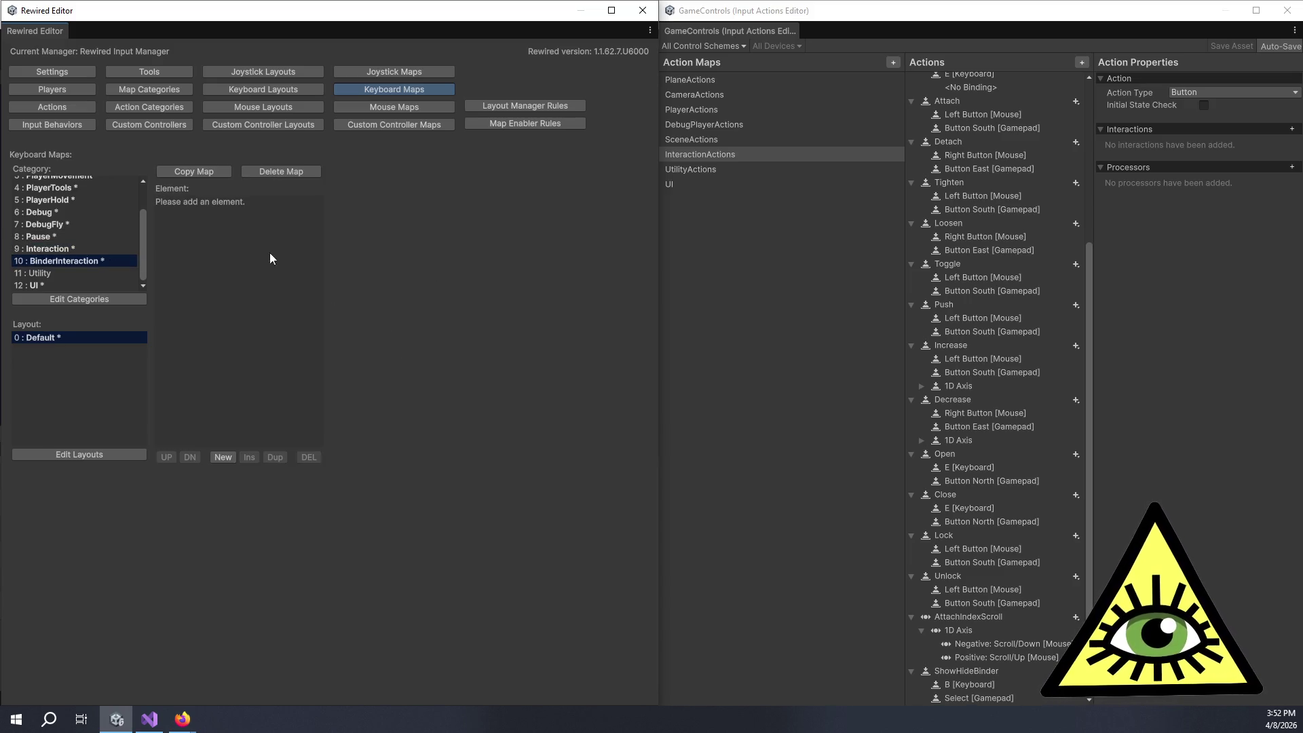
Step: Add a B element bound to the Interaction category's ShowHideBinder action, then view the Utility category
{"action": "left_click", "coordinate": [220, 456]}
{"action": "left_click", "coordinate": [377, 296]}
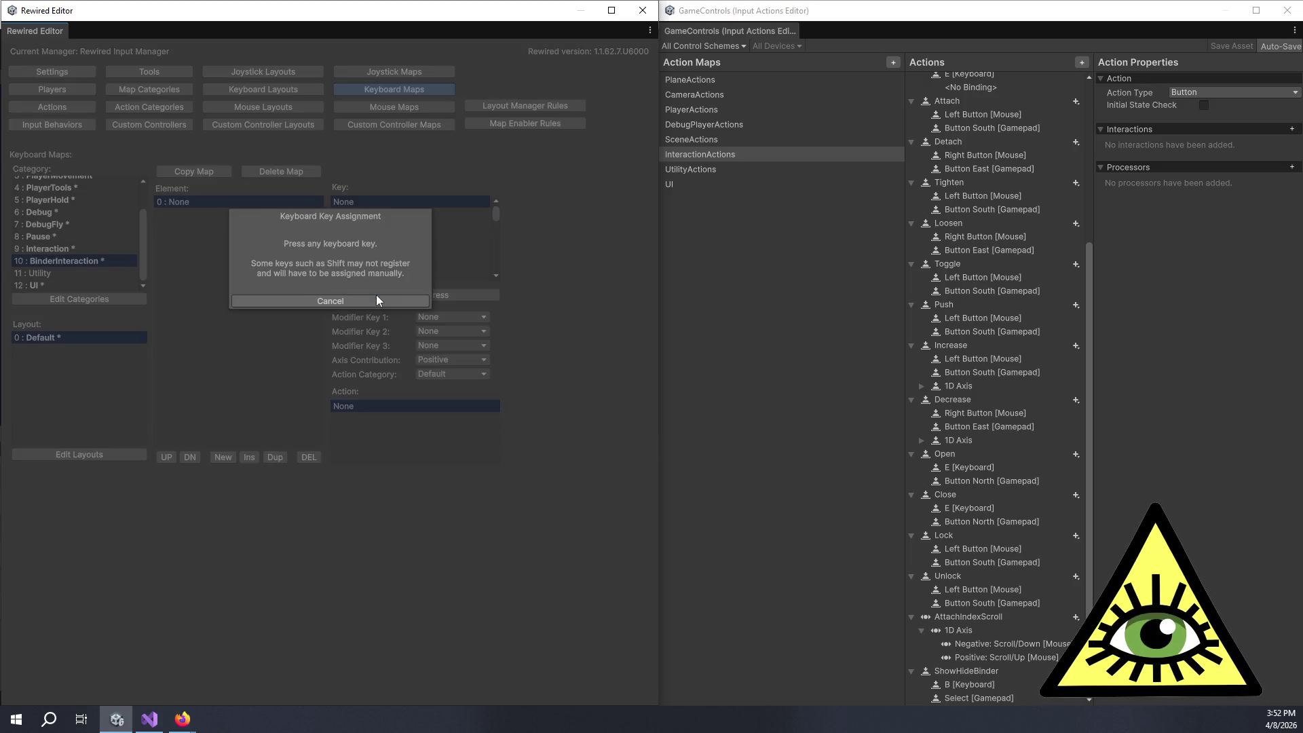
{"action": "key", "text": "b"}
{"action": "left_click", "coordinate": [425, 373]}
{"action": "left_click", "coordinate": [446, 499]}
{"action": "scroll", "coordinate": [382, 441], "scroll_direction": "down", "scroll_amount": 5}
{"action": "left_click", "coordinate": [389, 460]}
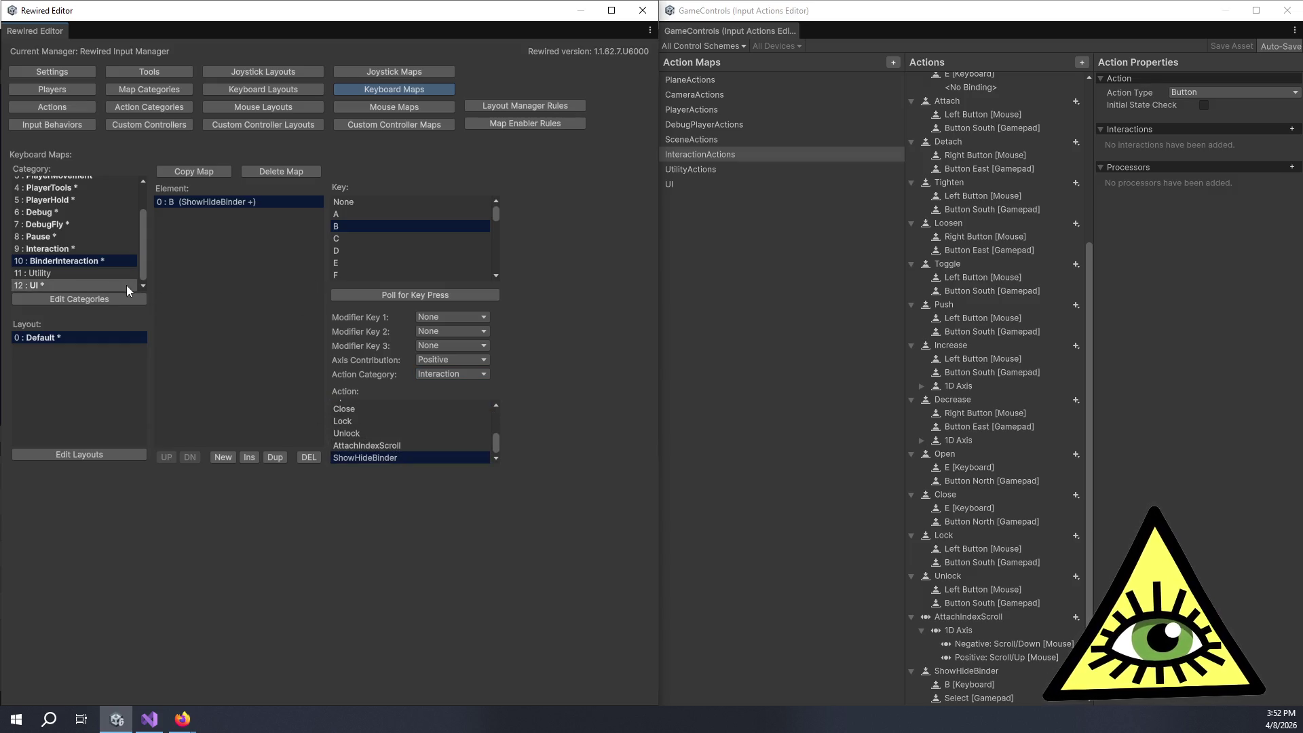
{"action": "left_click", "coordinate": [89, 276]}
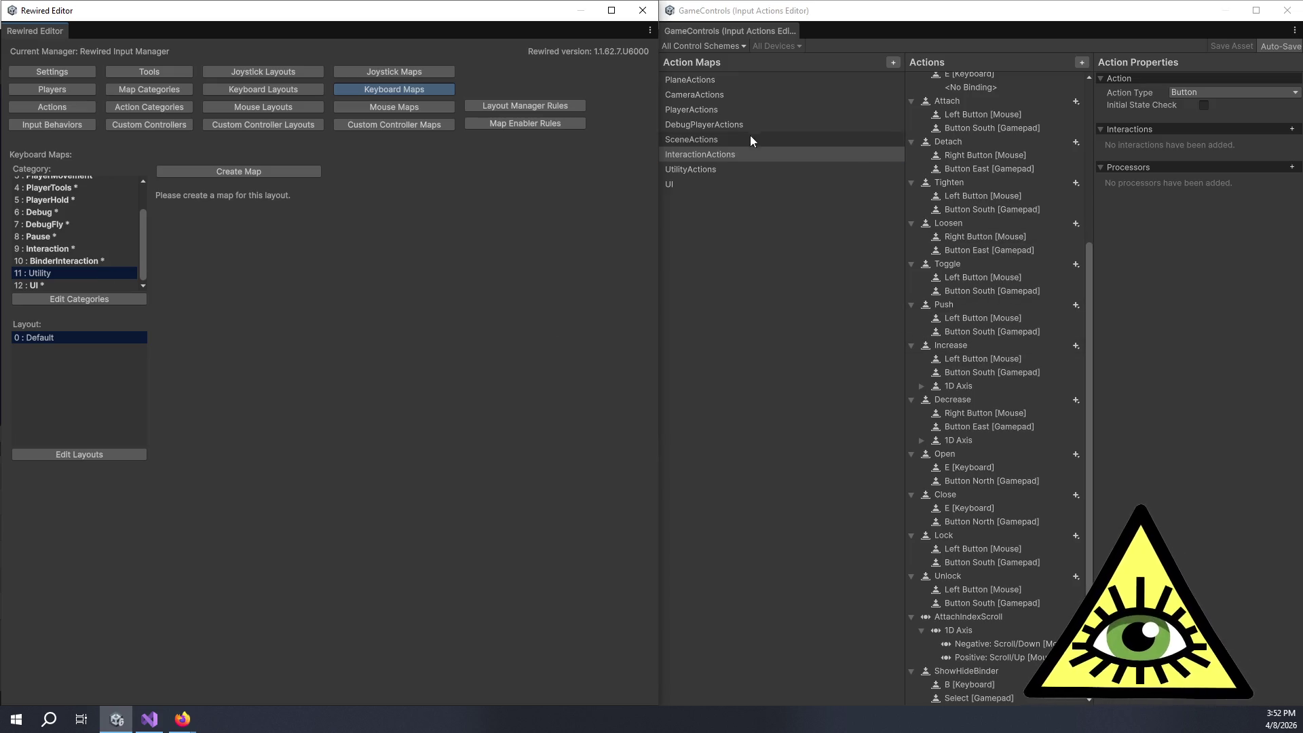
Step: Confirm the UtilityActions map's two actions are unbound, then review the UI keyboard map
{"action": "left_click", "coordinate": [714, 170]}
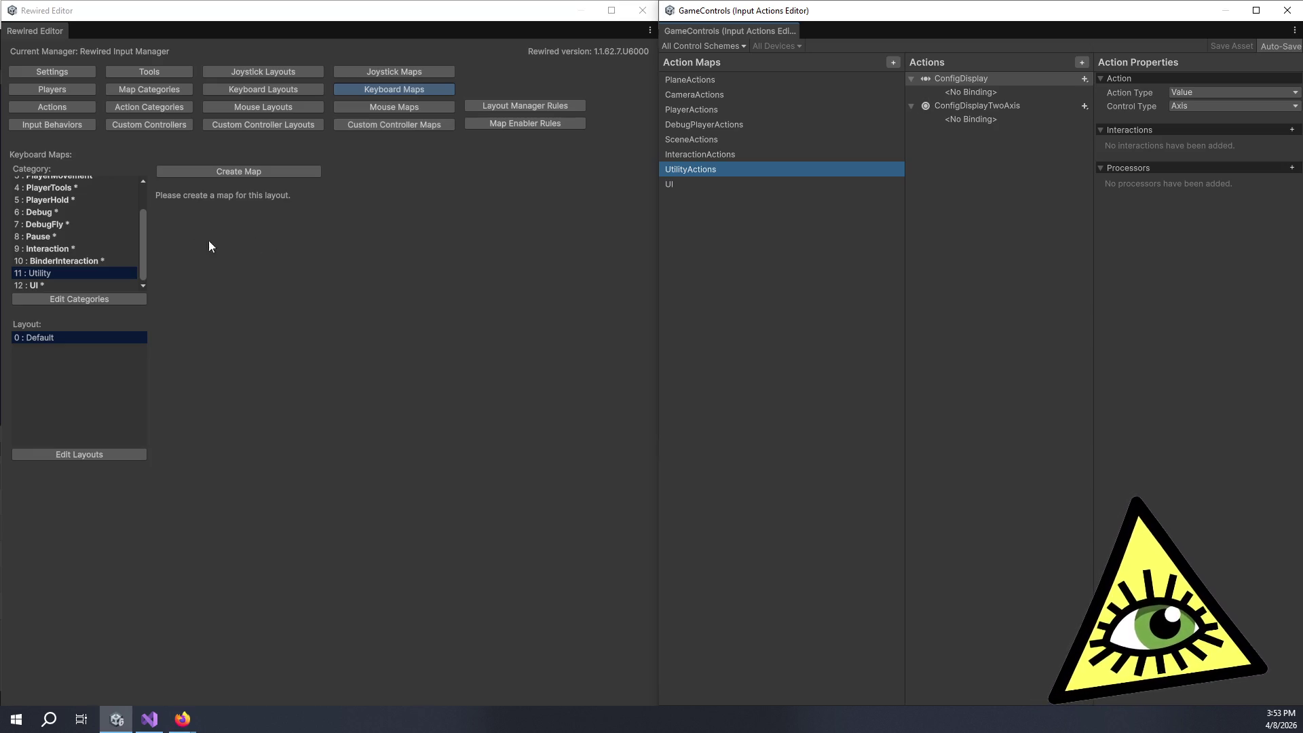
{"action": "left_click", "coordinate": [87, 285]}
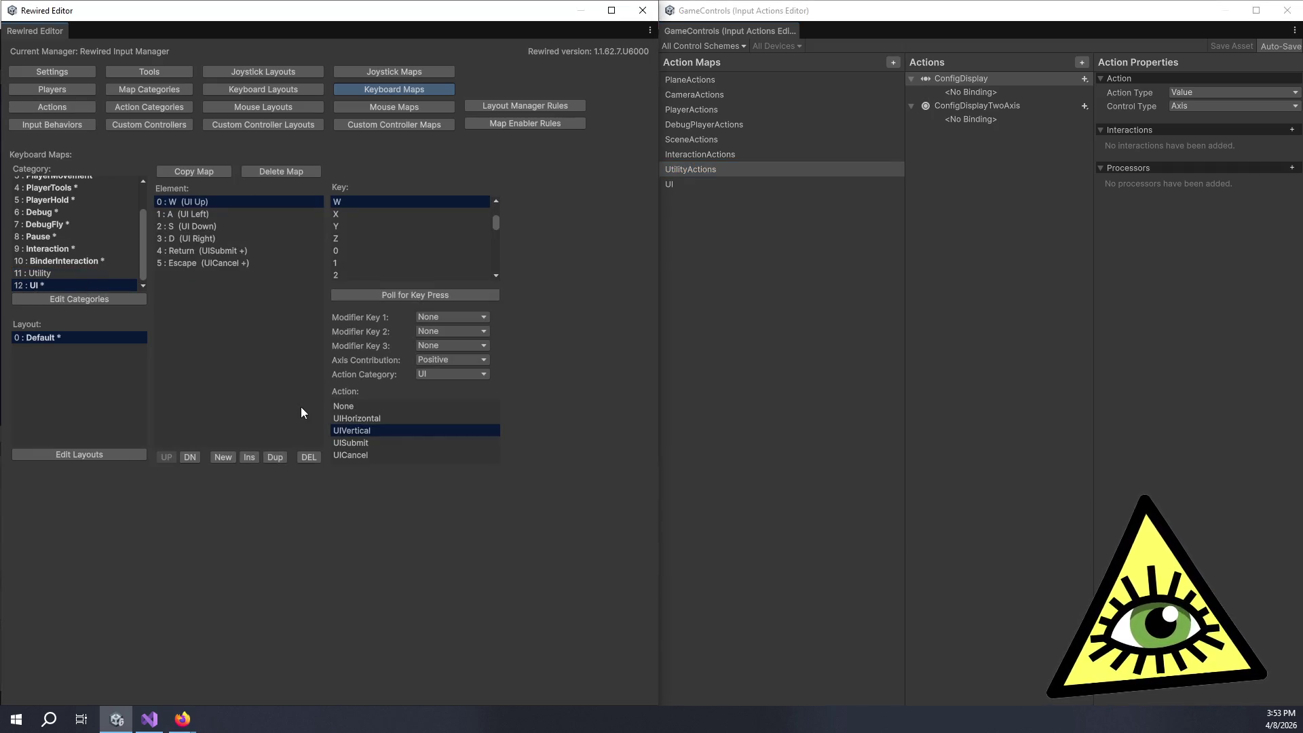
Step: Review the BinderInteraction, Interaction, Pause, DebugFly, Debug, PlayerHold, Camera and Plane keyboard maps, then go to Mouse Maps
{"action": "left_click", "coordinate": [116, 262]}
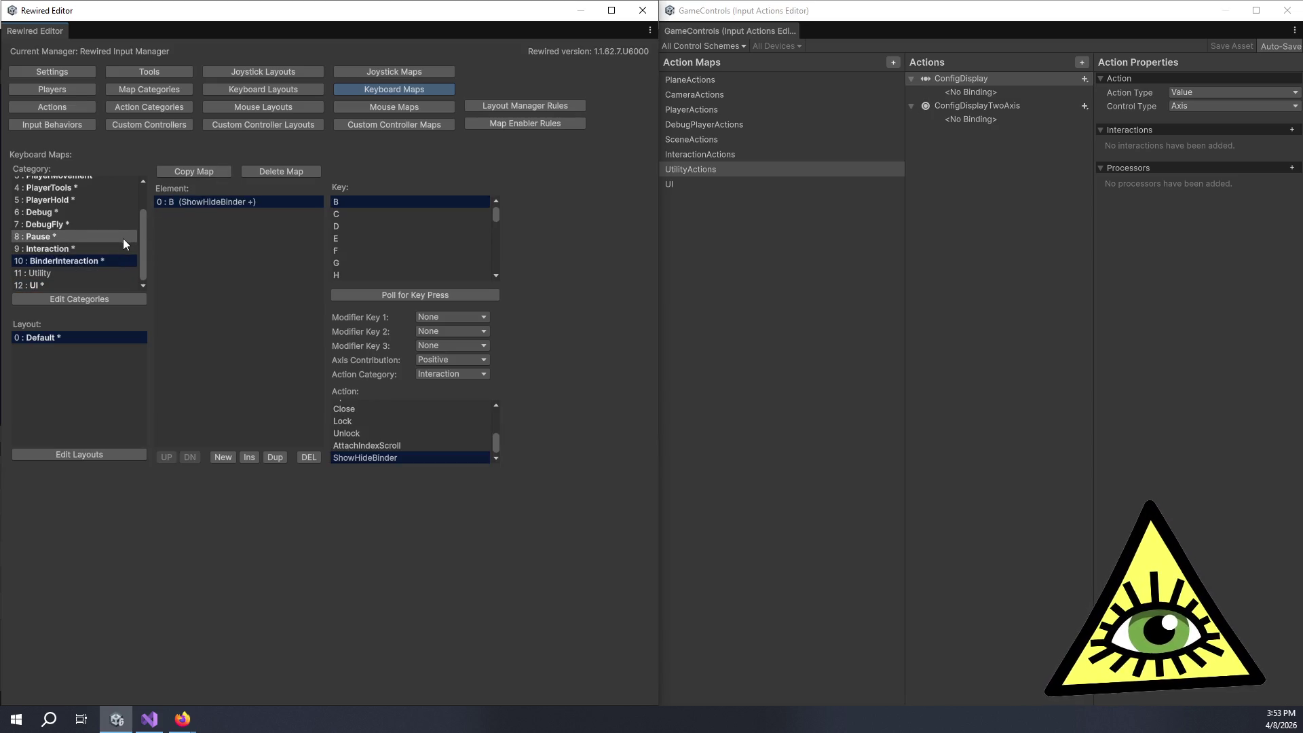
{"action": "left_click", "coordinate": [97, 251]}
{"action": "left_click", "coordinate": [83, 239]}
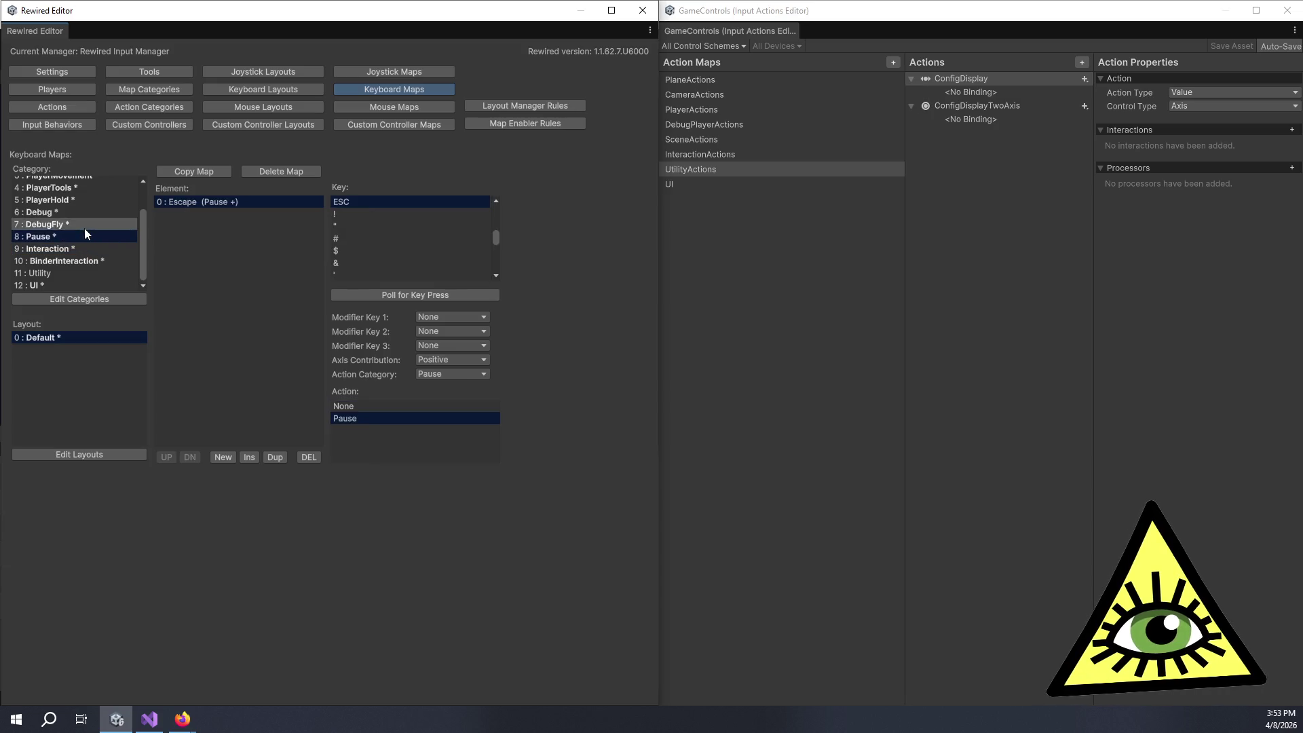
{"action": "left_click", "coordinate": [85, 228]}
{"action": "left_click", "coordinate": [72, 214]}
{"action": "left_click", "coordinate": [80, 201]}
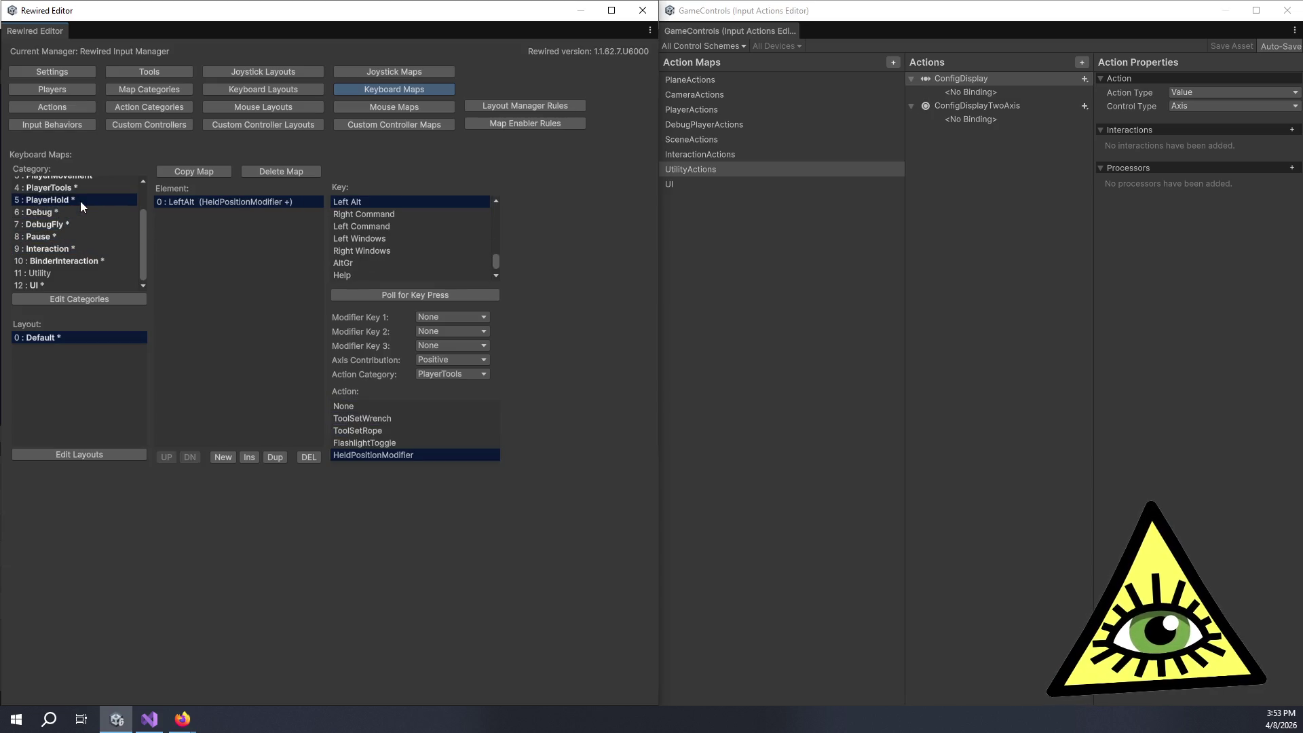
{"action": "scroll", "coordinate": [93, 210], "scroll_direction": "up", "scroll_amount": 2}
{"action": "left_click", "coordinate": [93, 209]}
{"action": "left_click", "coordinate": [88, 198]}
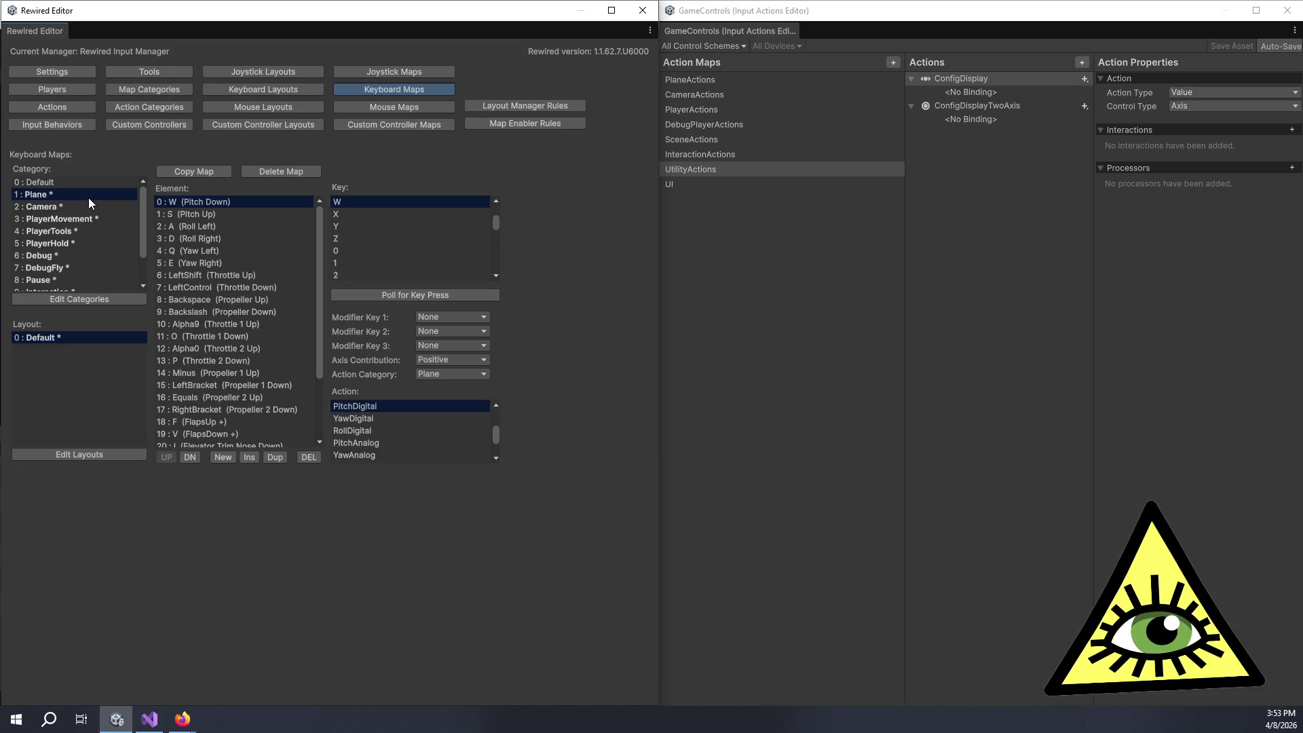
{"action": "left_click", "coordinate": [431, 107]}
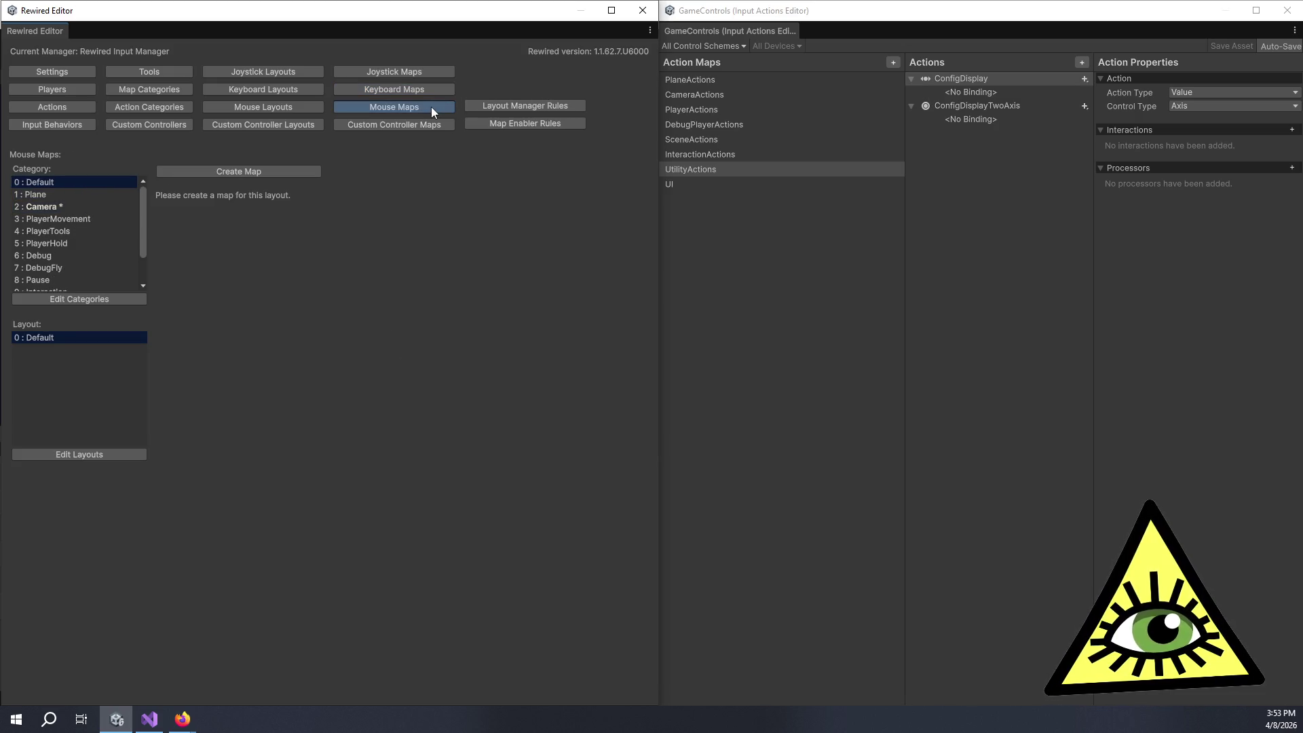
Step: Check the Camera, Plane and PlayerMovement mouse maps against PlaneActions and CameraActions
{"action": "left_click", "coordinate": [107, 206]}
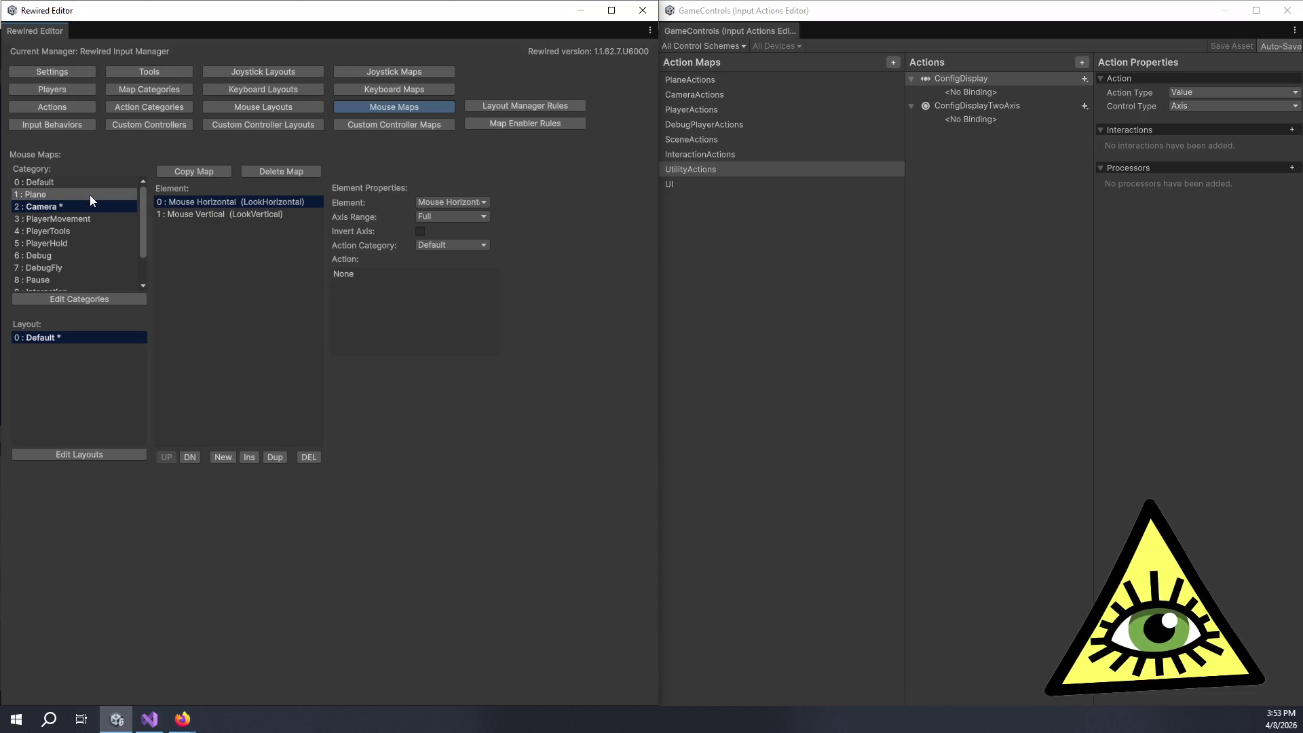
{"action": "left_click", "coordinate": [88, 194]}
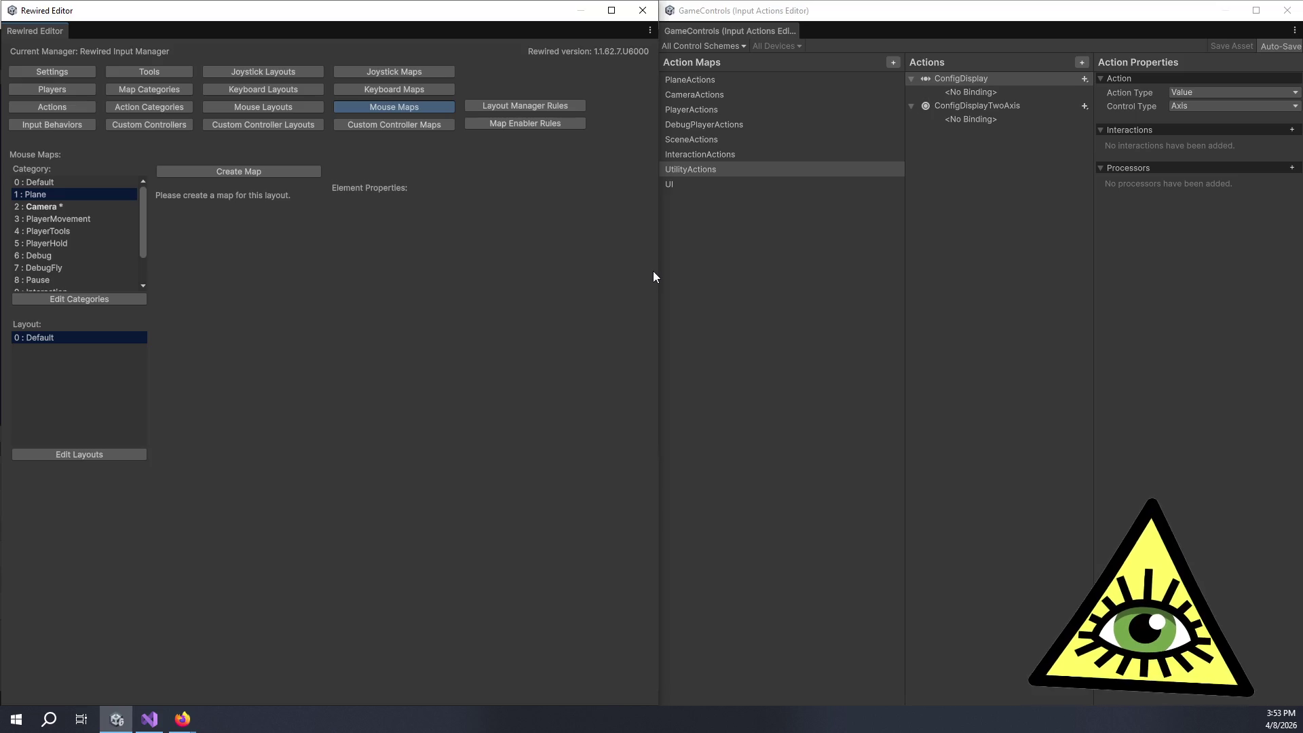
{"action": "left_click", "coordinate": [698, 84]}
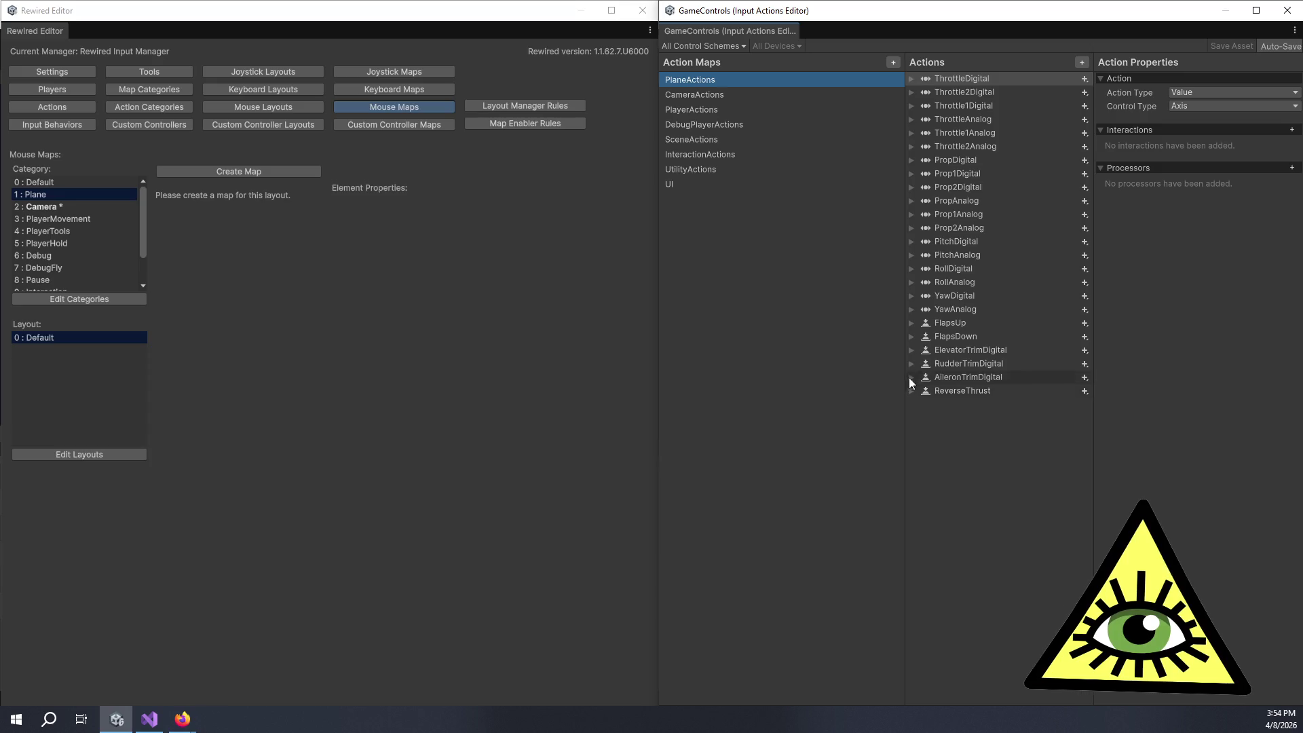
{"action": "left_click", "coordinate": [718, 96]}
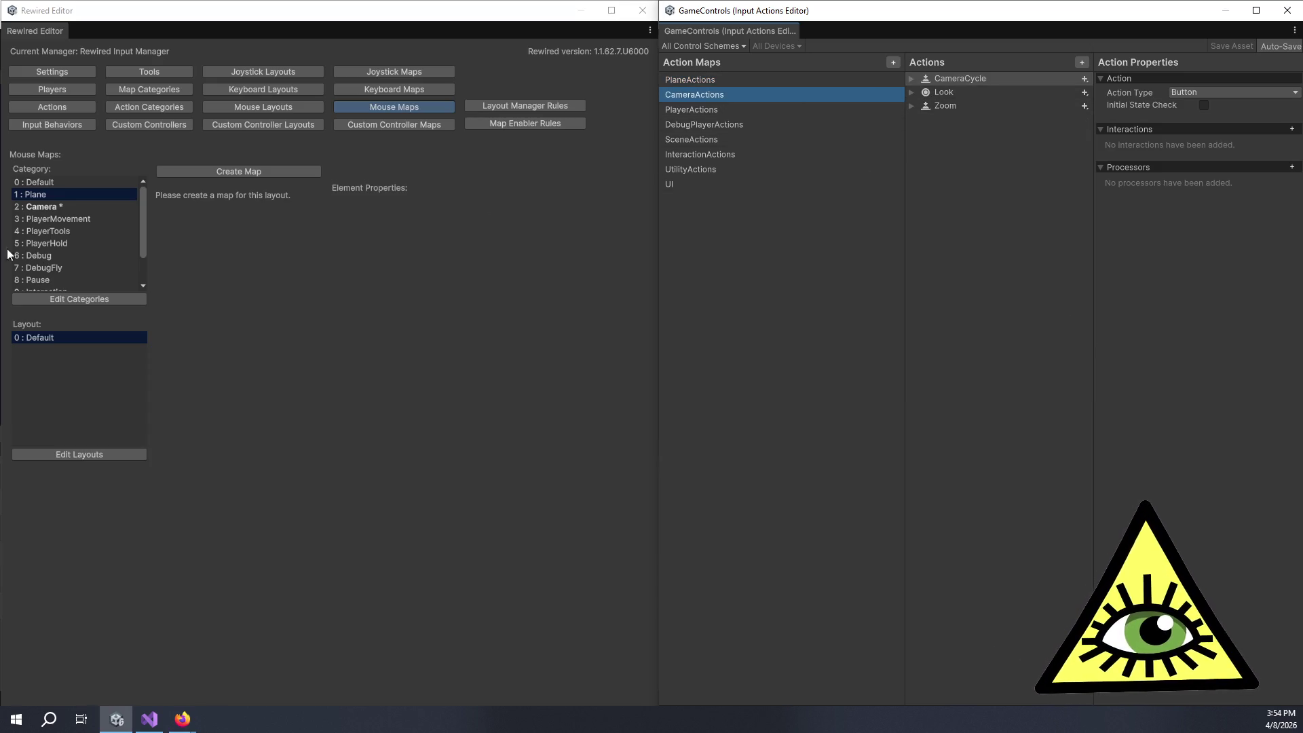
{"action": "left_click", "coordinate": [83, 205]}
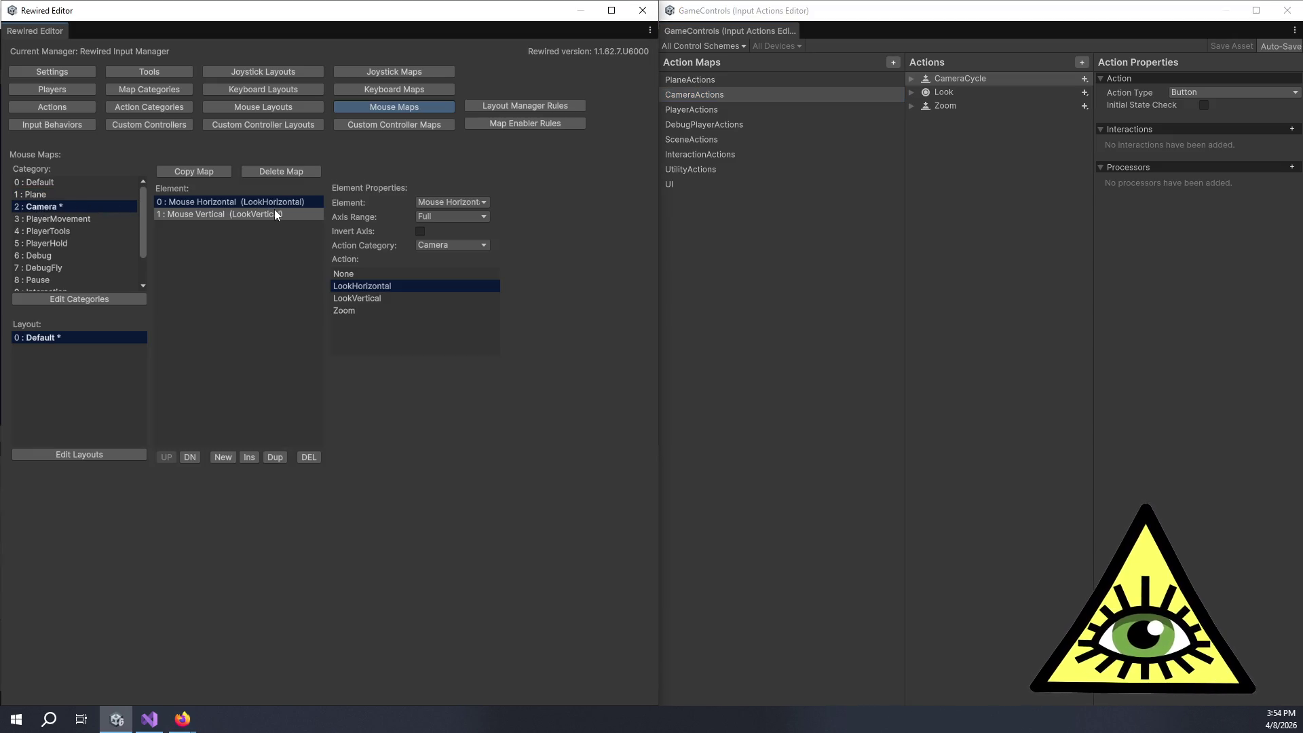
{"action": "left_click", "coordinate": [89, 218]}
Step: Expand the PlayerActions bindings, including Jump, FlashlightToggle, ToolSetWrench, HeldPositionModifier and ToolSetRope
{"action": "left_click", "coordinate": [734, 113]}
{"action": "left_click", "coordinate": [911, 79]}
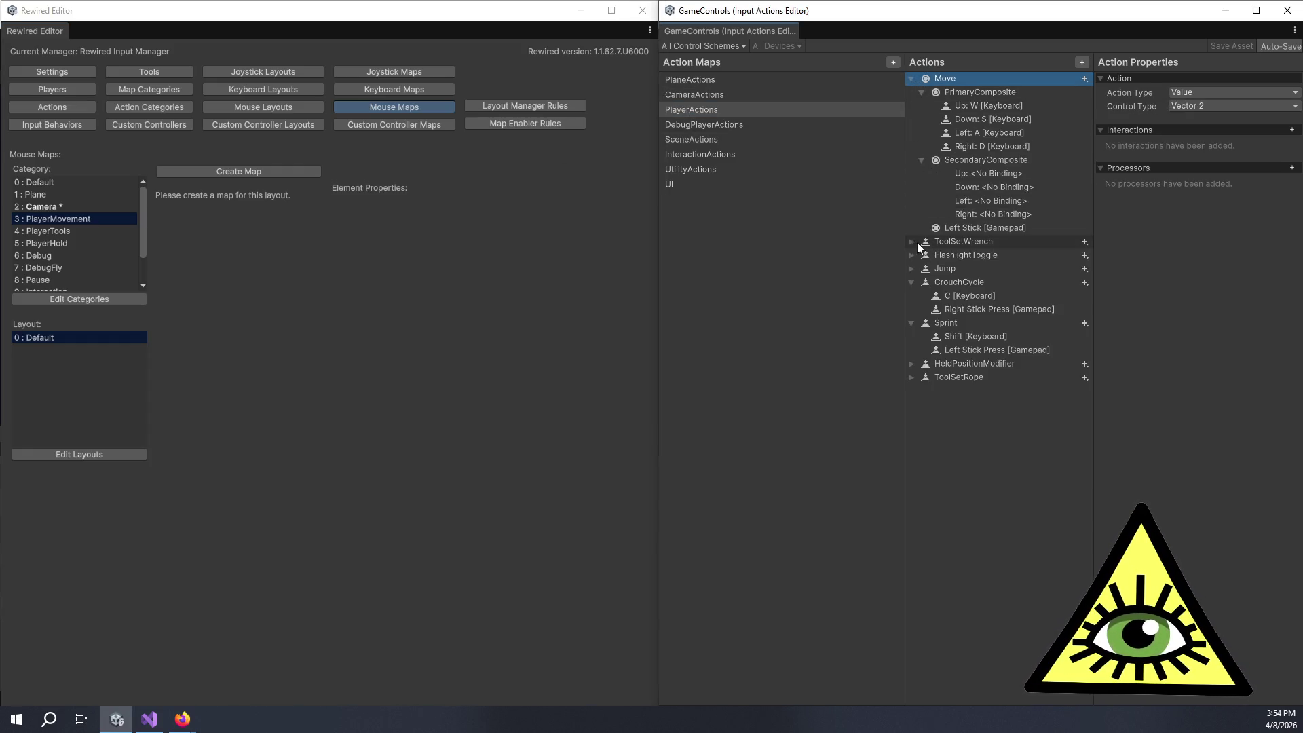
{"action": "left_click", "coordinate": [911, 267]}
{"action": "left_click", "coordinate": [909, 254]}
{"action": "left_click", "coordinate": [911, 241]}
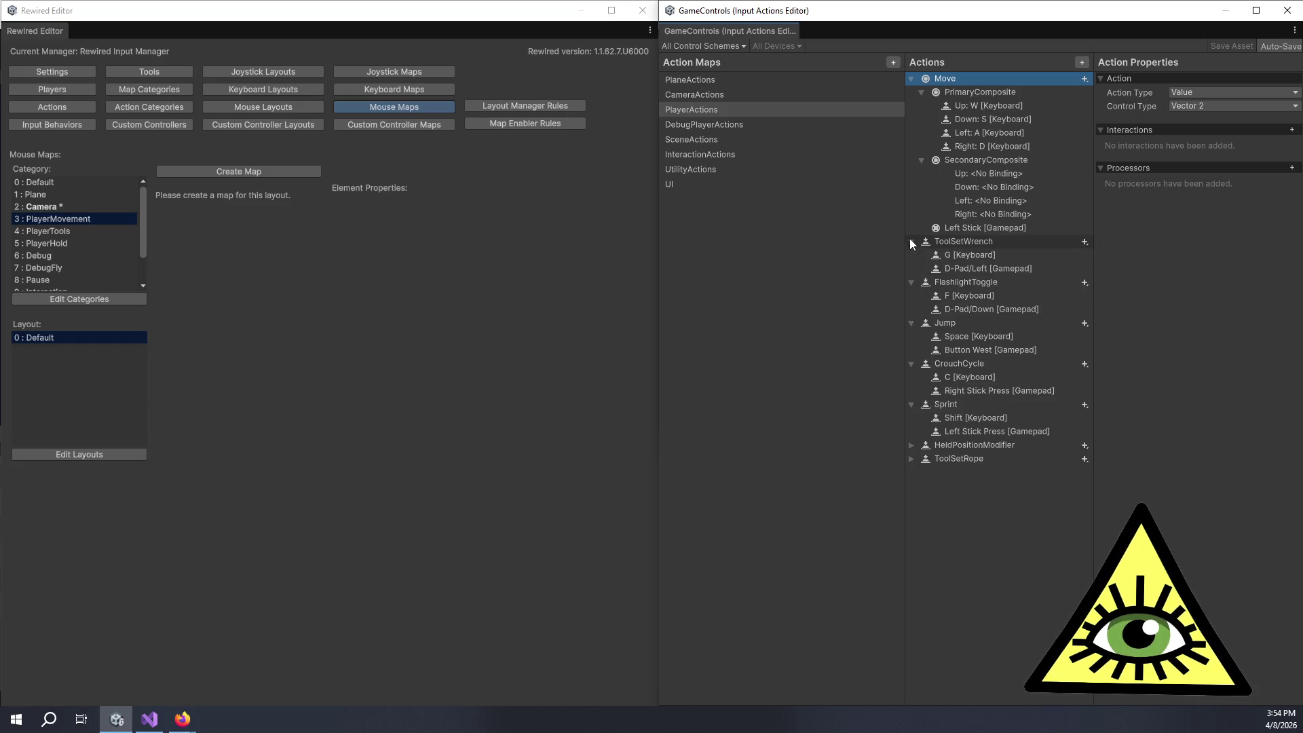
{"action": "left_click", "coordinate": [914, 460]}
{"action": "left_click", "coordinate": [911, 446]}
{"action": "left_click", "coordinate": [909, 486]}
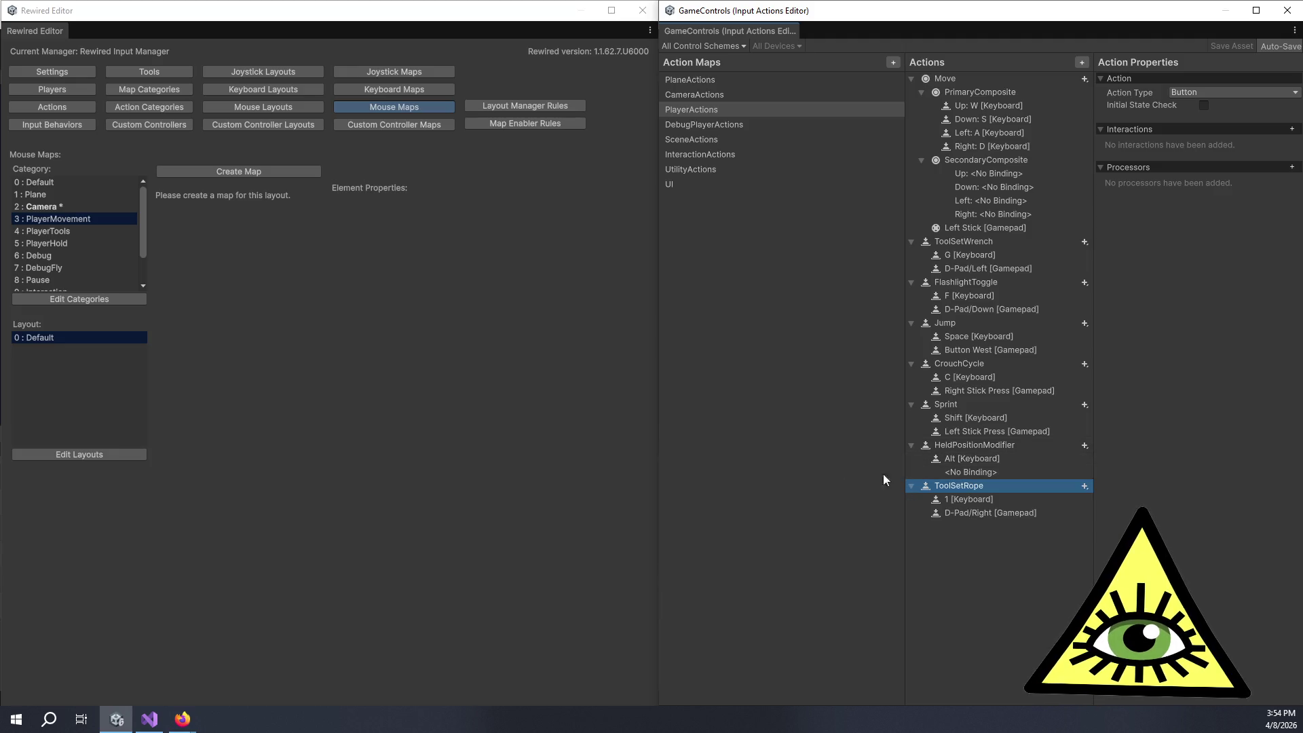
Step: Check the PlayerTools, PlayerHold, Debug and DebugFly categories for mouse maps
{"action": "left_click", "coordinate": [50, 233]}
{"action": "left_click", "coordinate": [63, 243]}
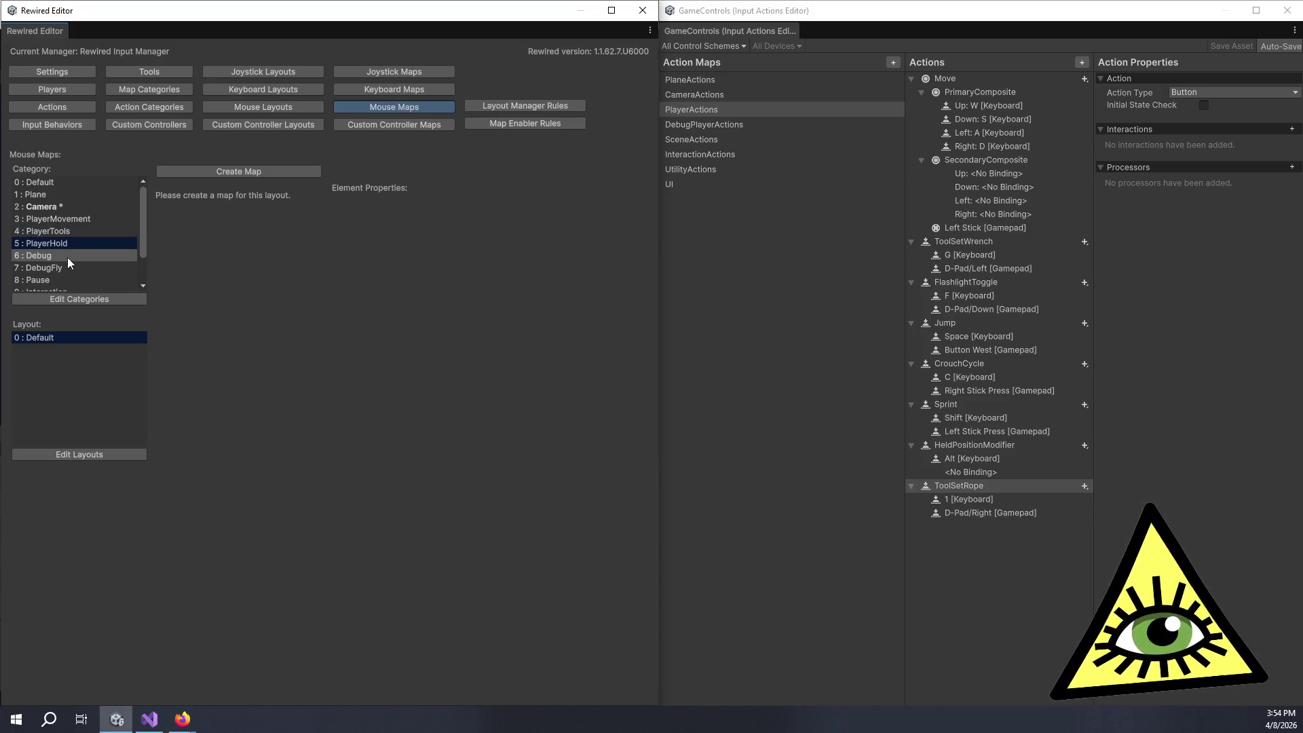
{"action": "left_click", "coordinate": [68, 258]}
{"action": "left_click", "coordinate": [84, 266]}
{"action": "scroll", "coordinate": [84, 263], "scroll_direction": "down", "scroll_amount": 2}
Step: Create an Interaction mouse map with a Left Mouse Button element
{"action": "left_click", "coordinate": [79, 240]}
{"action": "left_click", "coordinate": [80, 248]}
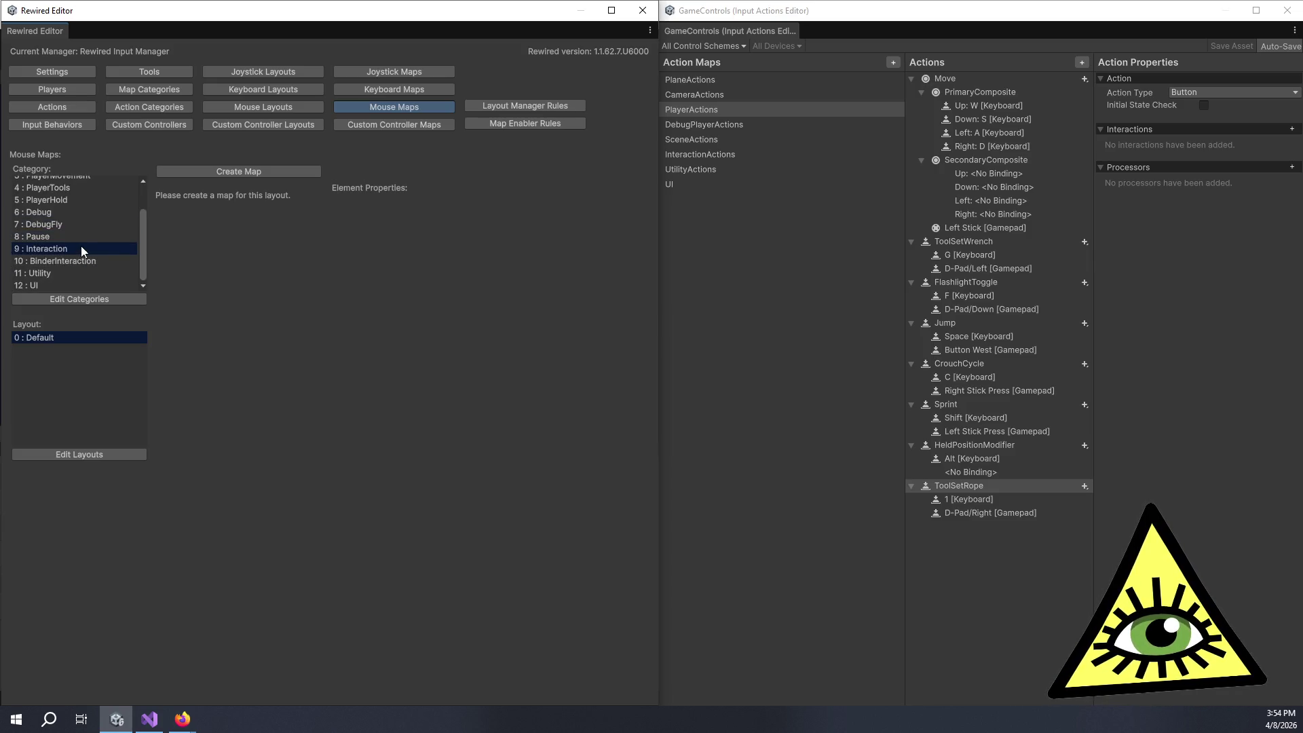
{"action": "left_click", "coordinate": [204, 173]}
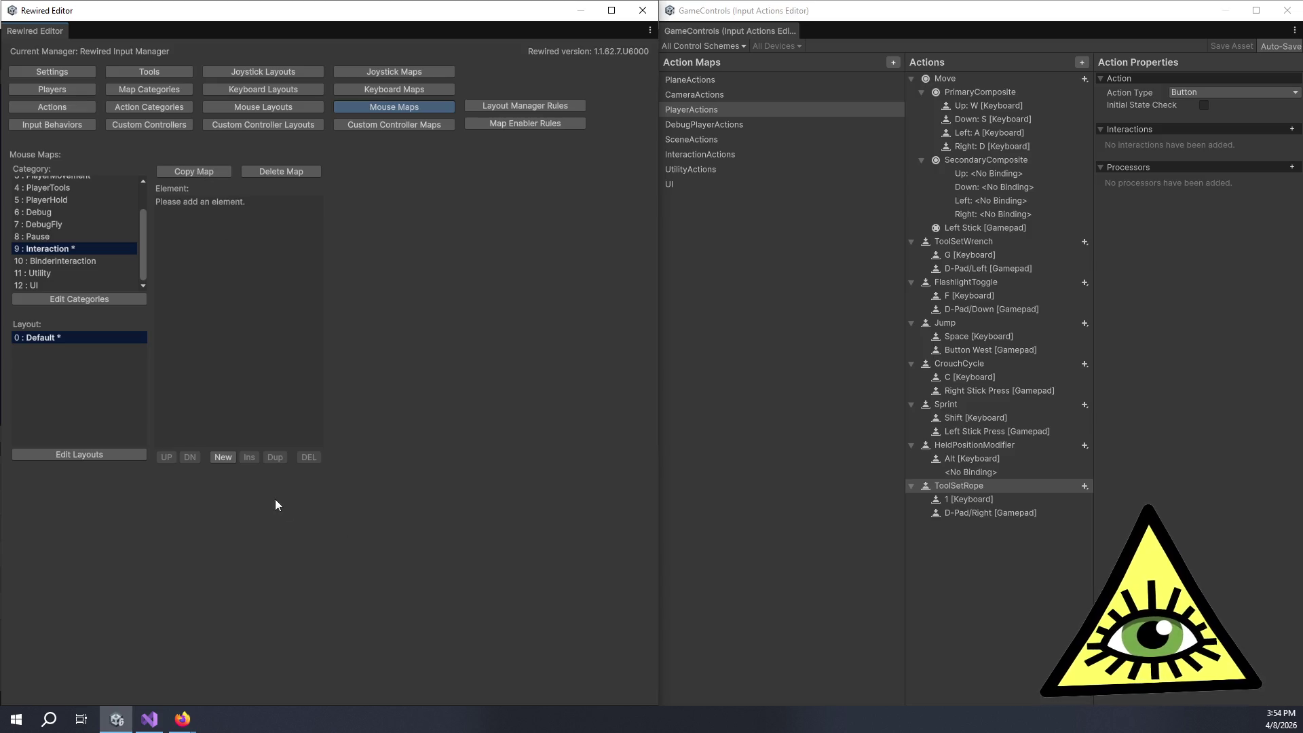
{"action": "left_click", "coordinate": [223, 455]}
{"action": "left_click", "coordinate": [439, 202]}
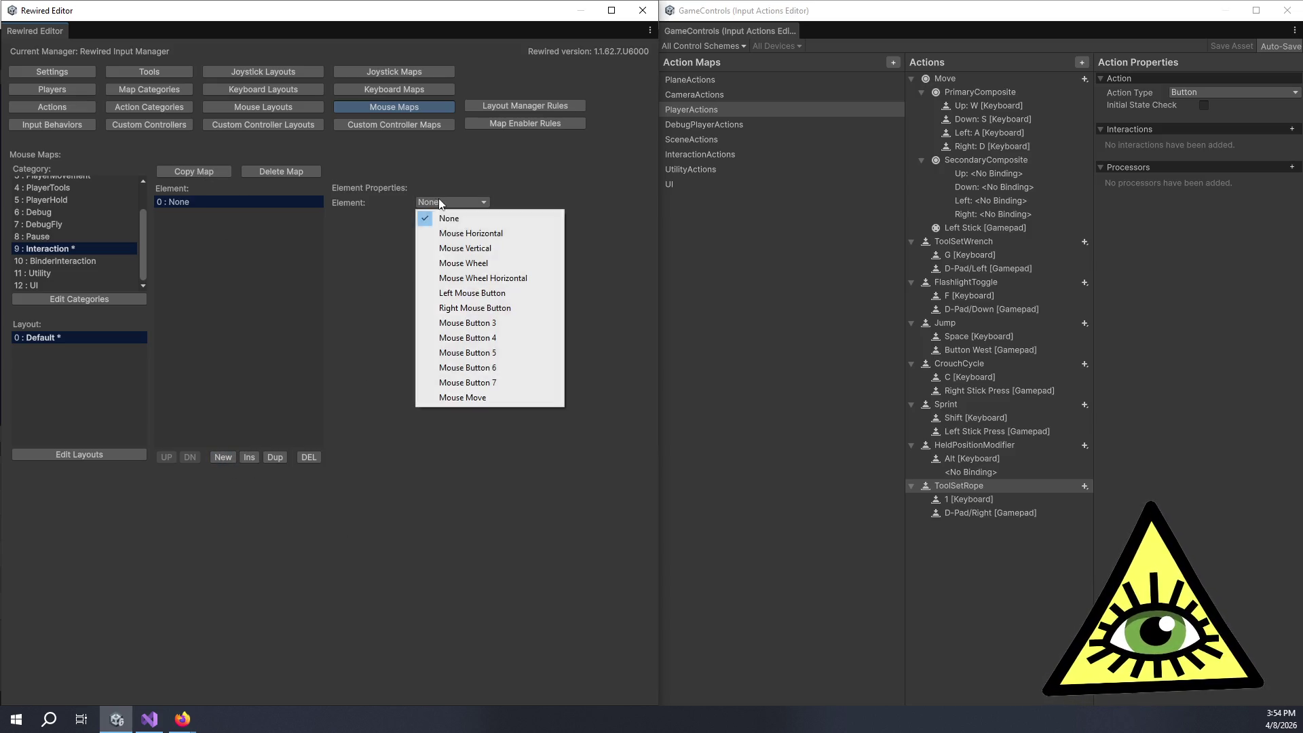
{"action": "left_click", "coordinate": [471, 292]}
Step: Add a second element and give the Left Mouse Button element the Interaction action category
{"action": "left_click", "coordinate": [224, 456]}
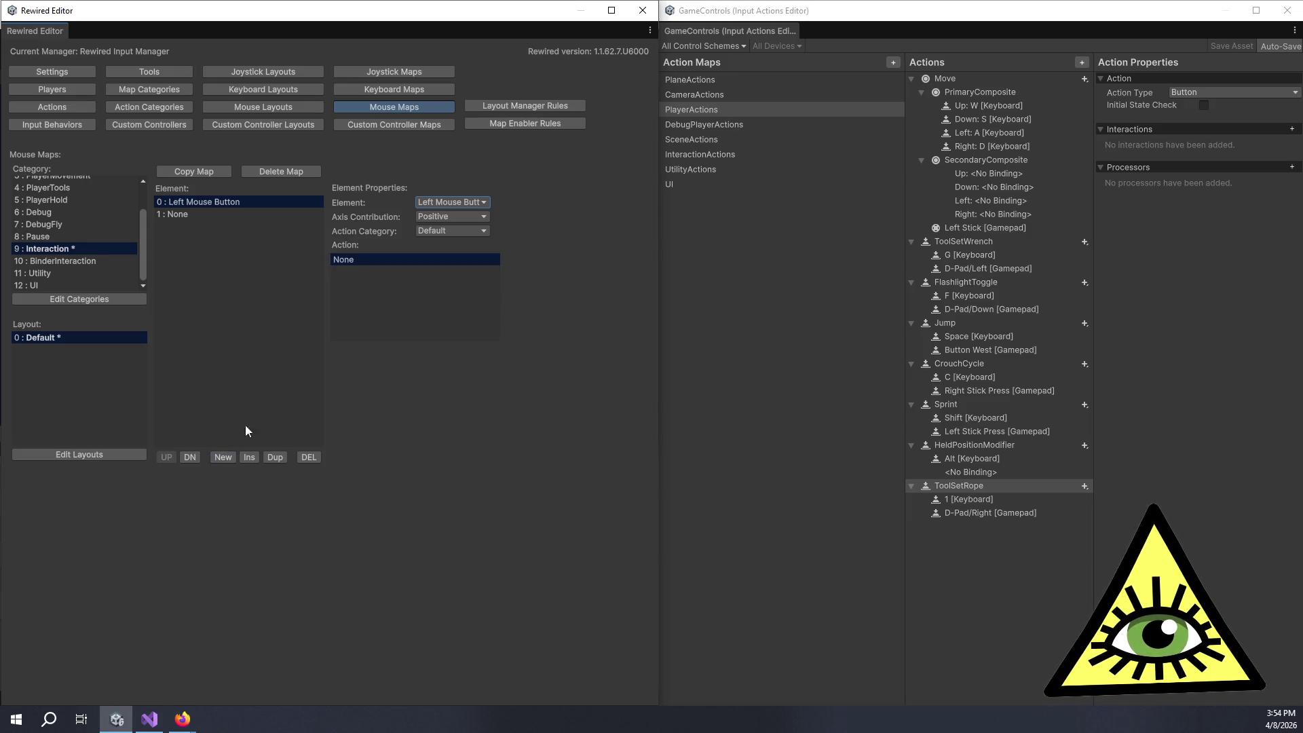
{"action": "left_click", "coordinate": [258, 212]}
{"action": "left_click", "coordinate": [254, 201]}
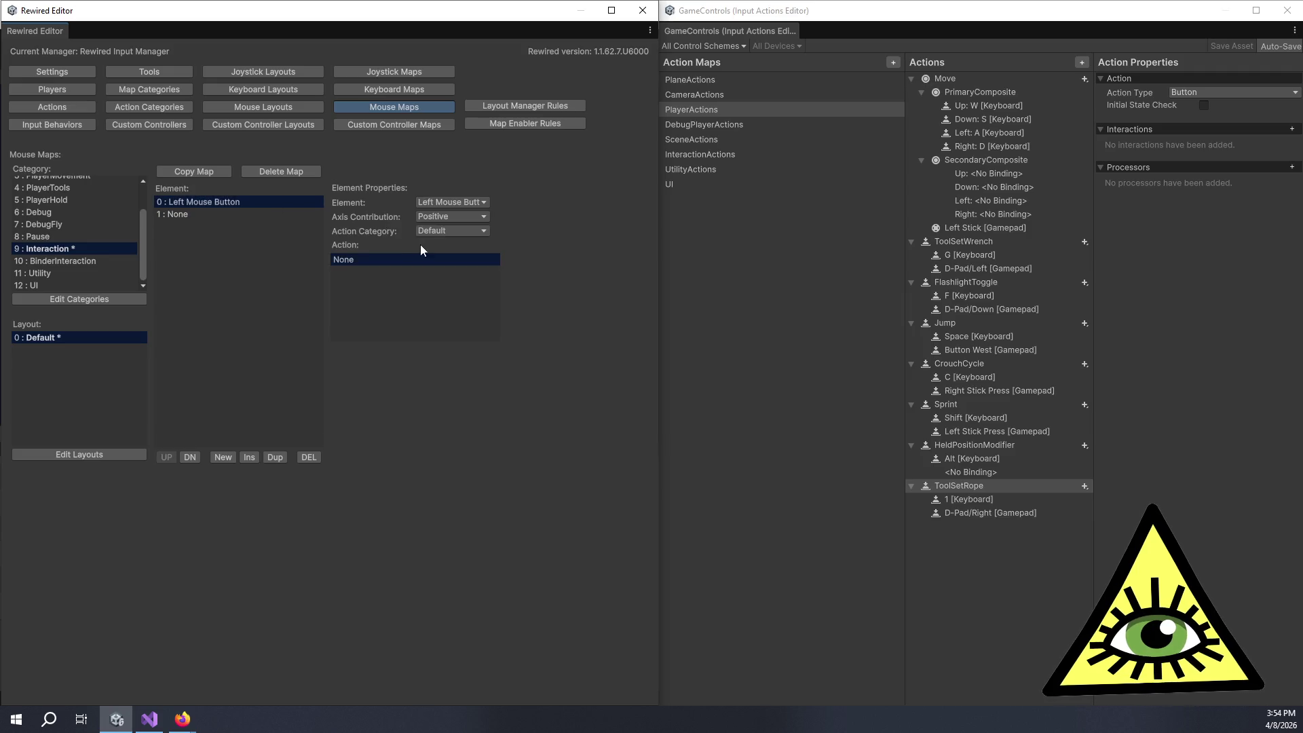
{"action": "left_click", "coordinate": [429, 231]}
{"action": "left_click", "coordinate": [448, 351]}
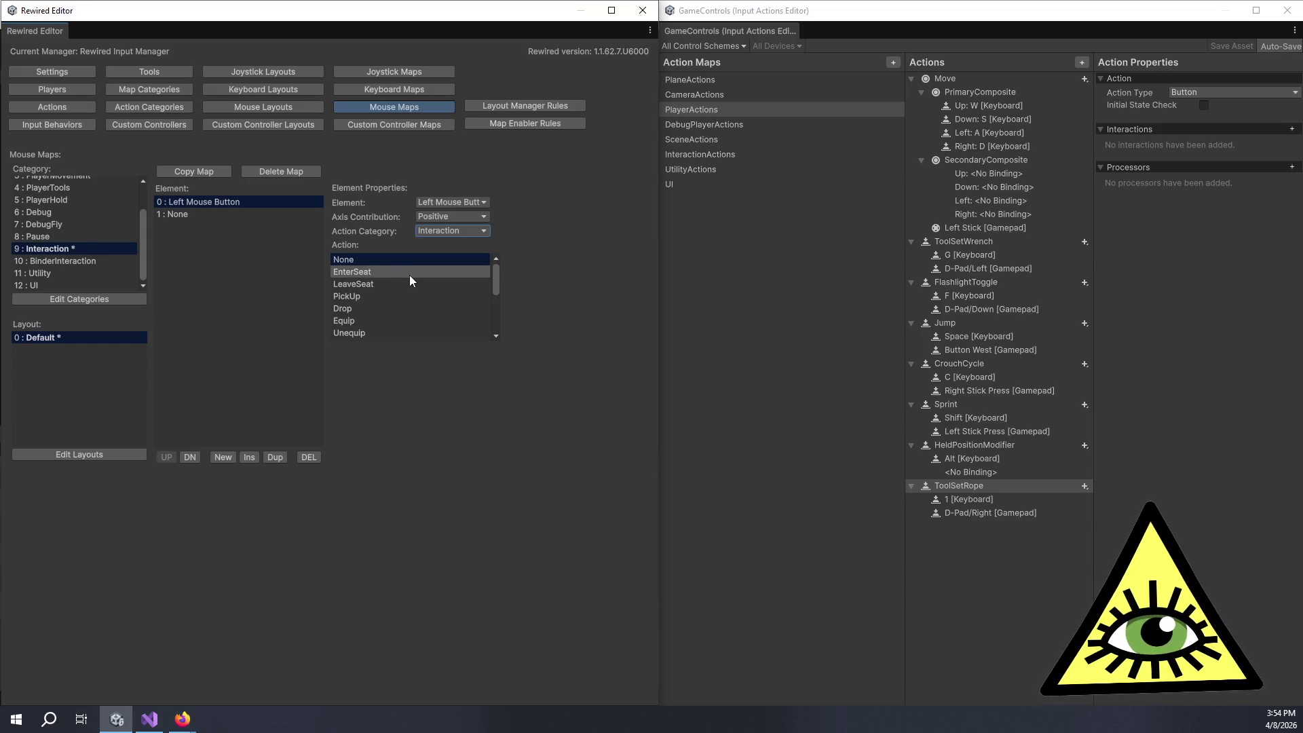
{"action": "left_click", "coordinate": [710, 154]}
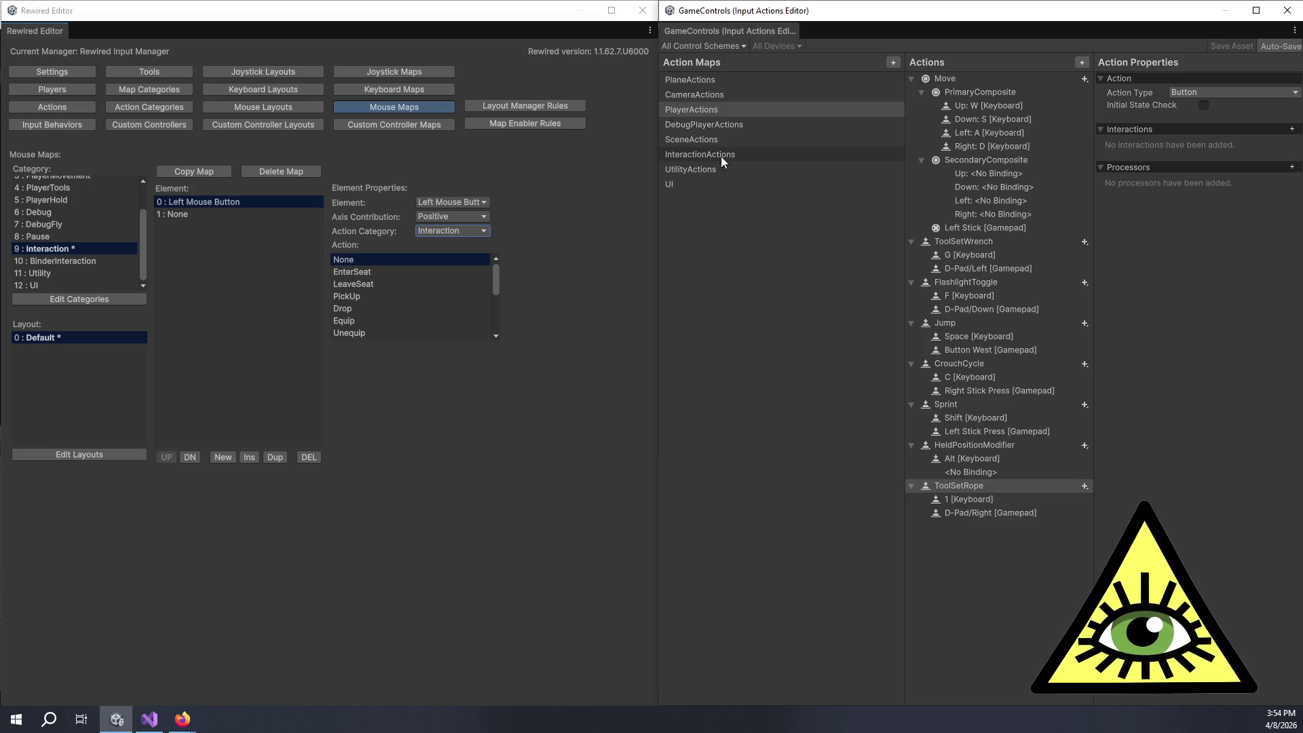
Step: Bind the left mouse button to EnterSeat and duplicate that binding
{"action": "left_click", "coordinate": [376, 271]}
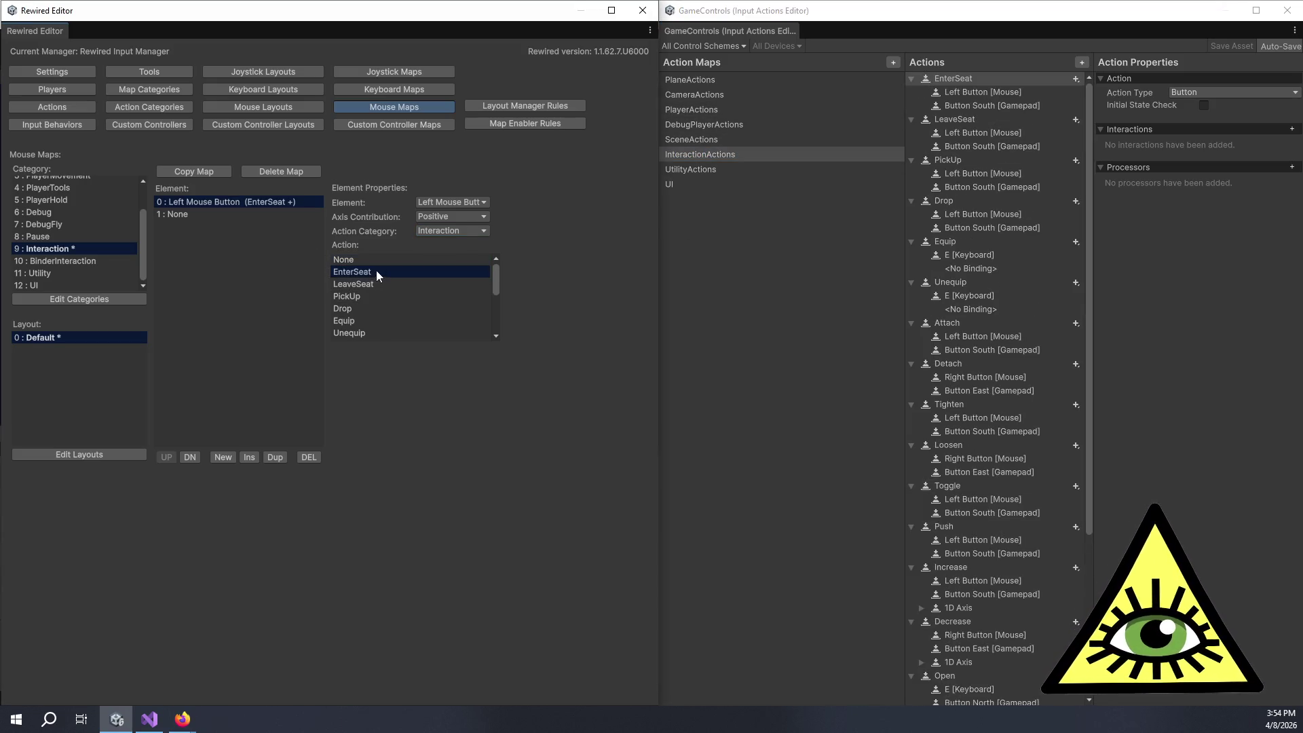
{"action": "left_click", "coordinate": [278, 457]}
{"action": "left_click", "coordinate": [277, 457]}
{"action": "left_click", "coordinate": [277, 457]}
{"action": "left_click", "coordinate": [277, 457]}
{"action": "left_click", "coordinate": [277, 457]}
{"action": "left_click", "coordinate": [278, 456]}
{"action": "left_click", "coordinate": [278, 457]}
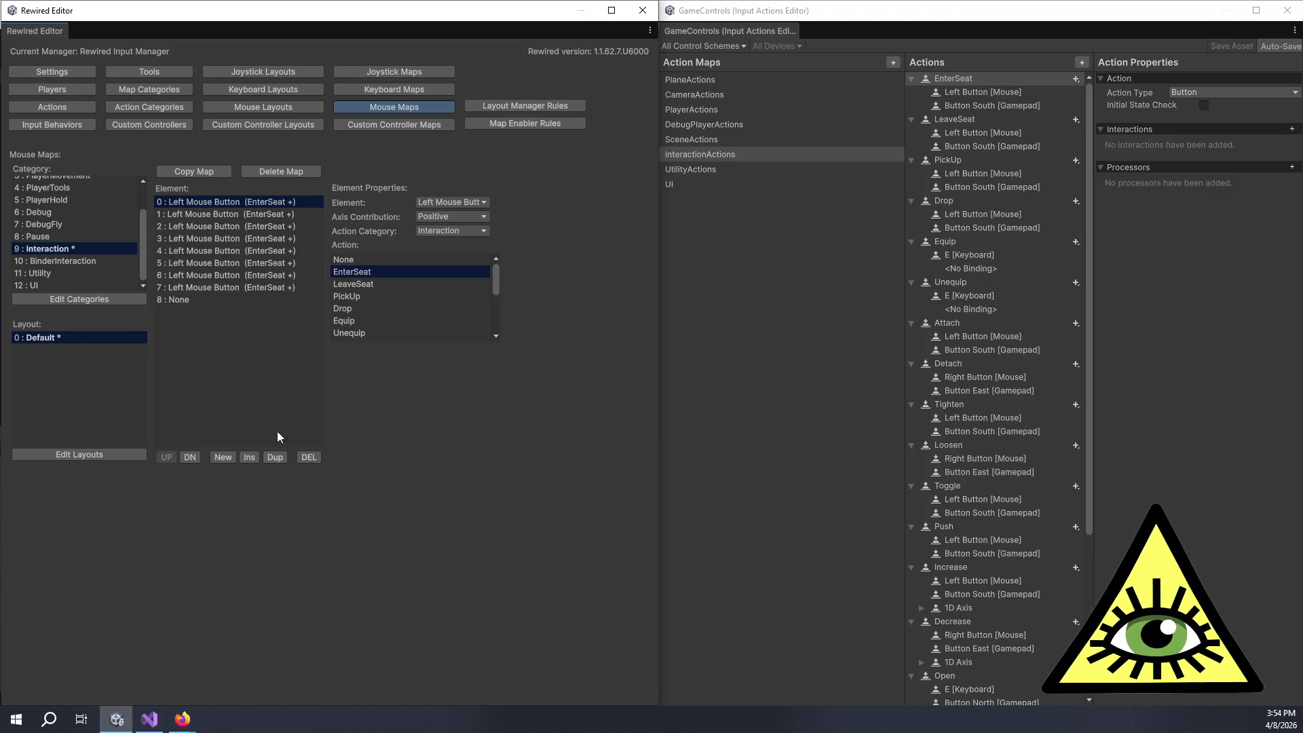
Step: Set duplicate elements 1–3 to LeaveSeat, PickUp and Drop
{"action": "left_click", "coordinate": [280, 211]}
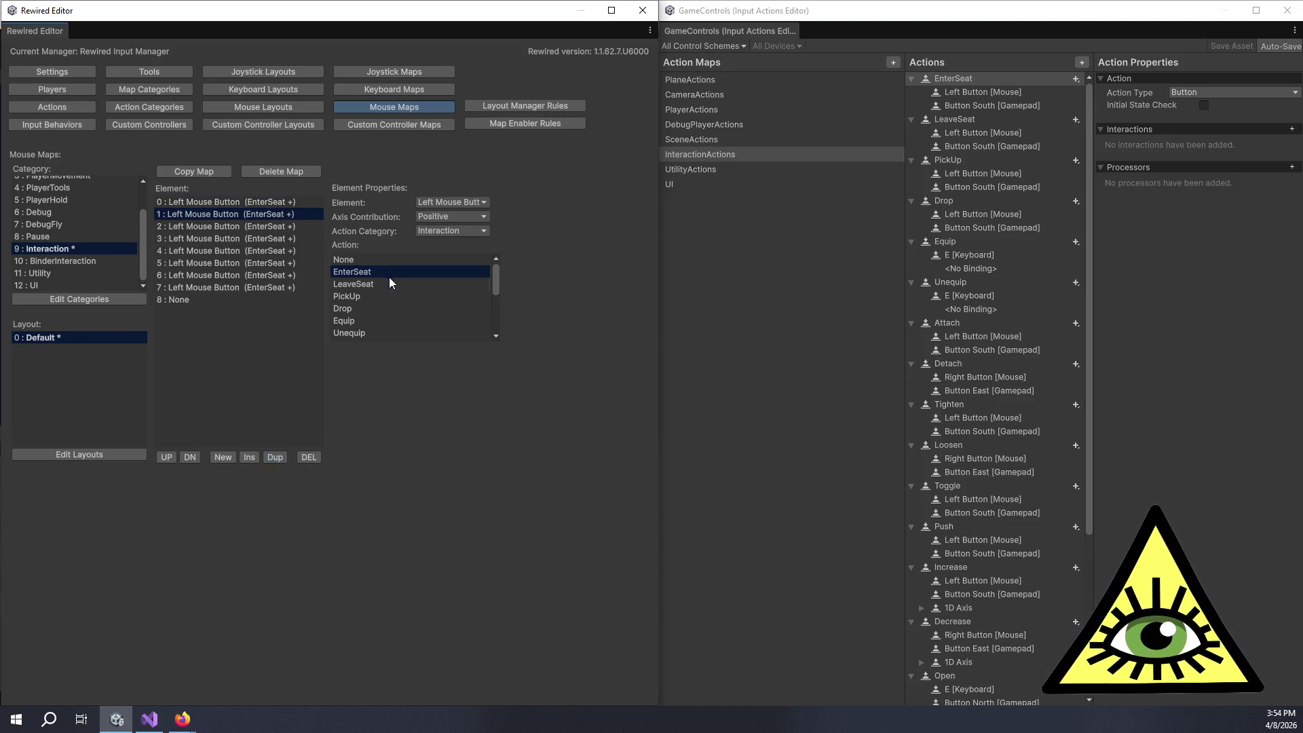
{"action": "left_click", "coordinate": [361, 284]}
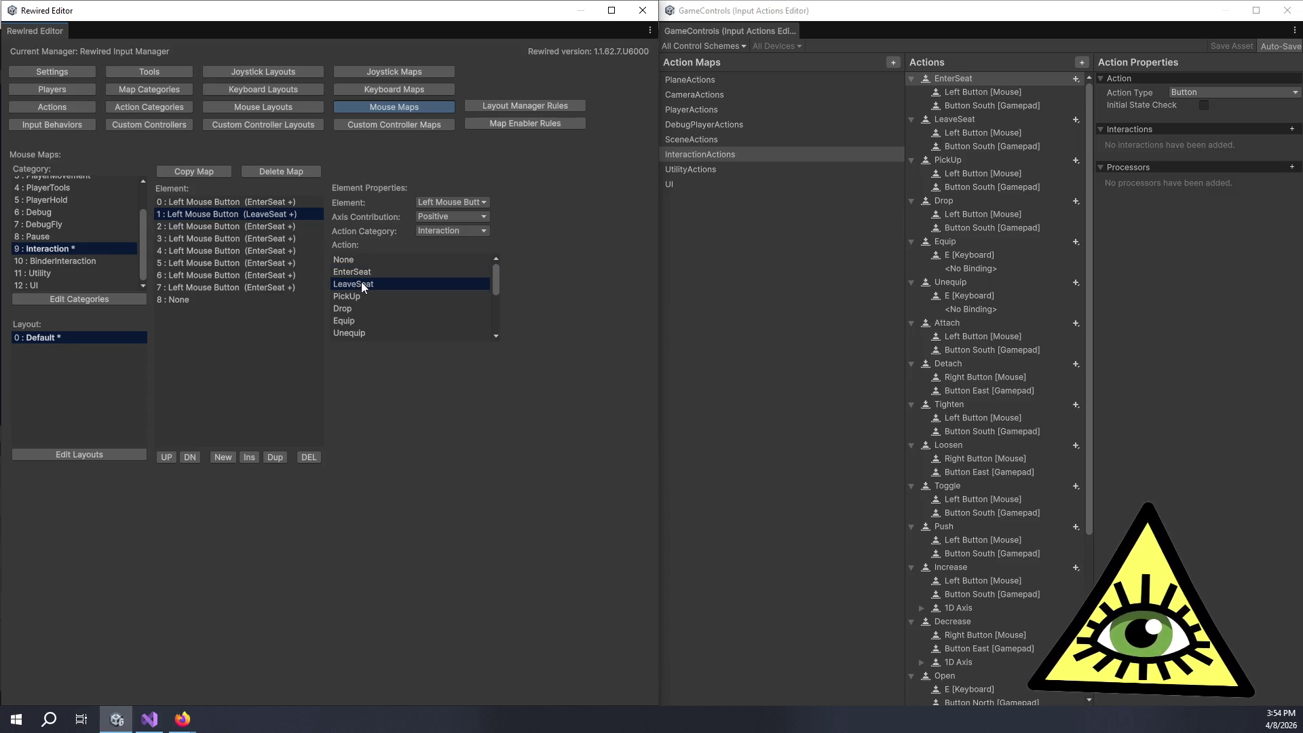
{"action": "left_click", "coordinate": [212, 226]}
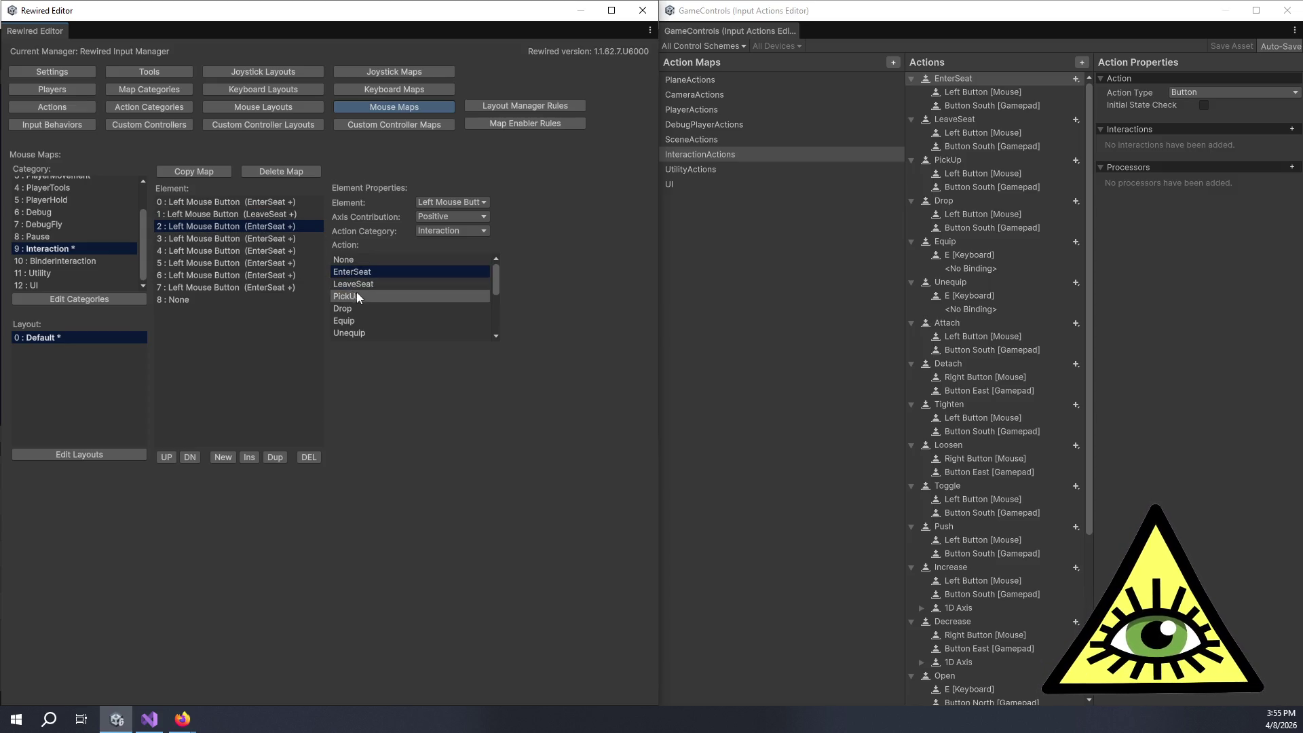
{"action": "left_click", "coordinate": [362, 295]}
{"action": "left_click", "coordinate": [276, 241]}
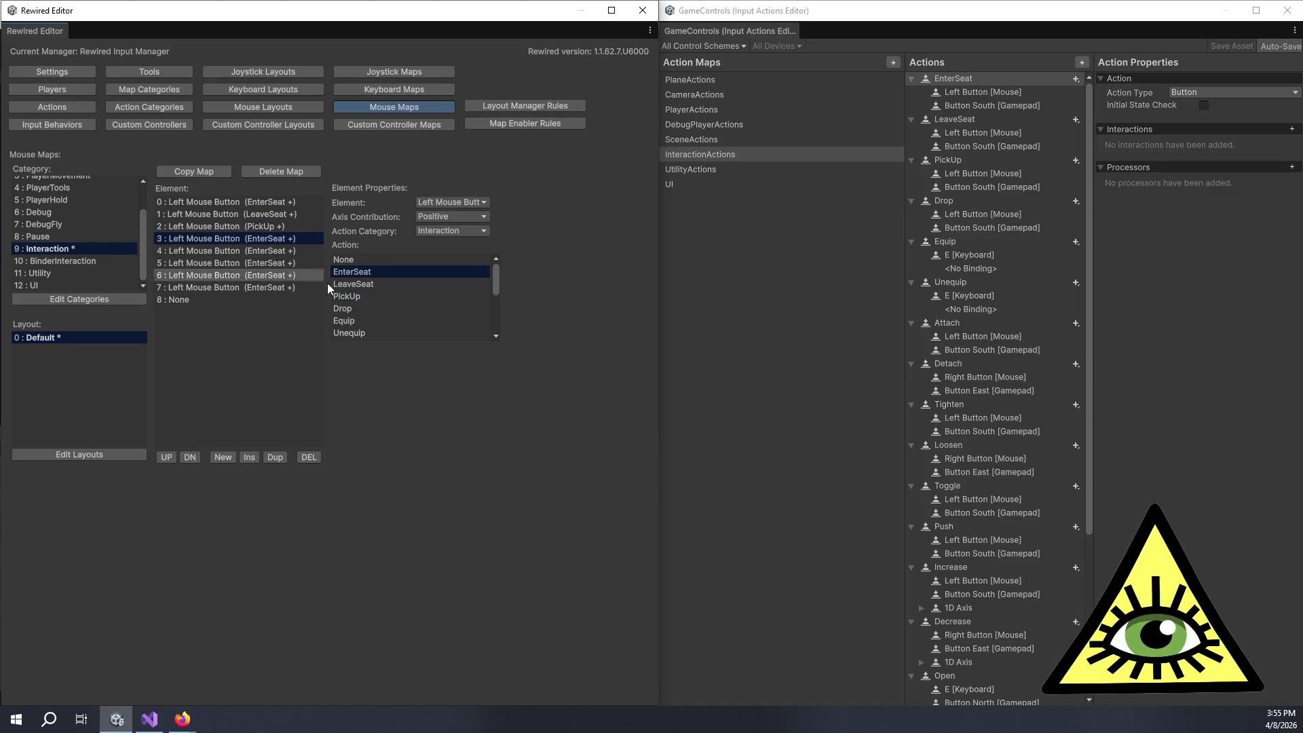
{"action": "left_click", "coordinate": [368, 308]}
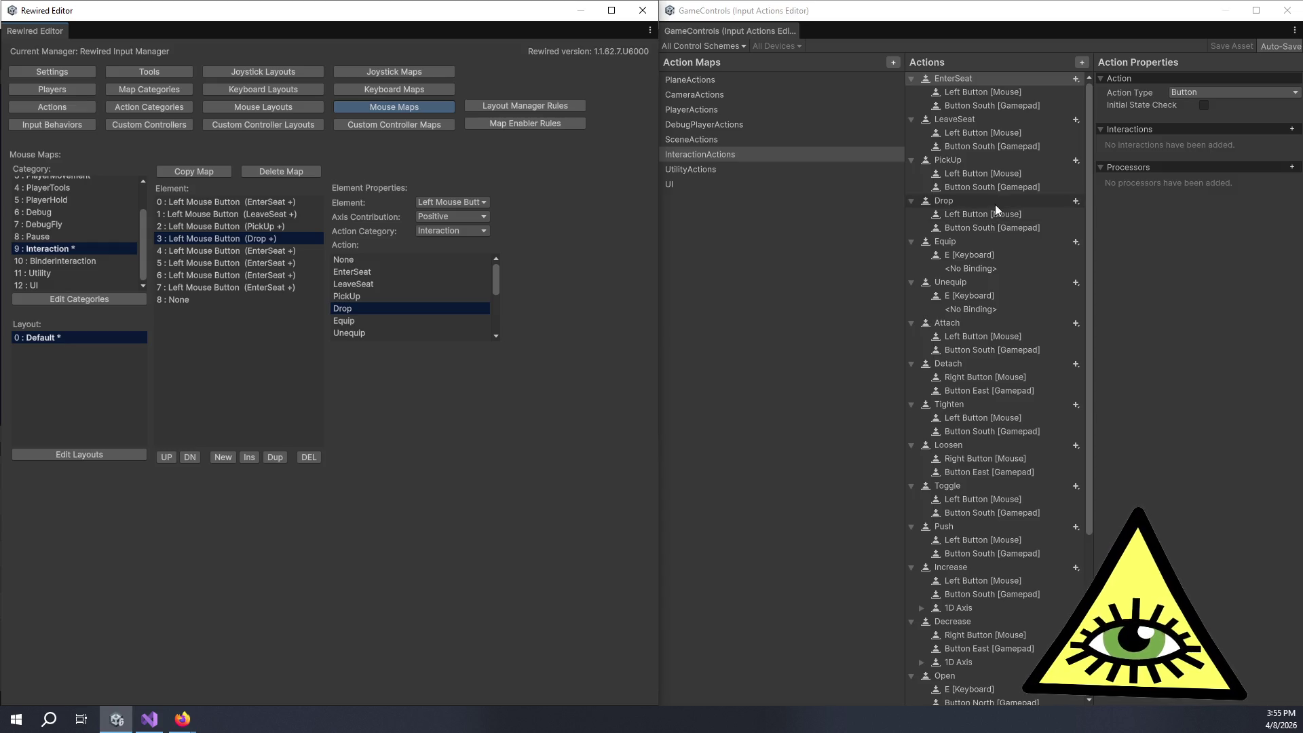
Step: Set duplicate elements 4–7 to Attach, Tighten, Toggle and Push
{"action": "left_click", "coordinate": [278, 247]}
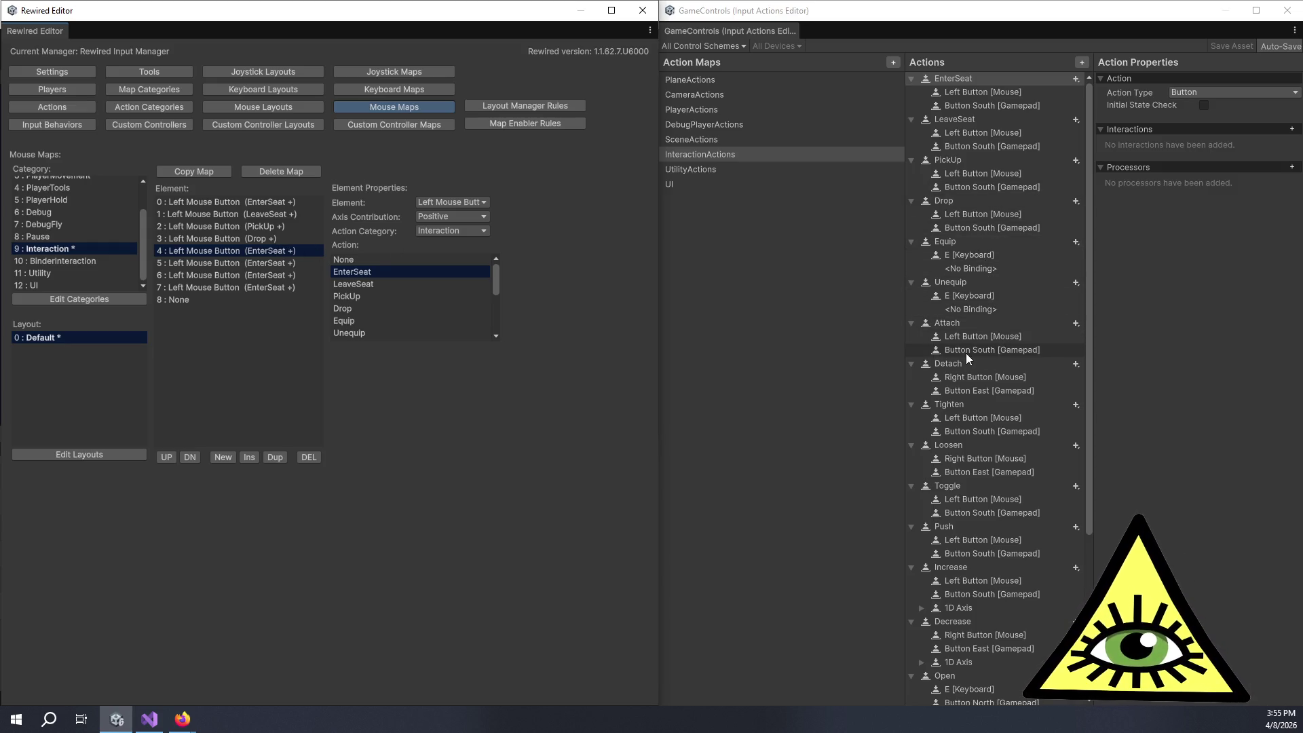
{"action": "scroll", "coordinate": [407, 311], "scroll_direction": "down", "scroll_amount": 2}
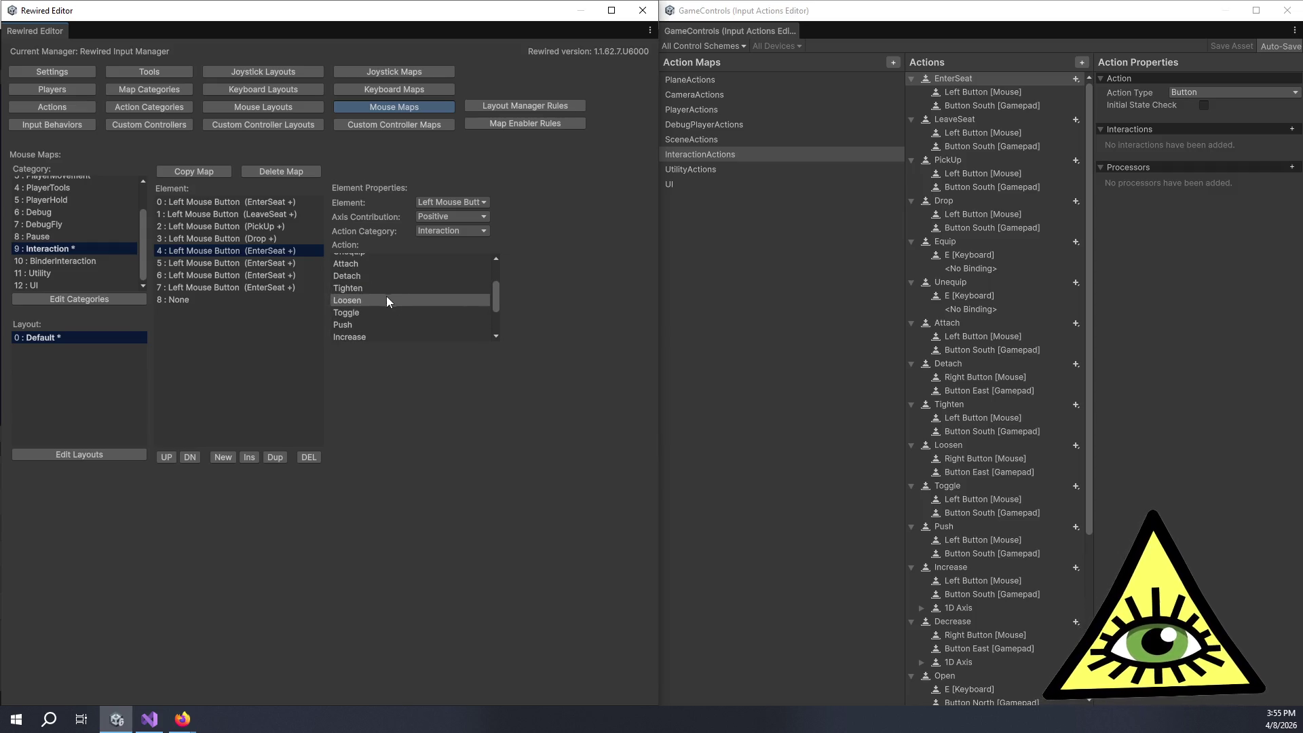
{"action": "left_click", "coordinate": [363, 266]}
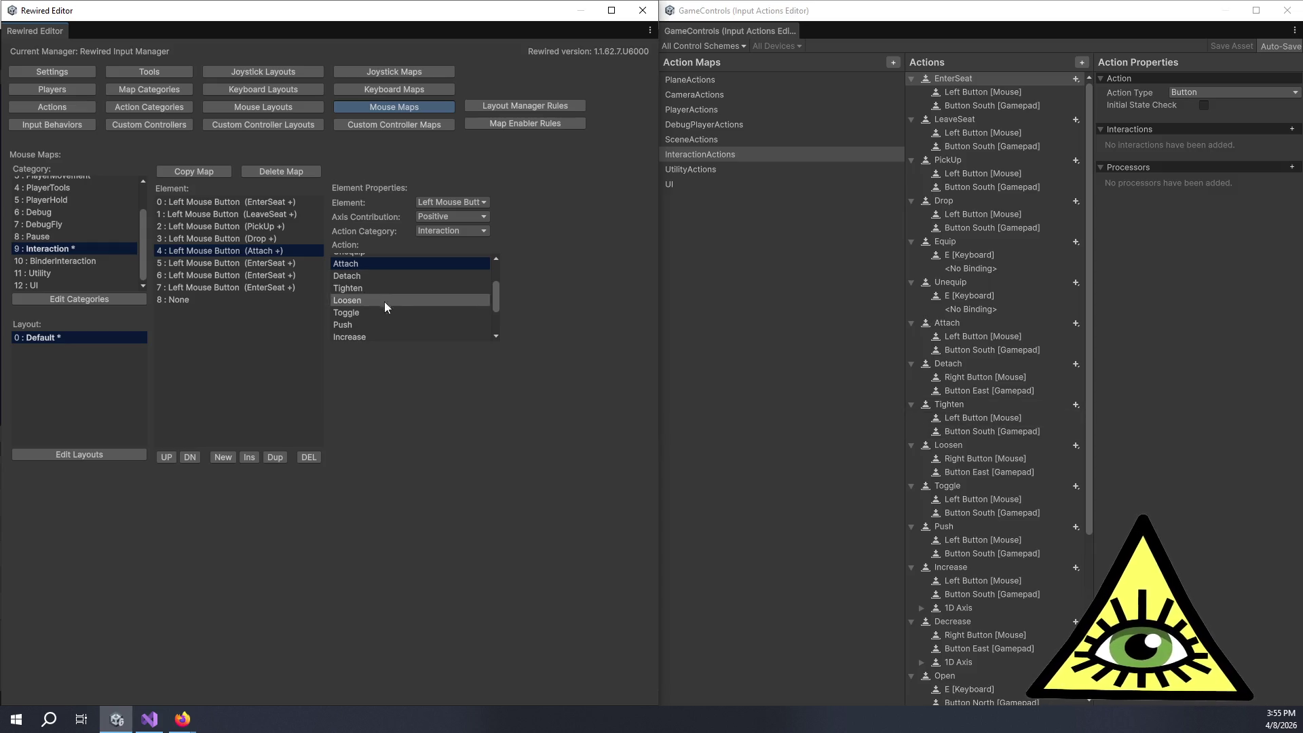
{"action": "left_click", "coordinate": [255, 267]}
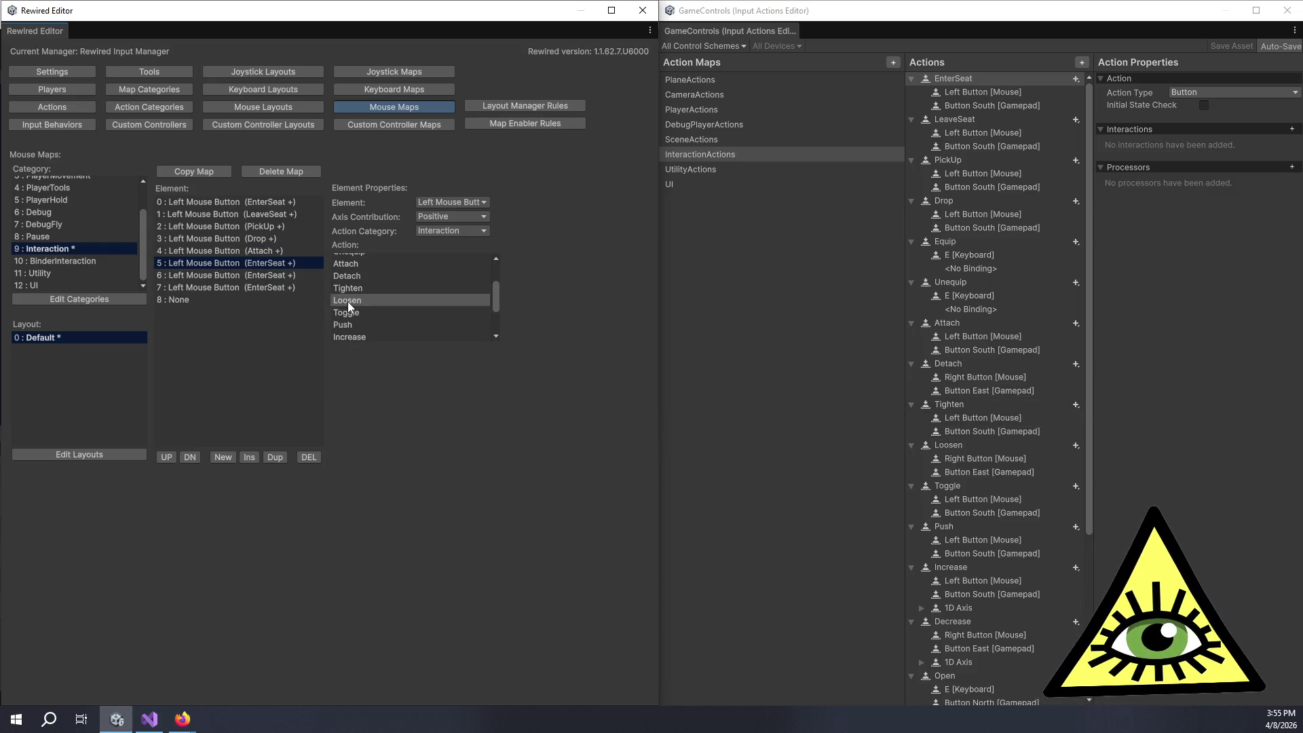
{"action": "left_click", "coordinate": [364, 285]}
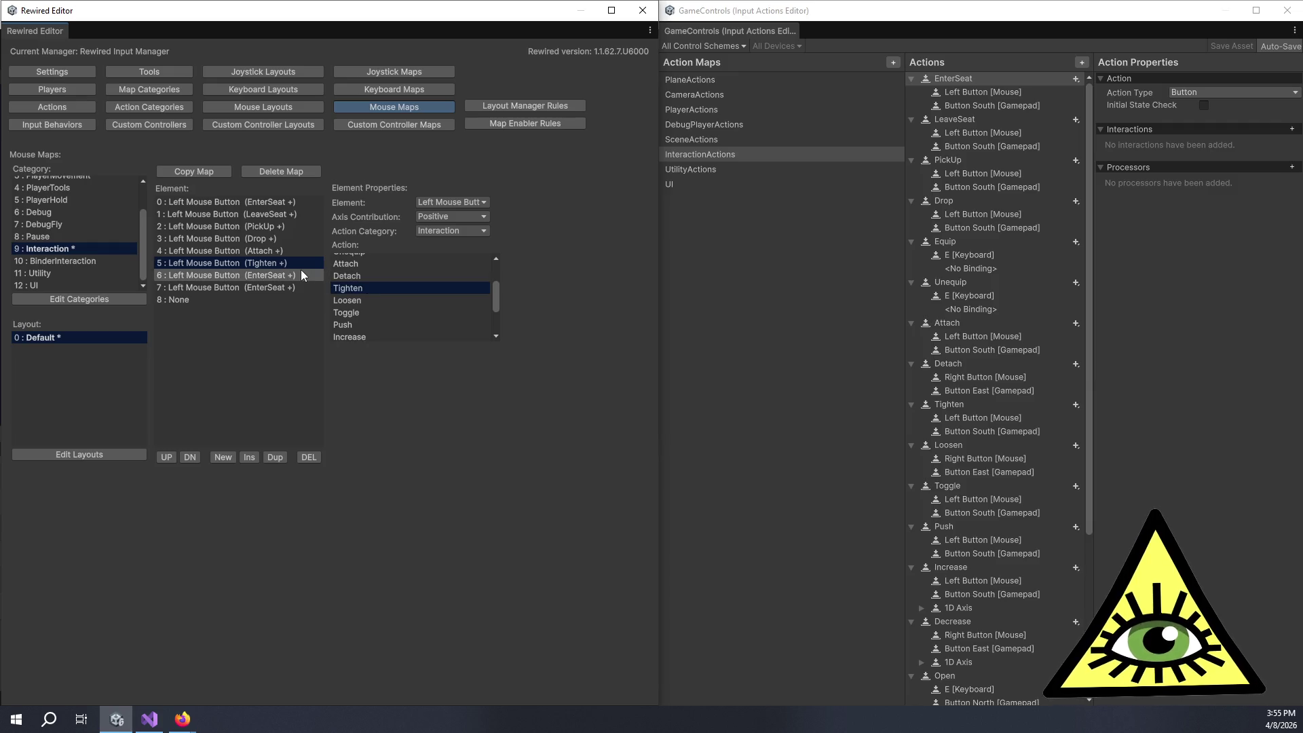
{"action": "left_click", "coordinate": [301, 275]}
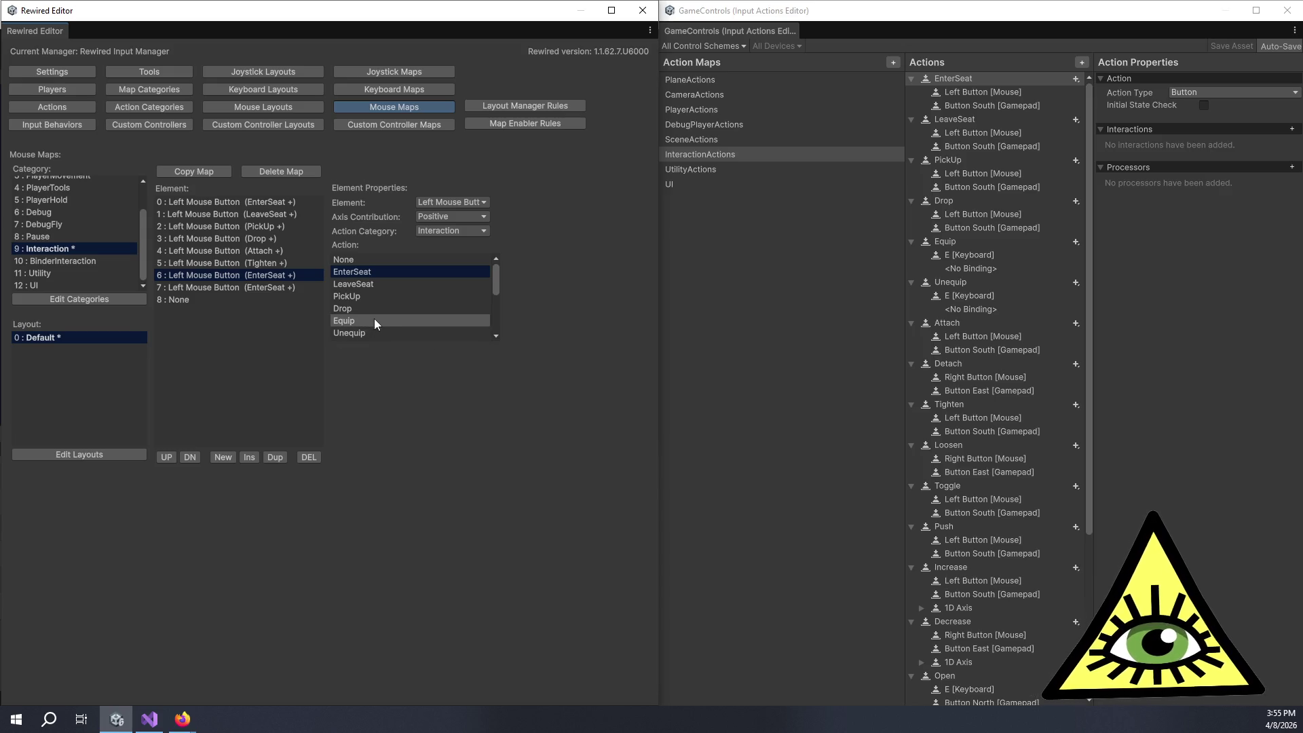
{"action": "scroll", "coordinate": [375, 320], "scroll_direction": "down", "scroll_amount": 3}
{"action": "scroll", "coordinate": [369, 298], "scroll_direction": "down", "scroll_amount": 3}
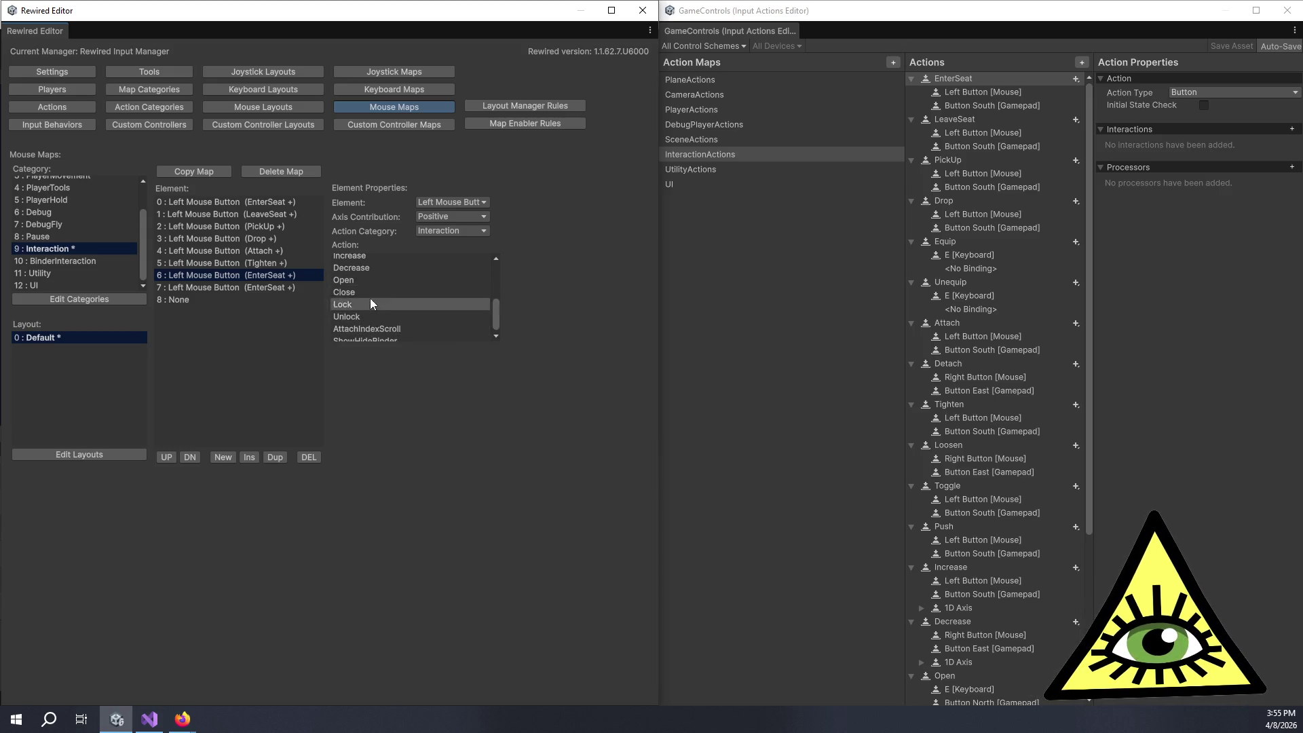
{"action": "left_click", "coordinate": [361, 271]}
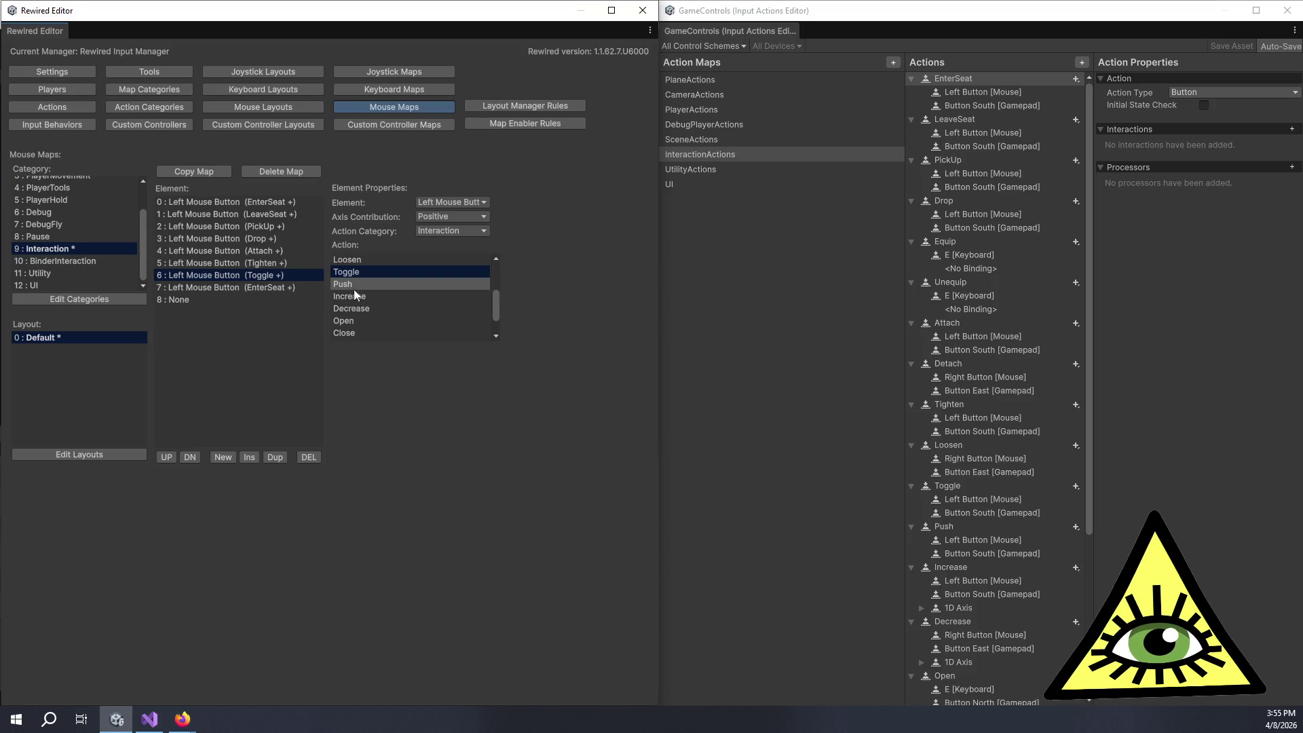
{"action": "left_click", "coordinate": [284, 287]}
{"action": "scroll", "coordinate": [357, 308], "scroll_direction": "down", "scroll_amount": 5}
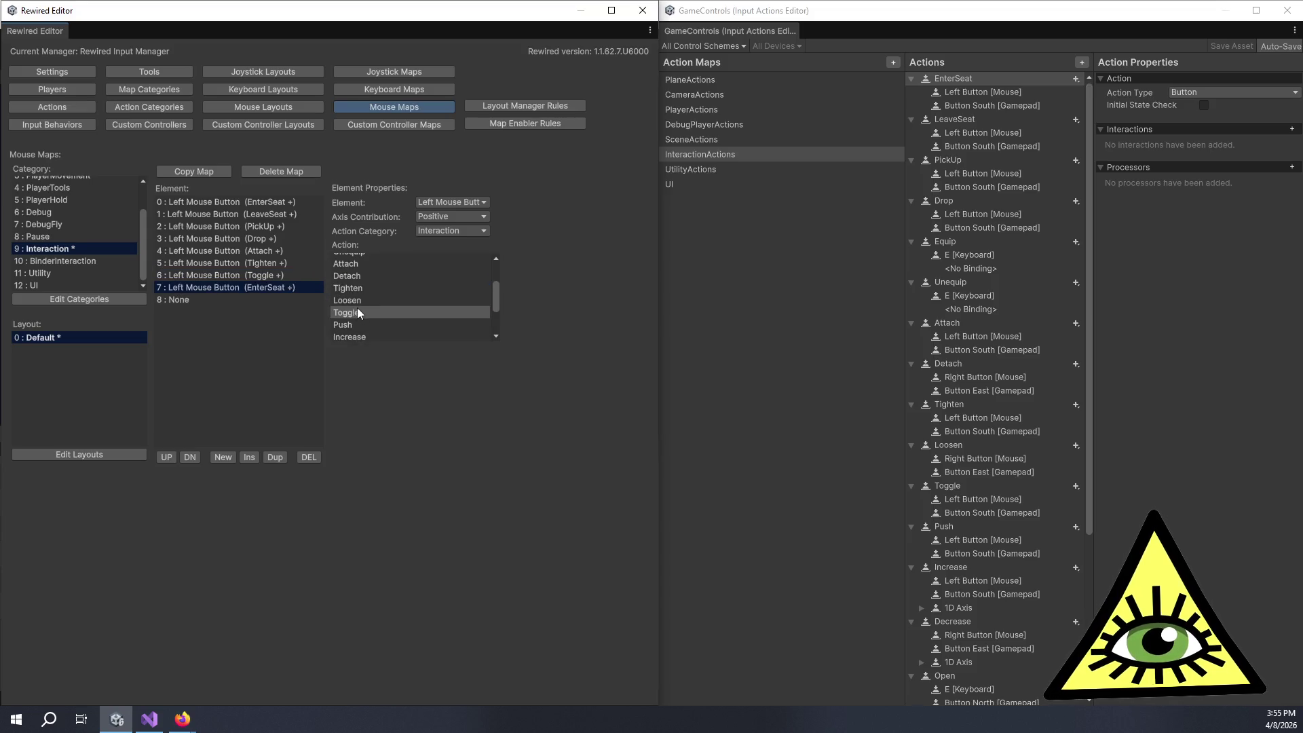
{"action": "left_click", "coordinate": [352, 270]}
{"action": "left_click", "coordinate": [368, 281]}
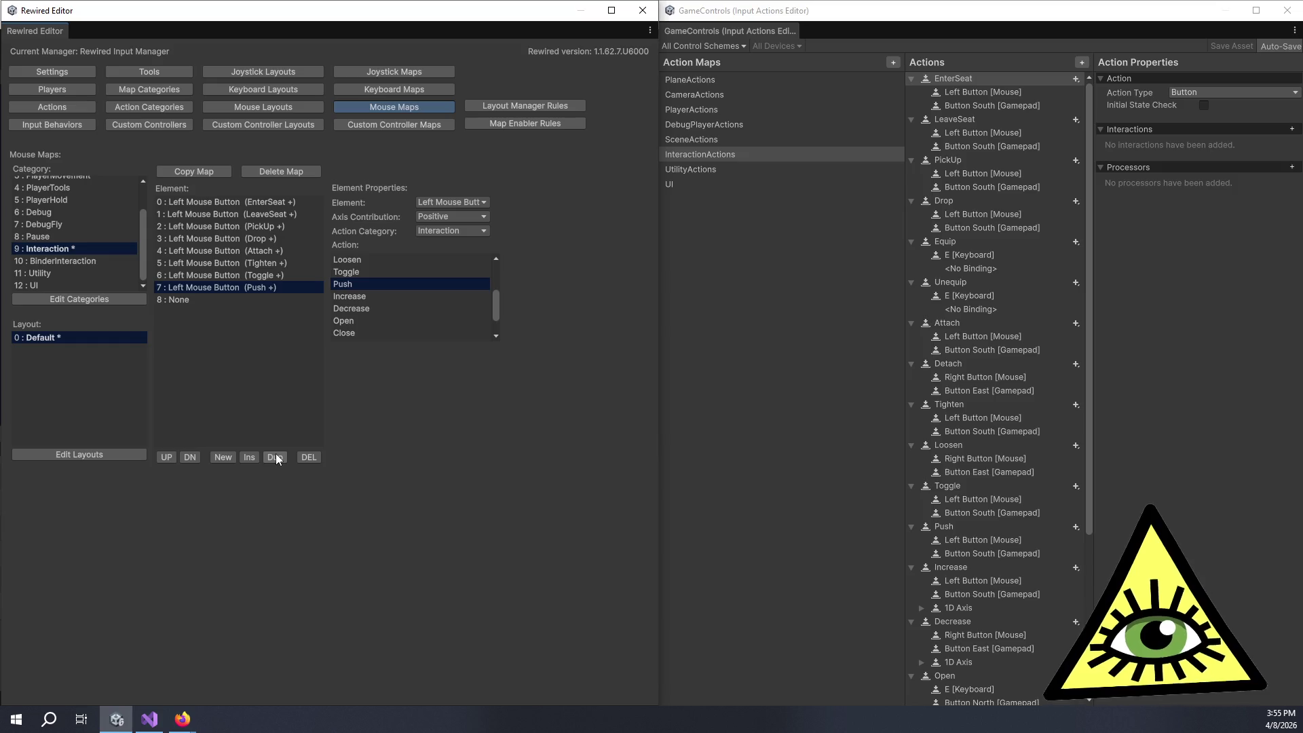
Step: Make three more copies of the Left Mouse Button Push binding
{"action": "scroll", "coordinate": [1066, 481], "scroll_direction": "down", "scroll_amount": 3}
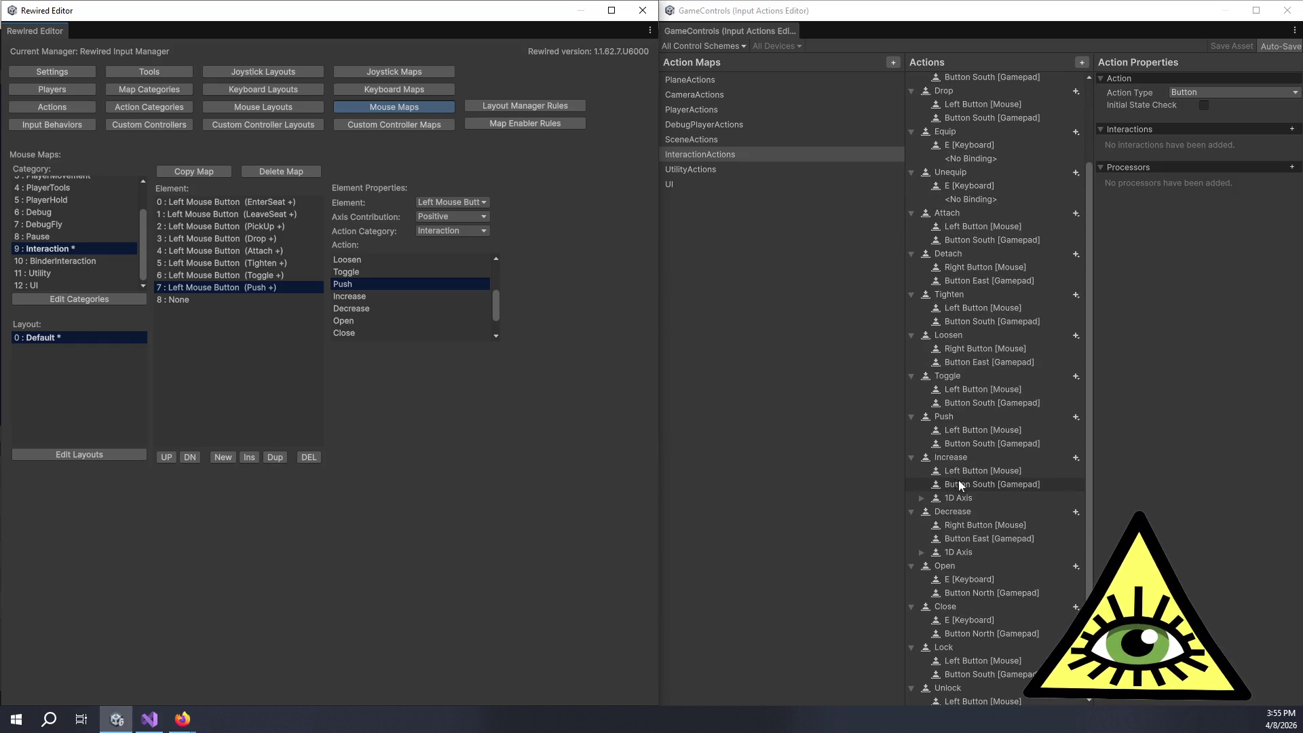
{"action": "scroll", "coordinate": [962, 481], "scroll_direction": "down", "scroll_amount": 1}
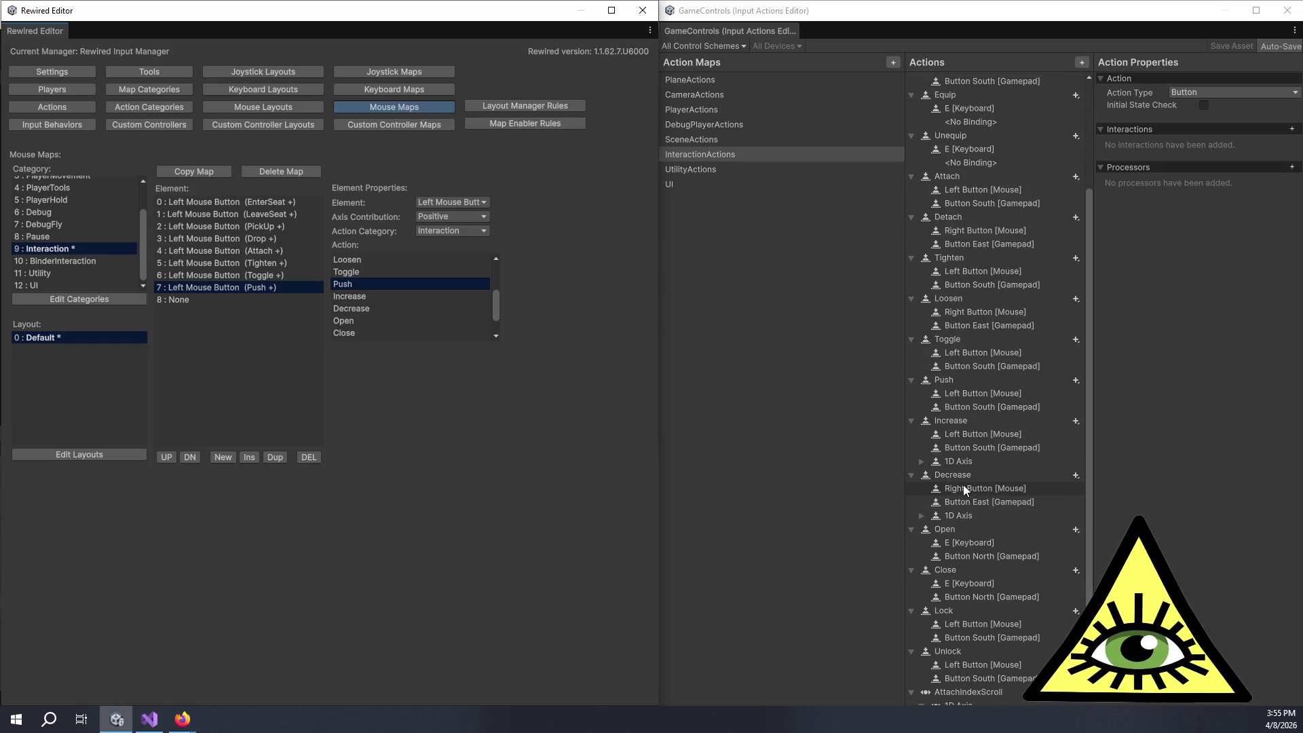
{"action": "scroll", "coordinate": [981, 624], "scroll_direction": "down", "scroll_amount": 2}
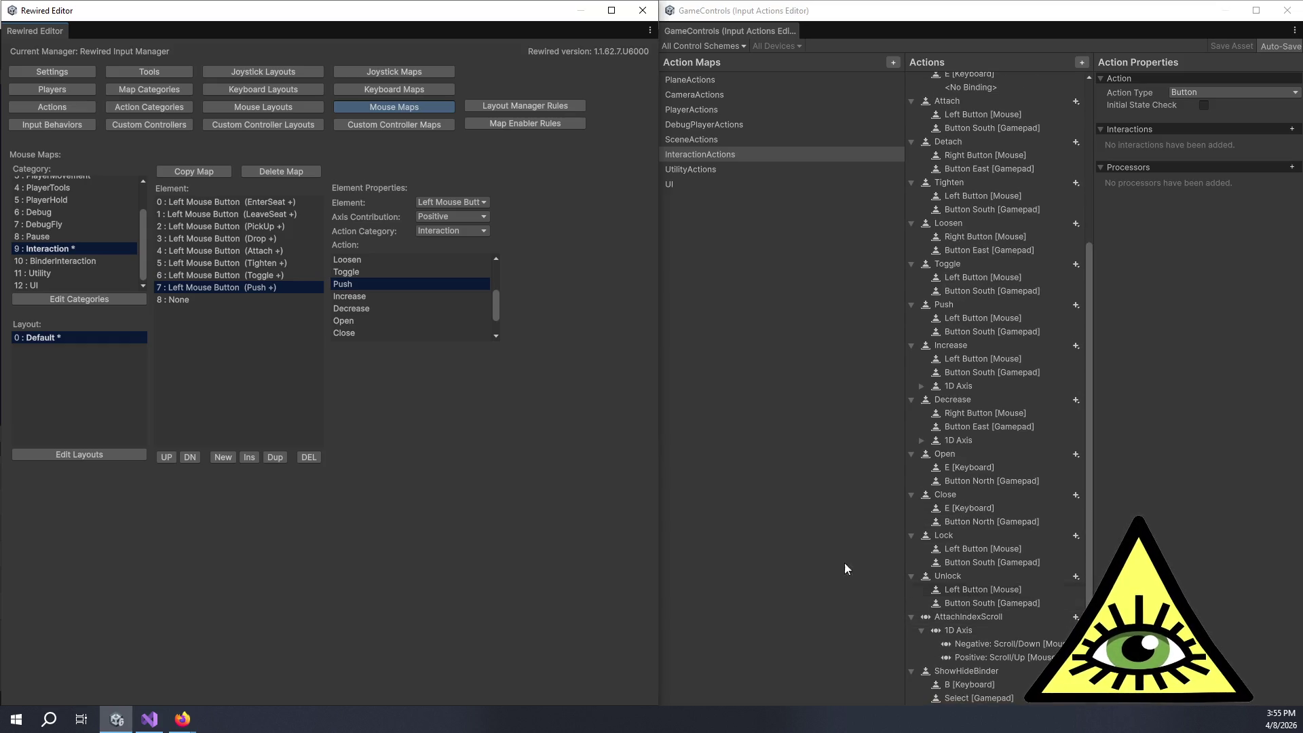
{"action": "left_click", "coordinate": [271, 459]}
{"action": "left_click", "coordinate": [271, 458]}
{"action": "left_click", "coordinate": [272, 458]}
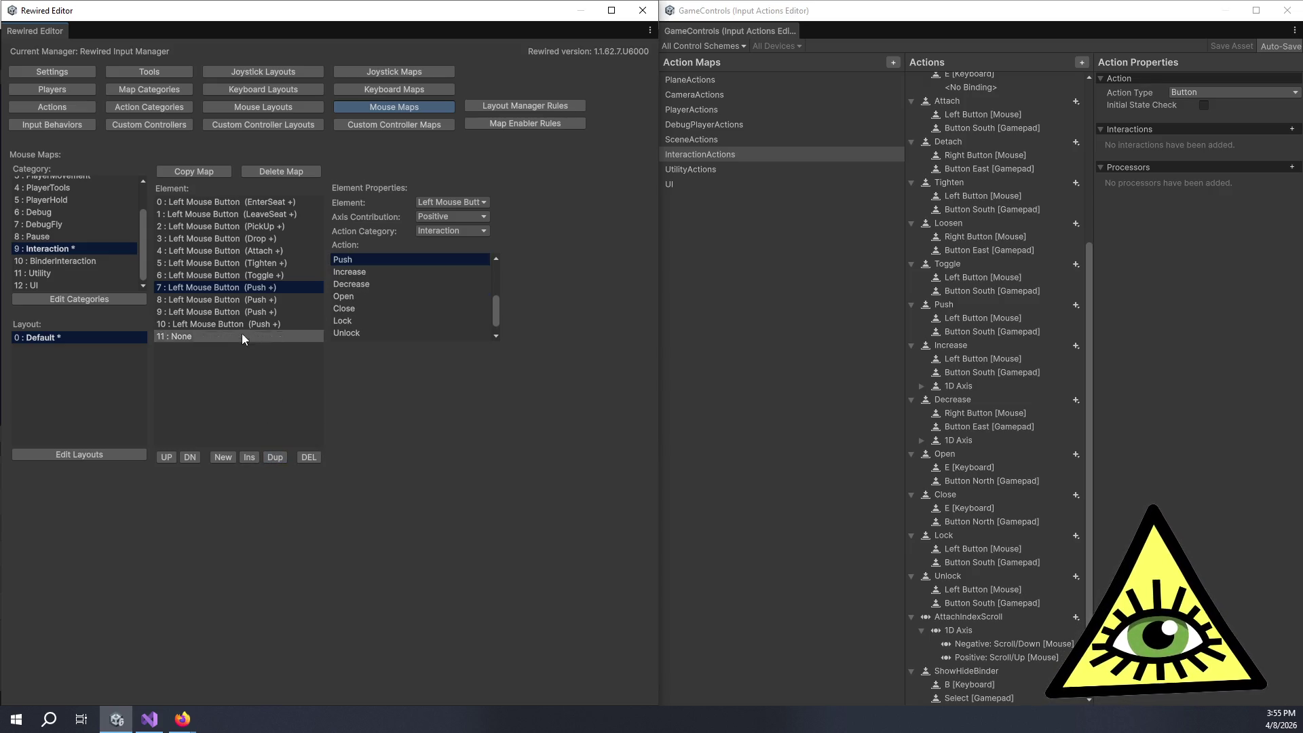
{"action": "left_click", "coordinate": [233, 299]}
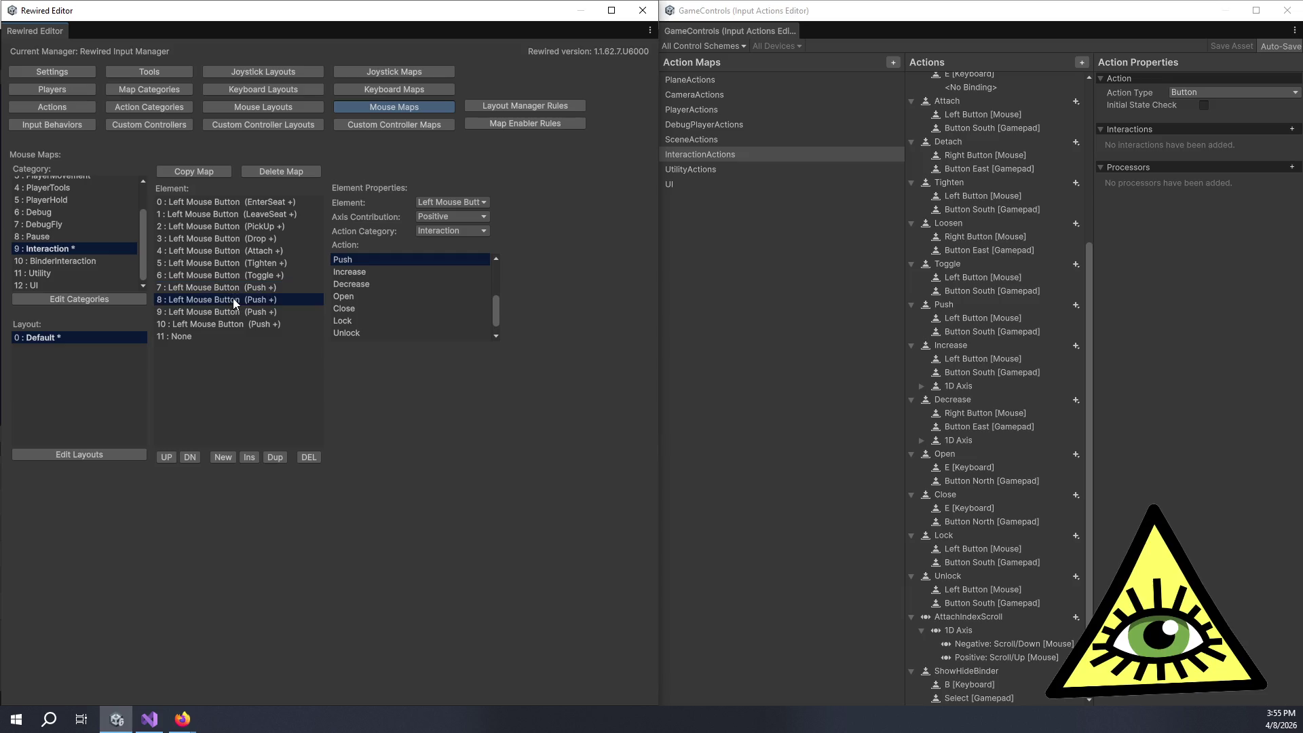
Step: Reassign elements 8, 9 and 10 to Increase, Lock and Unlock
{"action": "left_click", "coordinate": [377, 273]}
{"action": "left_click", "coordinate": [270, 312]}
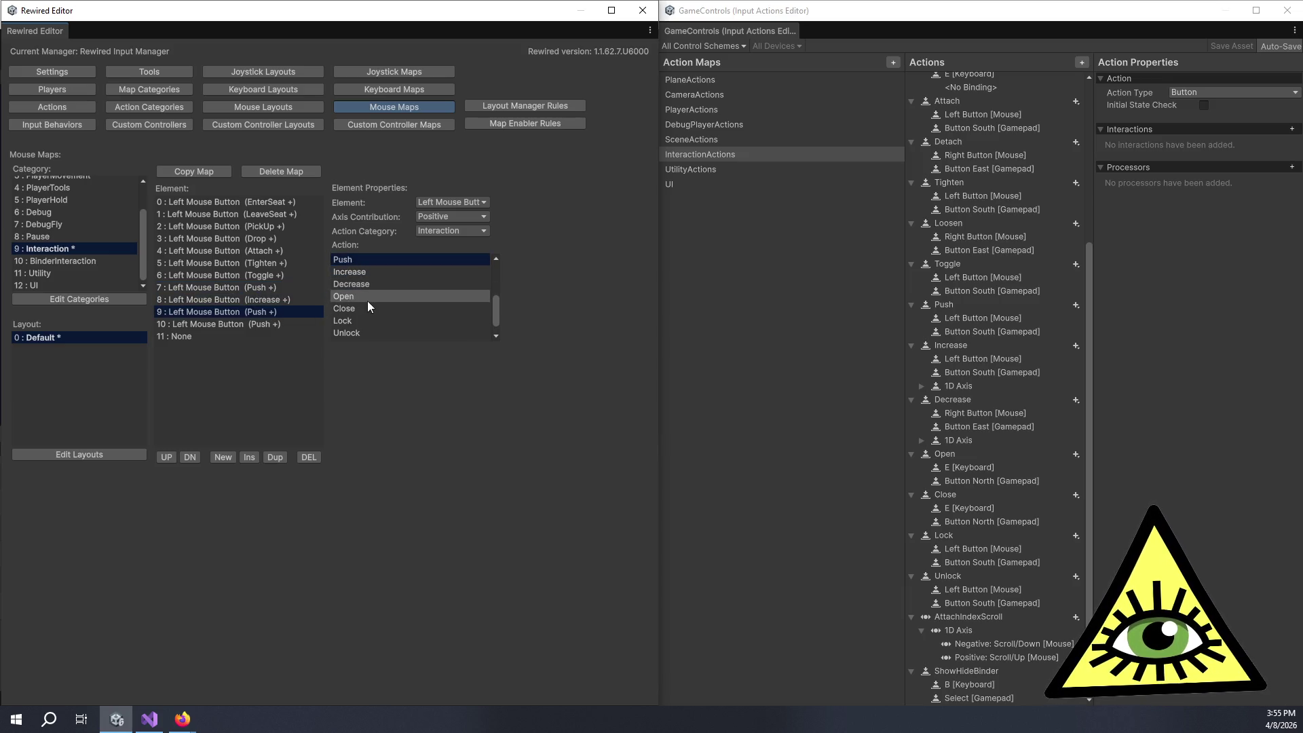
{"action": "left_click", "coordinate": [382, 318]}
{"action": "left_click", "coordinate": [278, 323]}
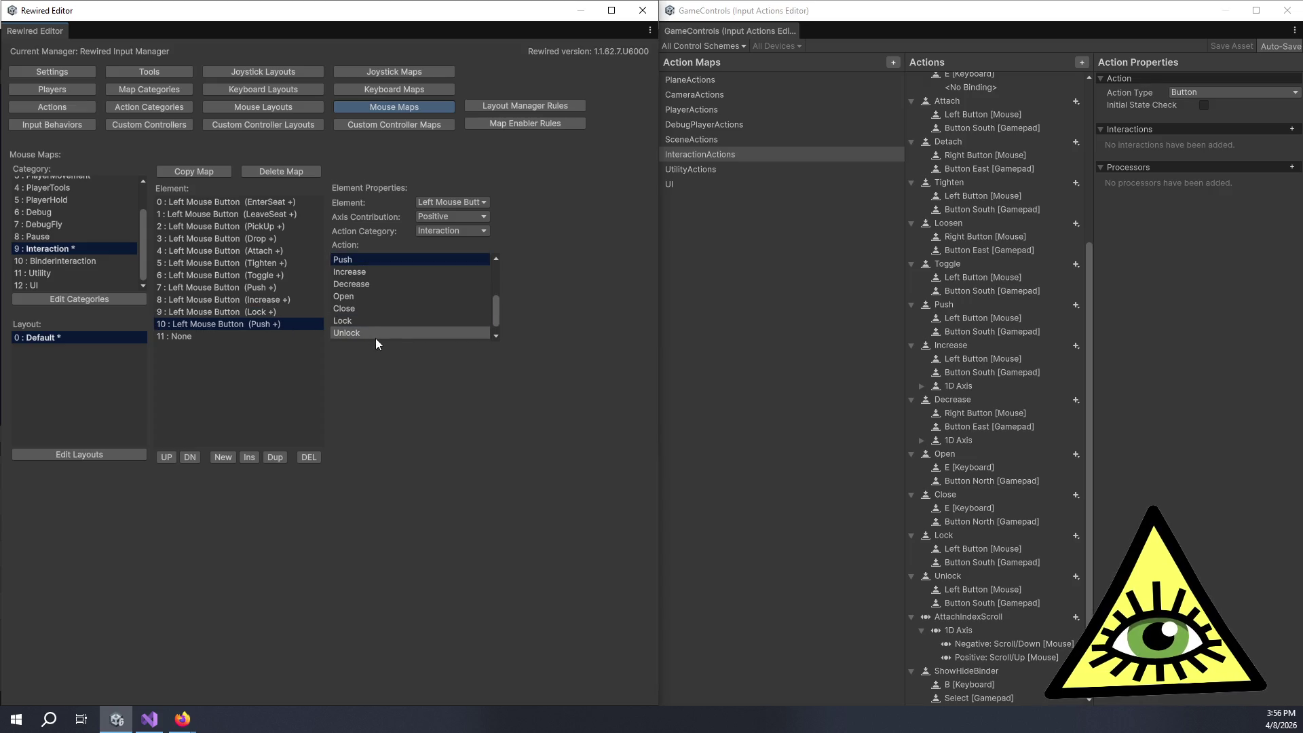
{"action": "scroll", "coordinate": [376, 336], "scroll_direction": "down", "scroll_amount": 2}
{"action": "left_click", "coordinate": [376, 310]}
{"action": "left_click", "coordinate": [220, 337]}
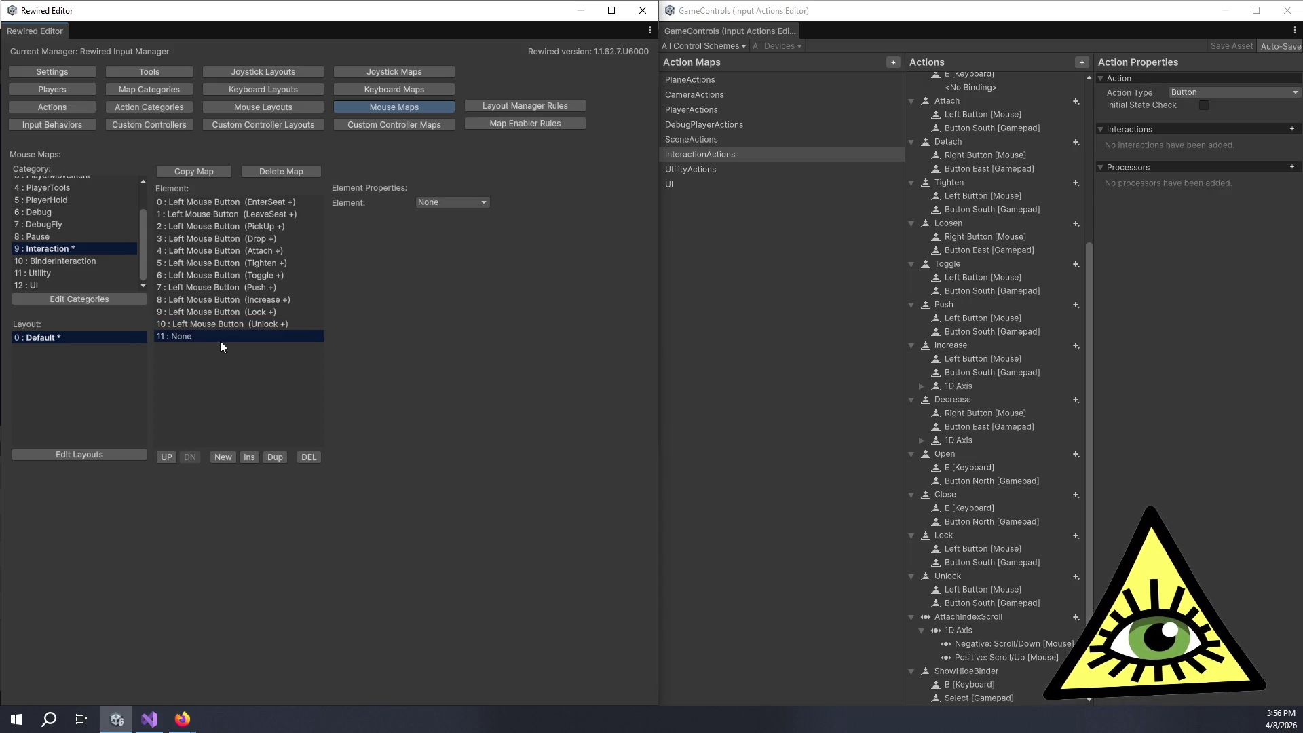
Step: Set element 11 to Right Mouse Button bound to the Interaction category's Detach action
{"action": "left_click", "coordinate": [445, 201]}
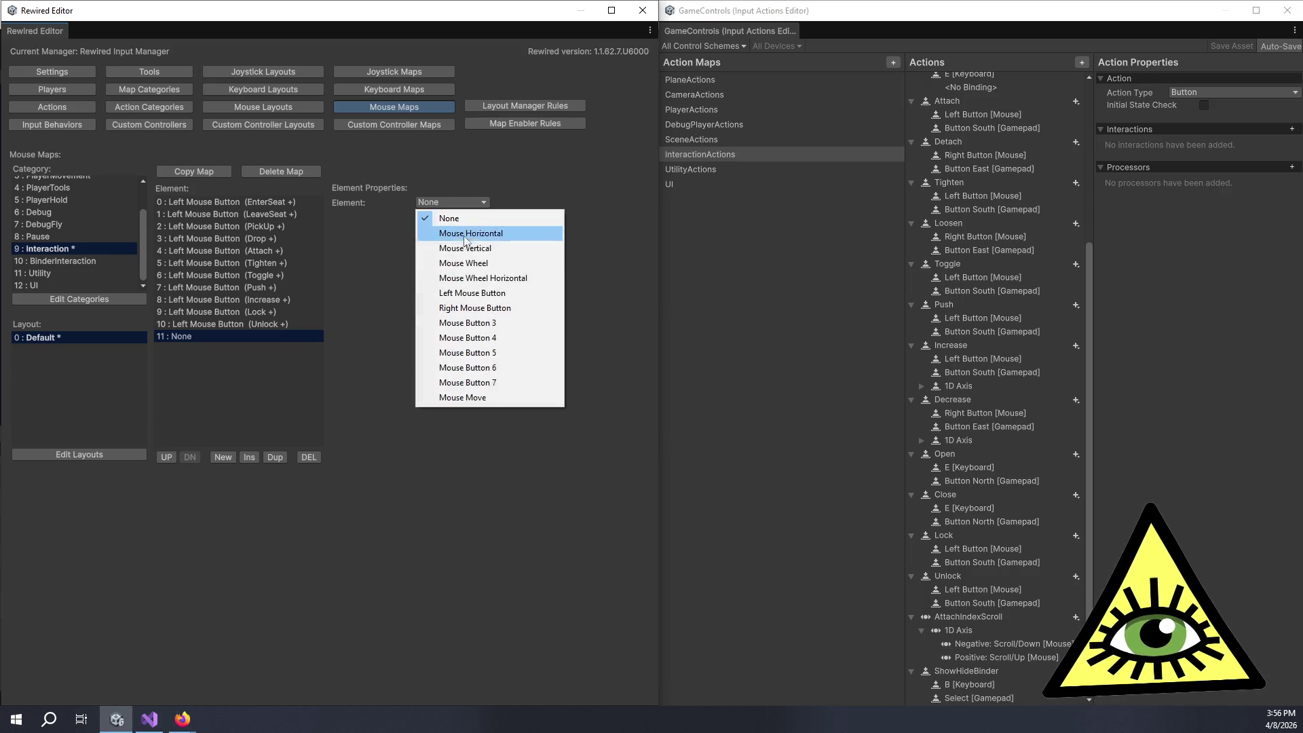
{"action": "left_click", "coordinate": [507, 310]}
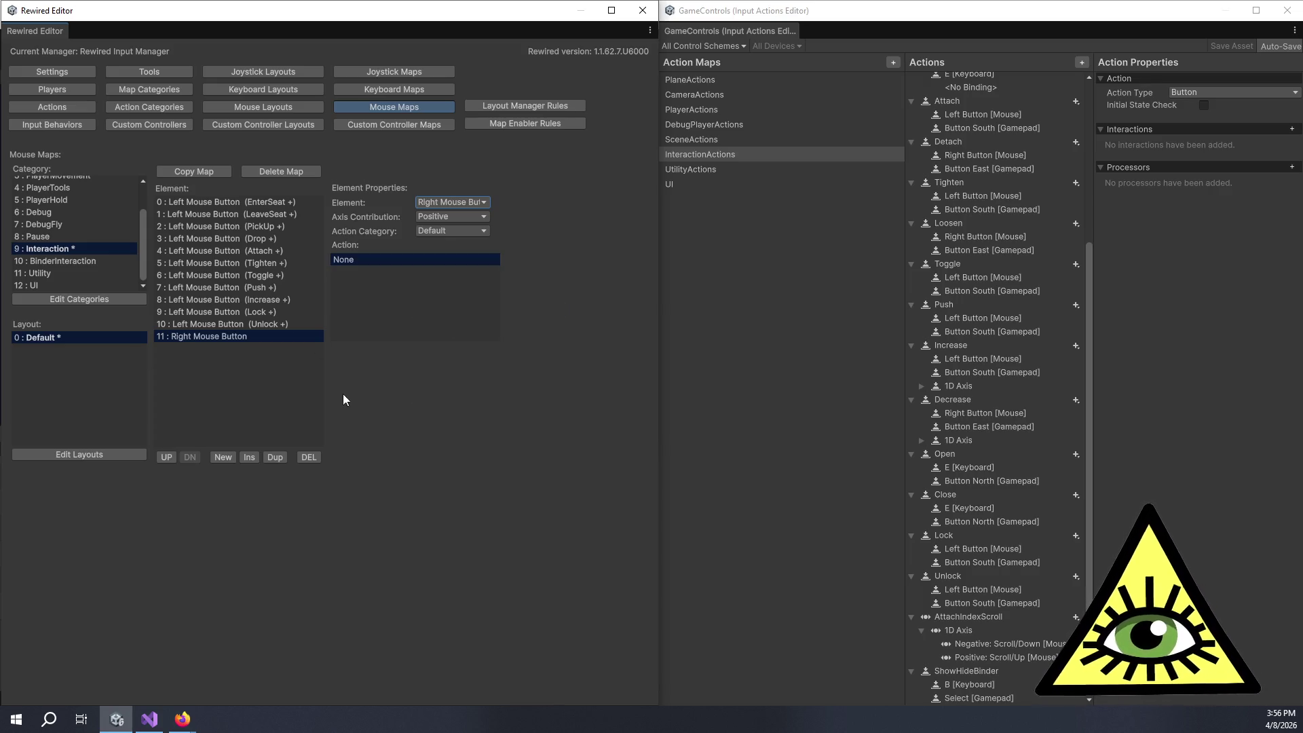
{"action": "left_click", "coordinate": [429, 231]}
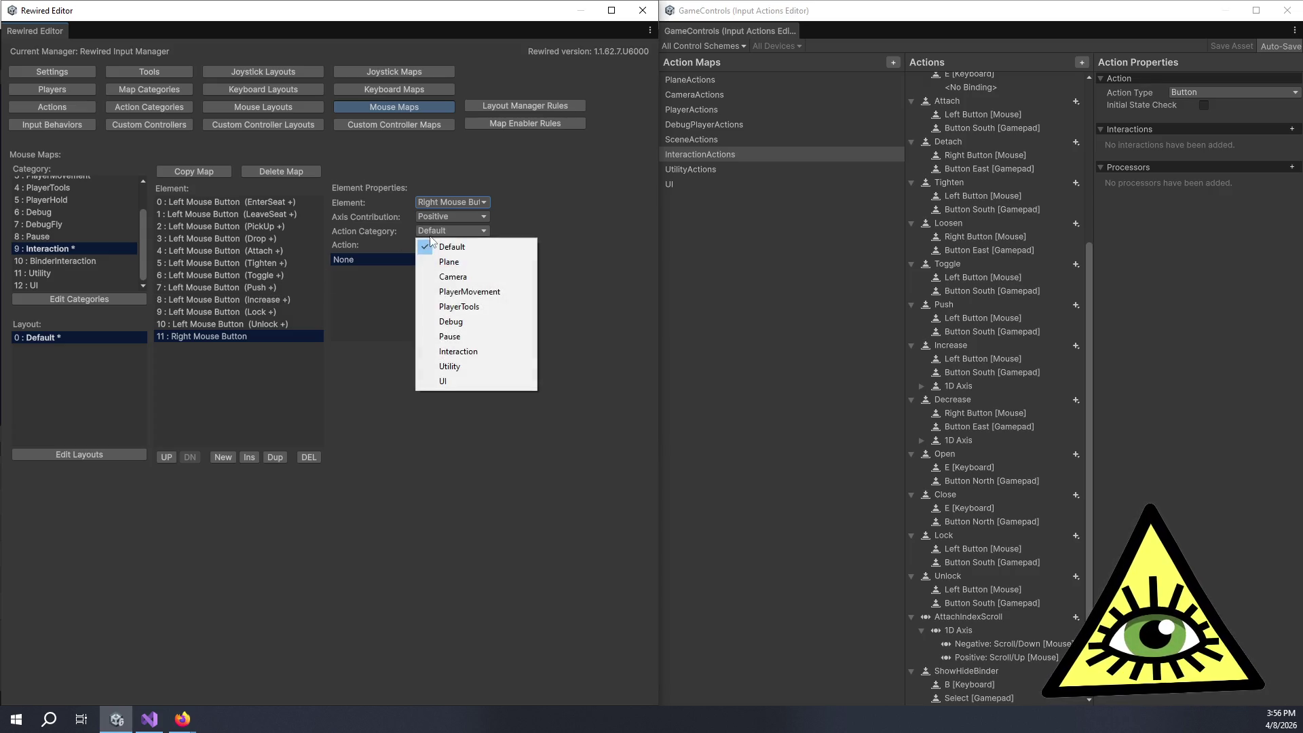
{"action": "left_click", "coordinate": [473, 350]}
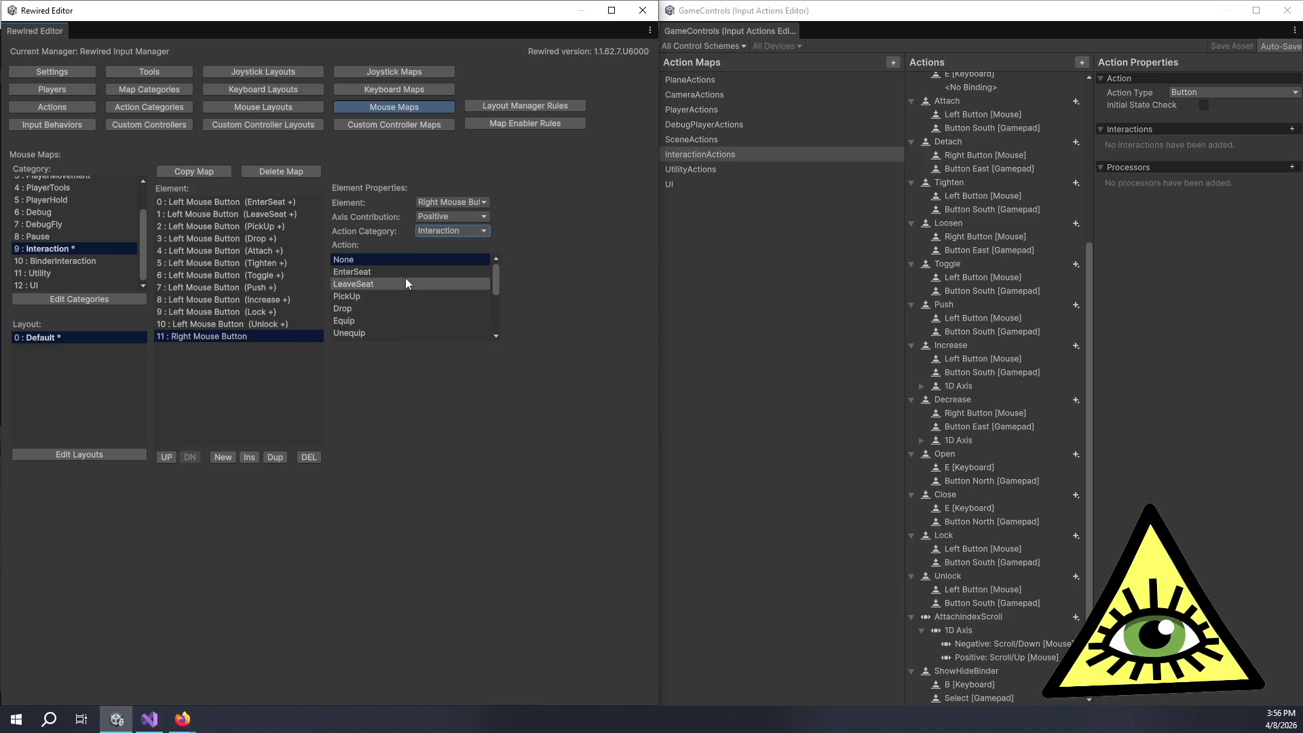
{"action": "scroll", "coordinate": [970, 135], "scroll_direction": "up", "scroll_amount": 5}
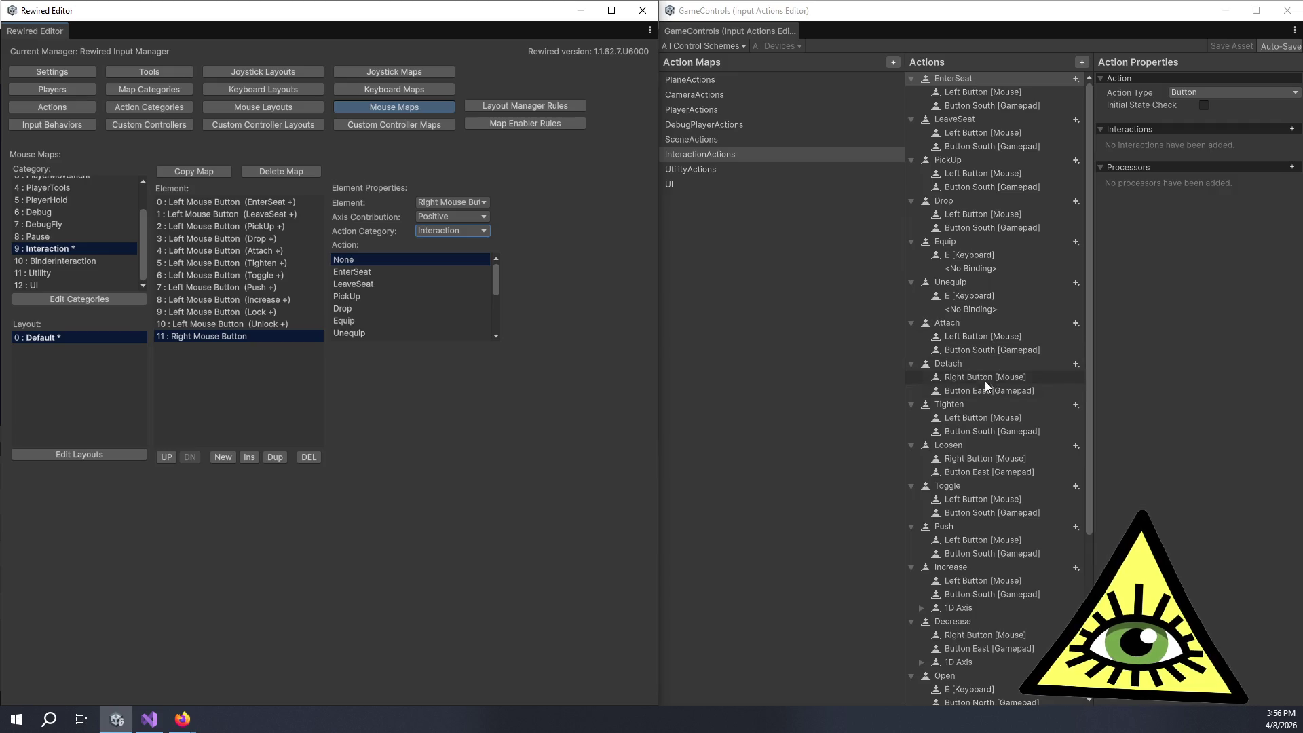
{"action": "scroll", "coordinate": [370, 321], "scroll_direction": "down", "scroll_amount": 2}
{"action": "scroll", "coordinate": [371, 320], "scroll_direction": "down", "scroll_amount": 2}
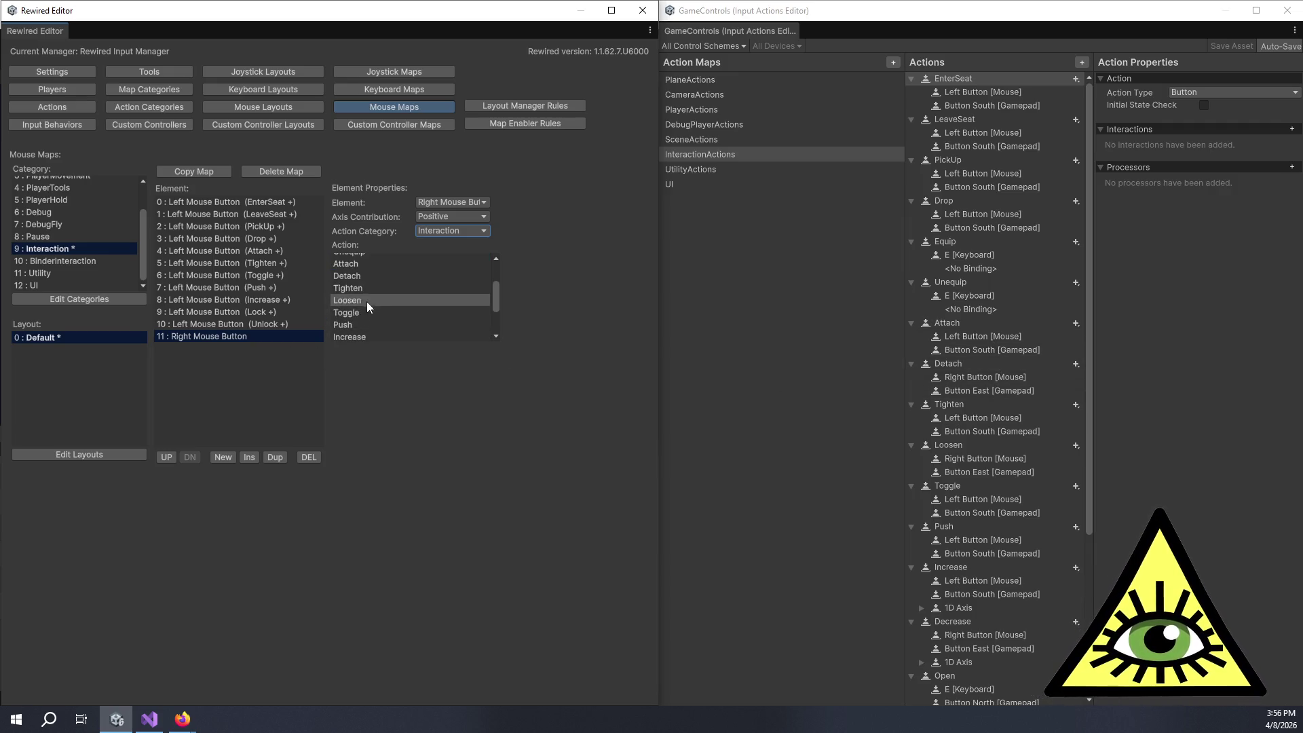
{"action": "left_click", "coordinate": [372, 277]}
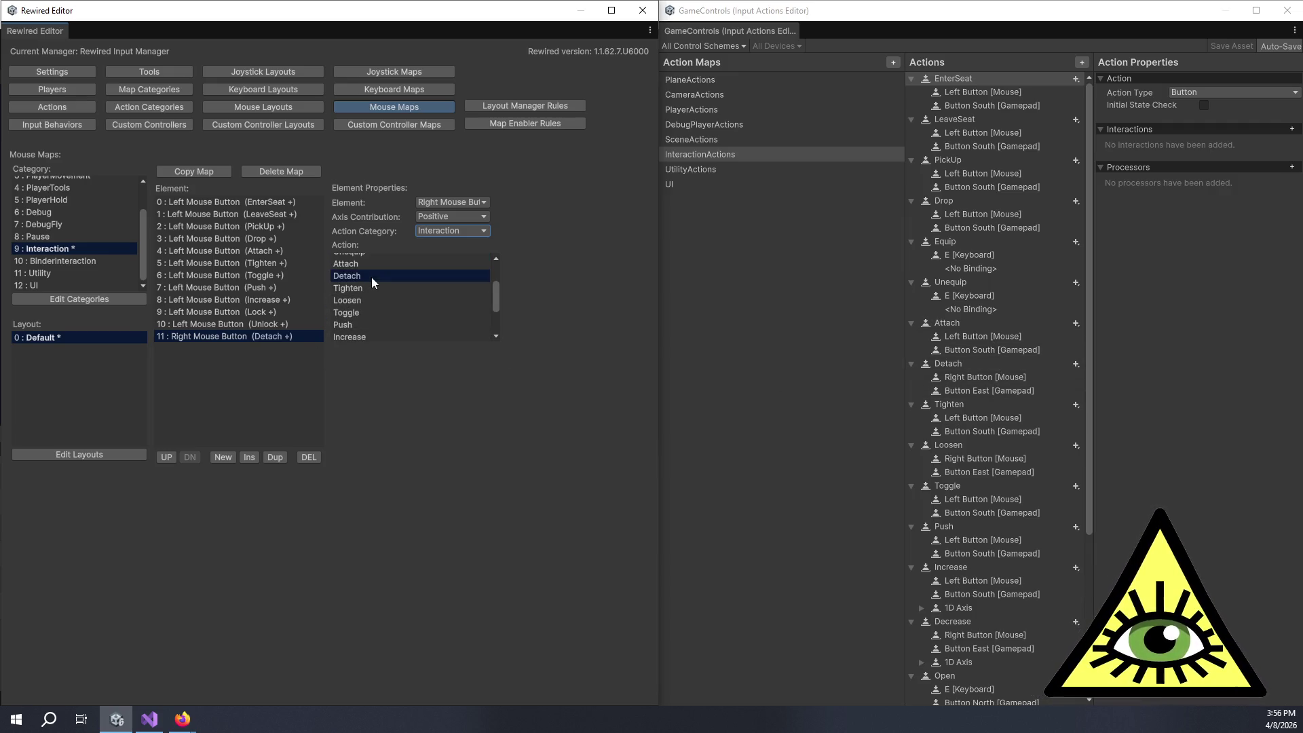
Step: Duplicate the Right Mouse Button binding twice, assigning Loosen and Decrease
{"action": "left_click", "coordinate": [274, 454]}
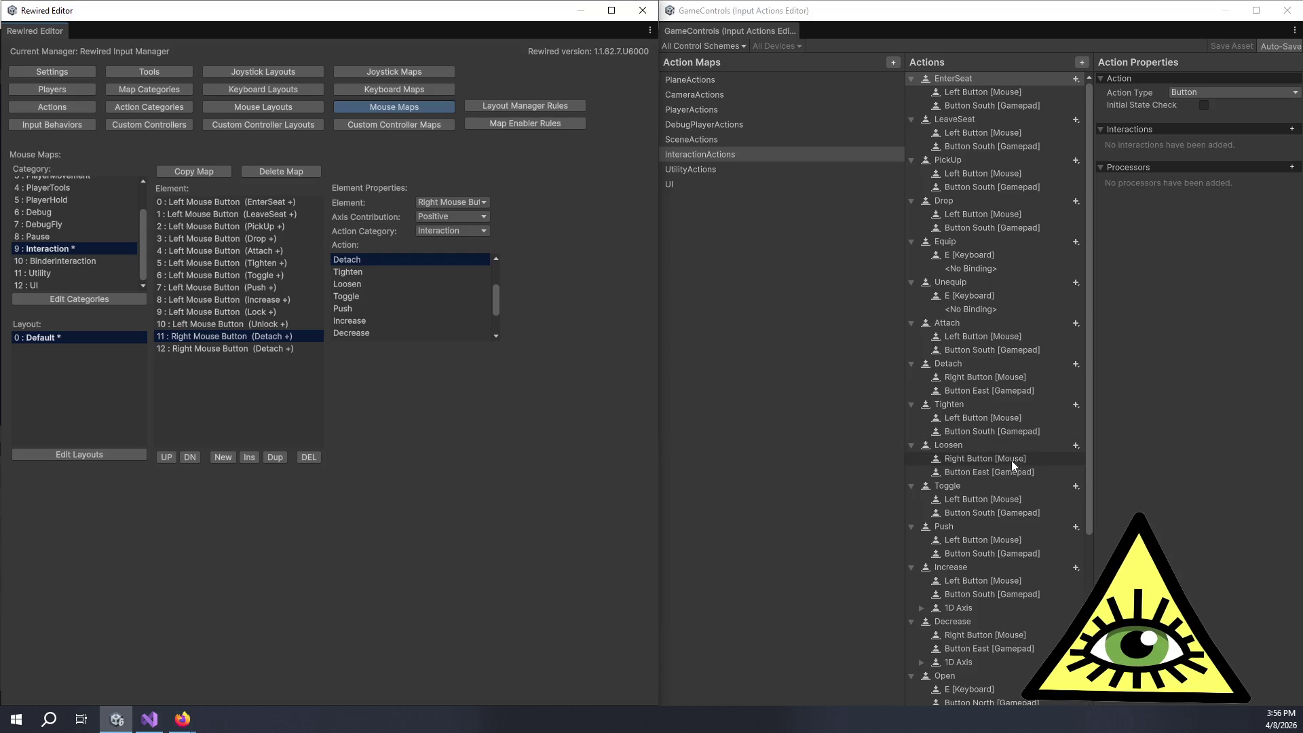
{"action": "left_click", "coordinate": [297, 348]}
{"action": "left_click", "coordinate": [275, 456]}
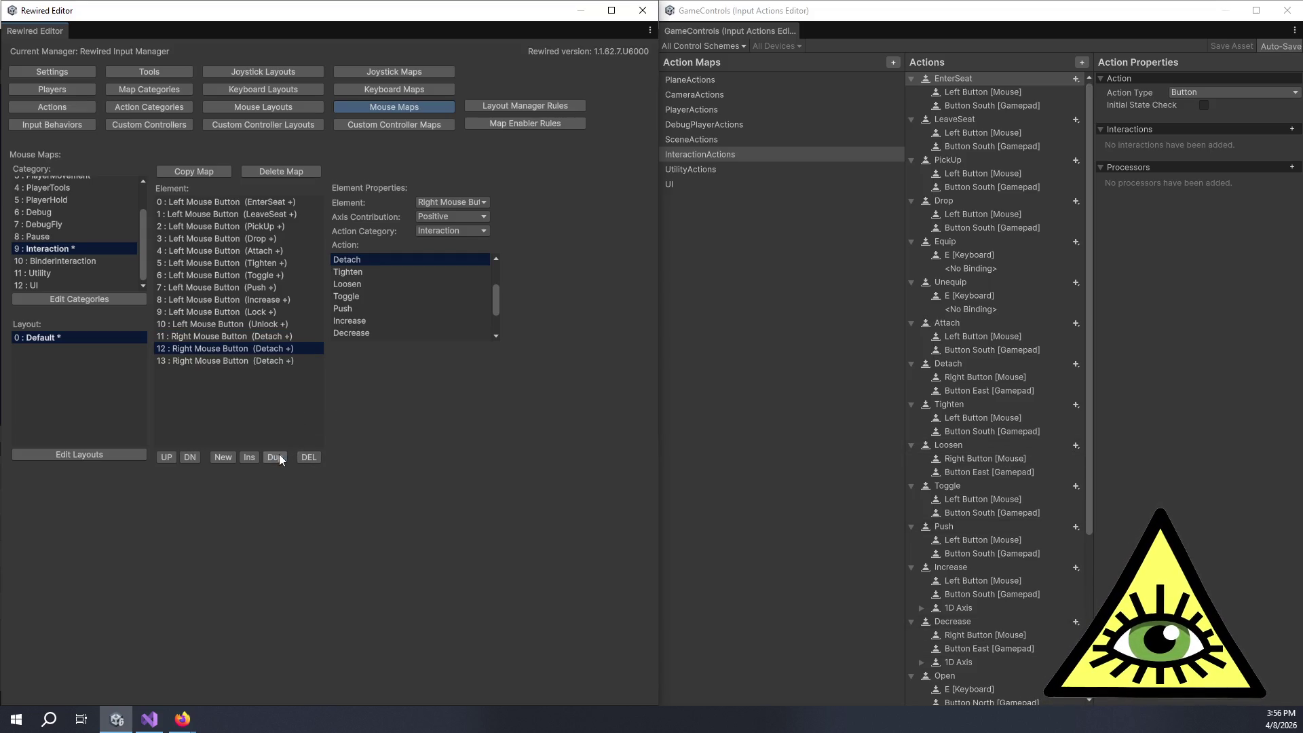
{"action": "left_click", "coordinate": [390, 285]}
{"action": "left_click", "coordinate": [285, 361]}
{"action": "left_click", "coordinate": [392, 332]}
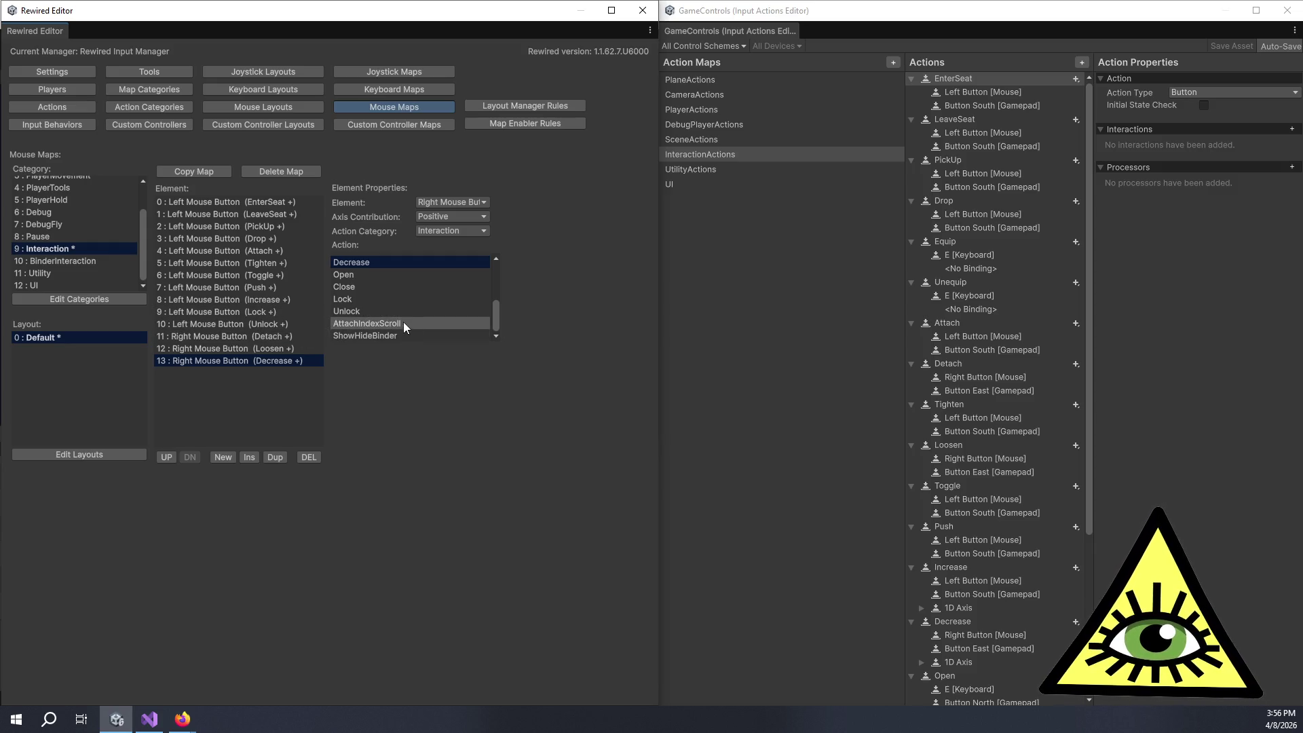
Step: Add element 14 mapping Mouse Wheel to Interaction's AttachIndexScroll, then show the Actions page
{"action": "left_click", "coordinate": [227, 455]}
{"action": "left_click", "coordinate": [228, 455]}
{"action": "left_click", "coordinate": [199, 373]}
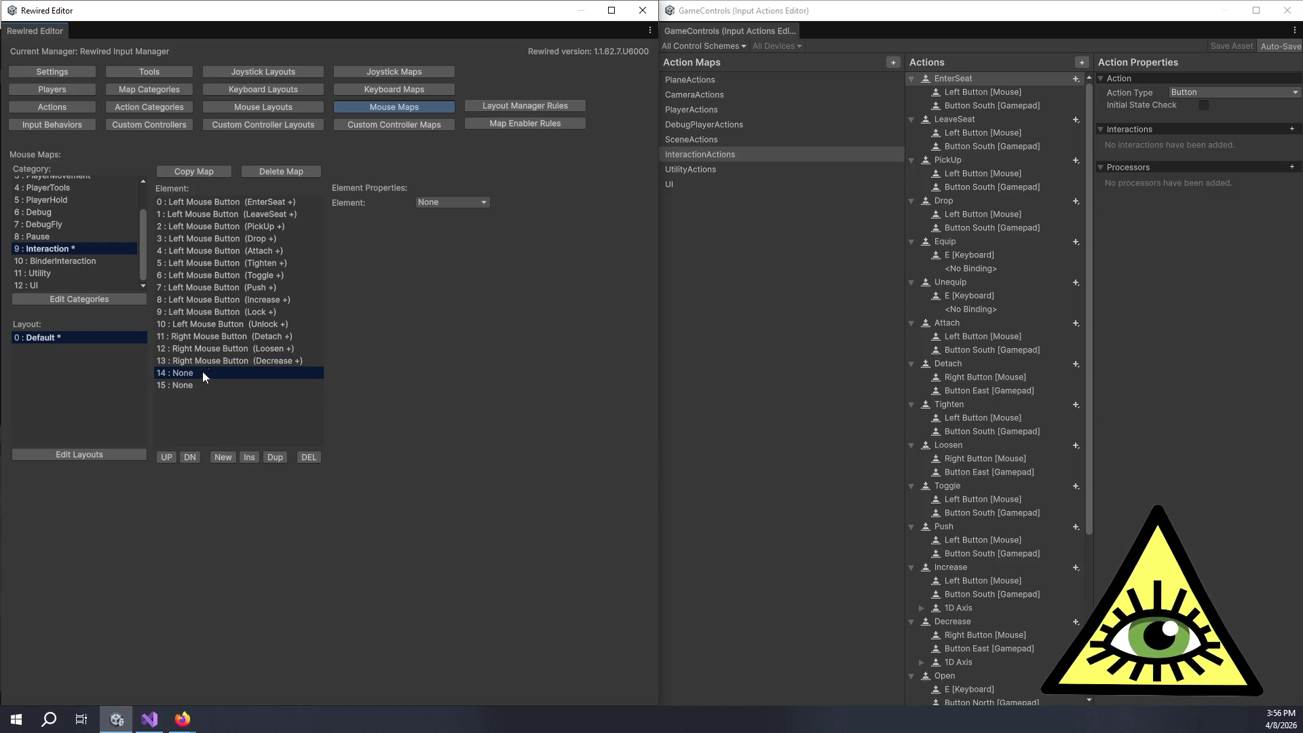
{"action": "left_click", "coordinate": [467, 202]}
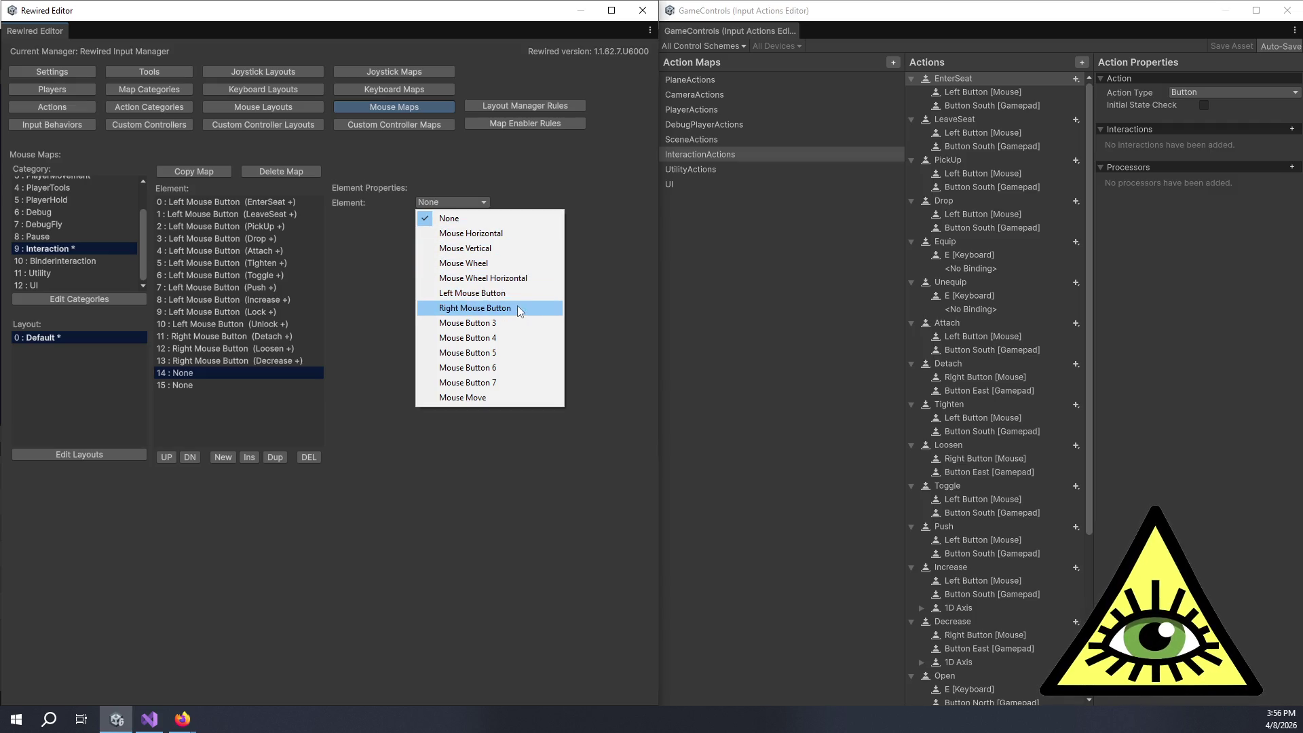
{"action": "left_click", "coordinate": [519, 264]}
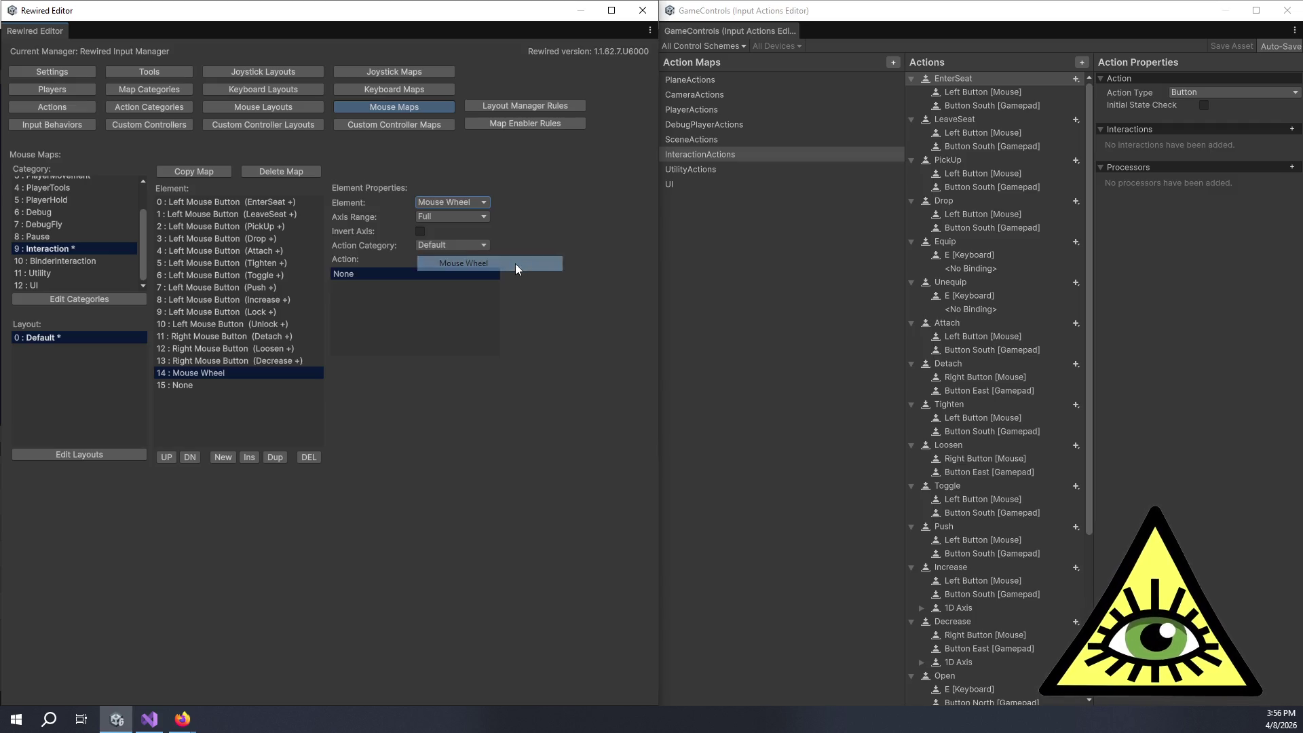
{"action": "left_click", "coordinate": [429, 246]}
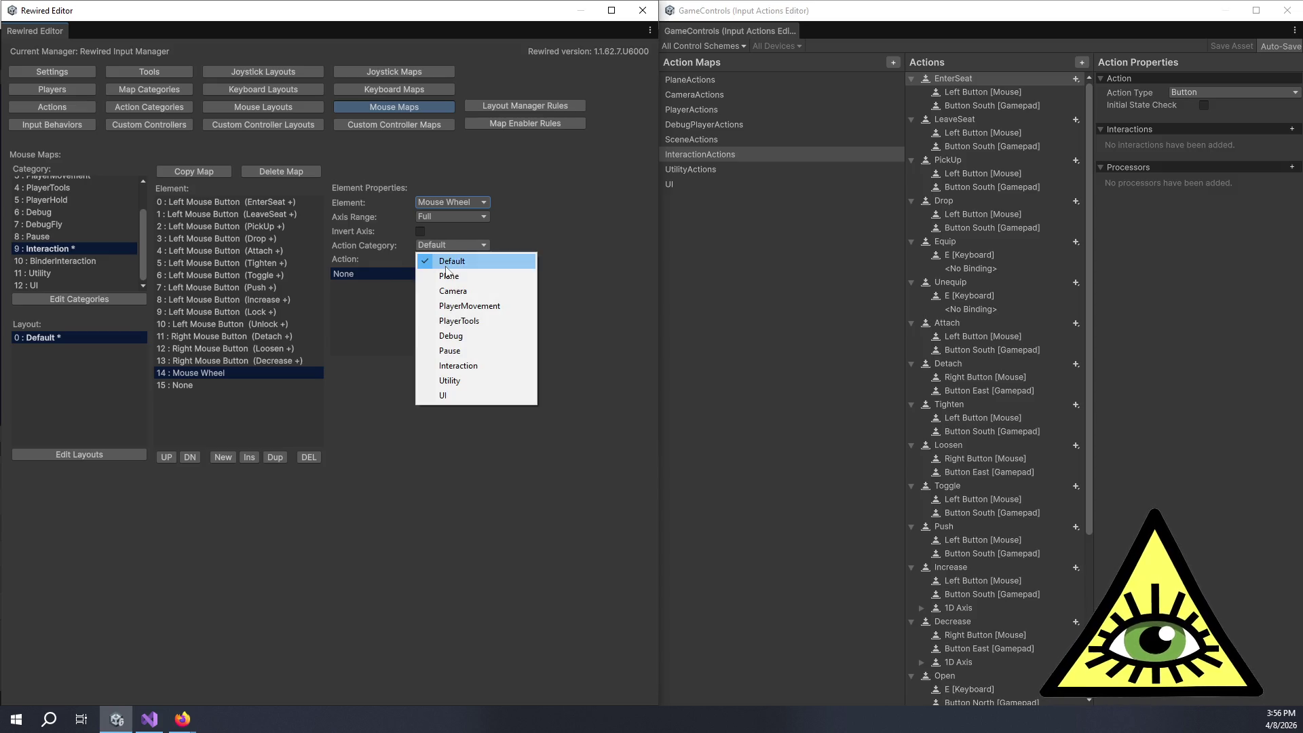
{"action": "left_click", "coordinate": [476, 367]}
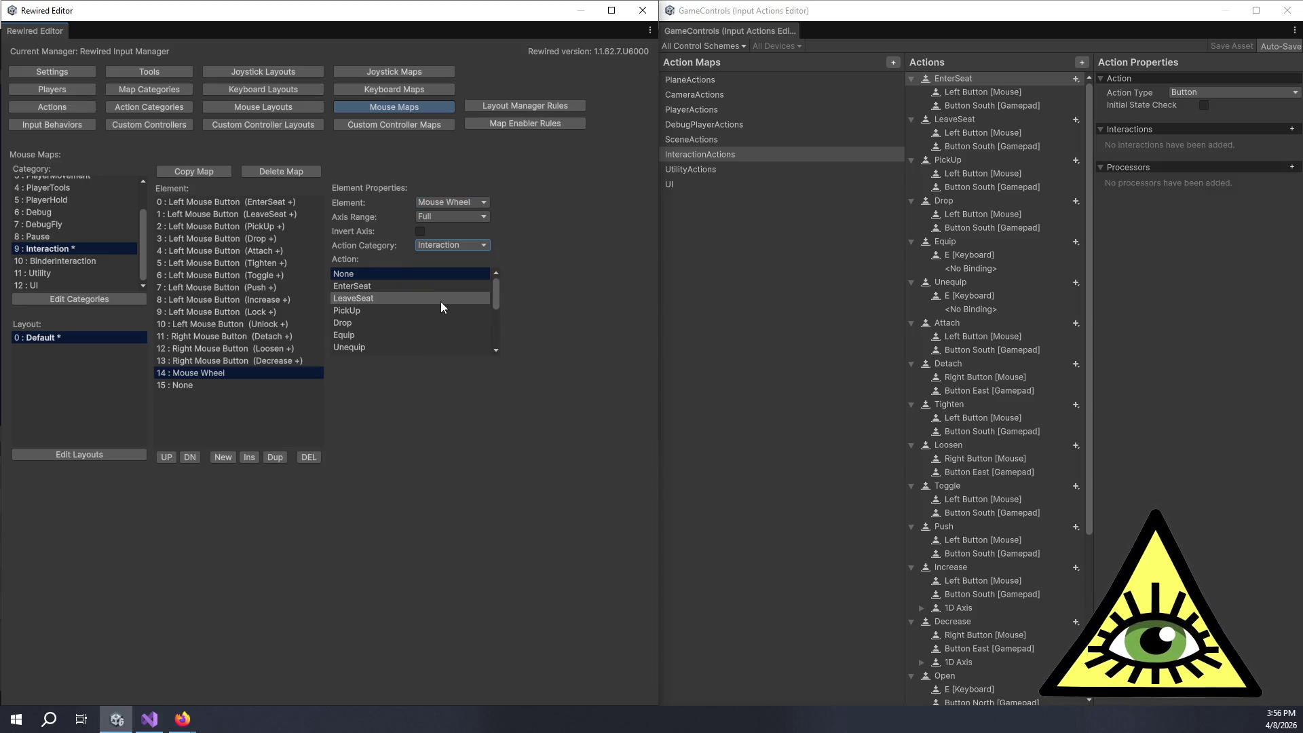
{"action": "scroll", "coordinate": [446, 304], "scroll_direction": "down", "scroll_amount": 5}
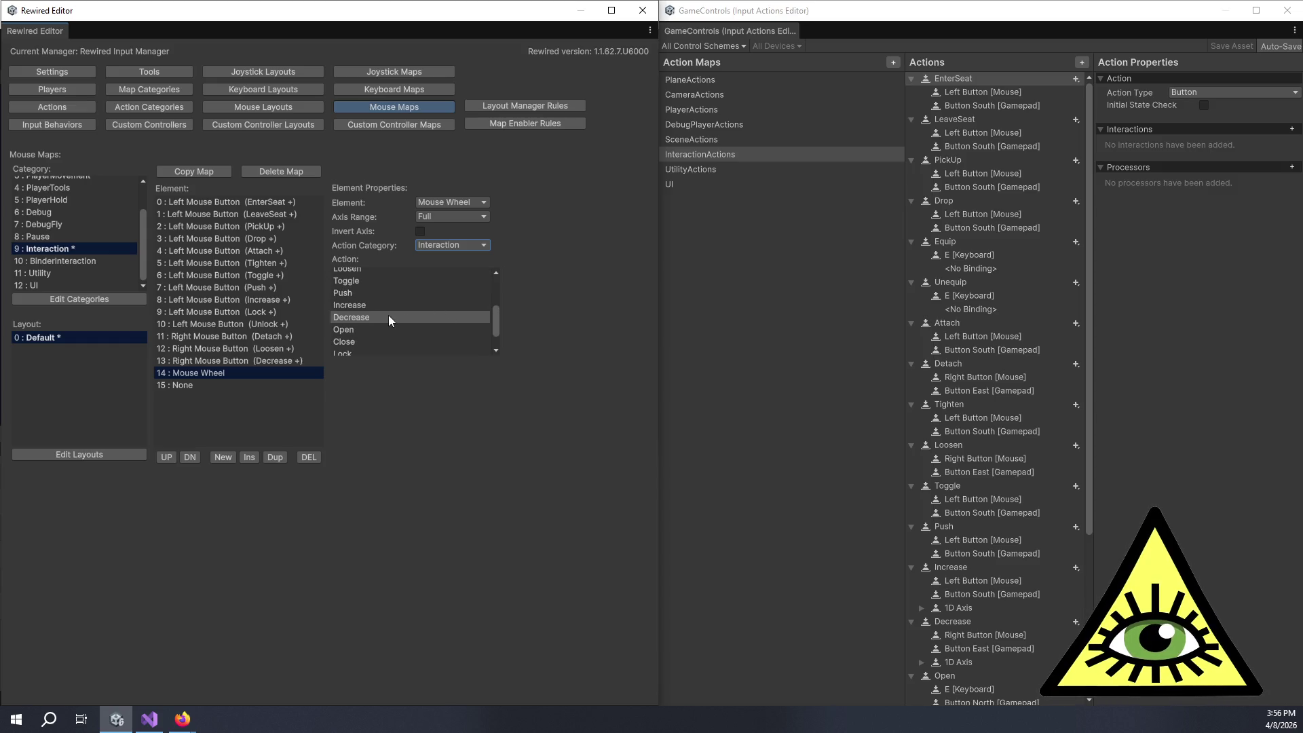
{"action": "scroll", "coordinate": [396, 314], "scroll_direction": "down", "scroll_amount": 3}
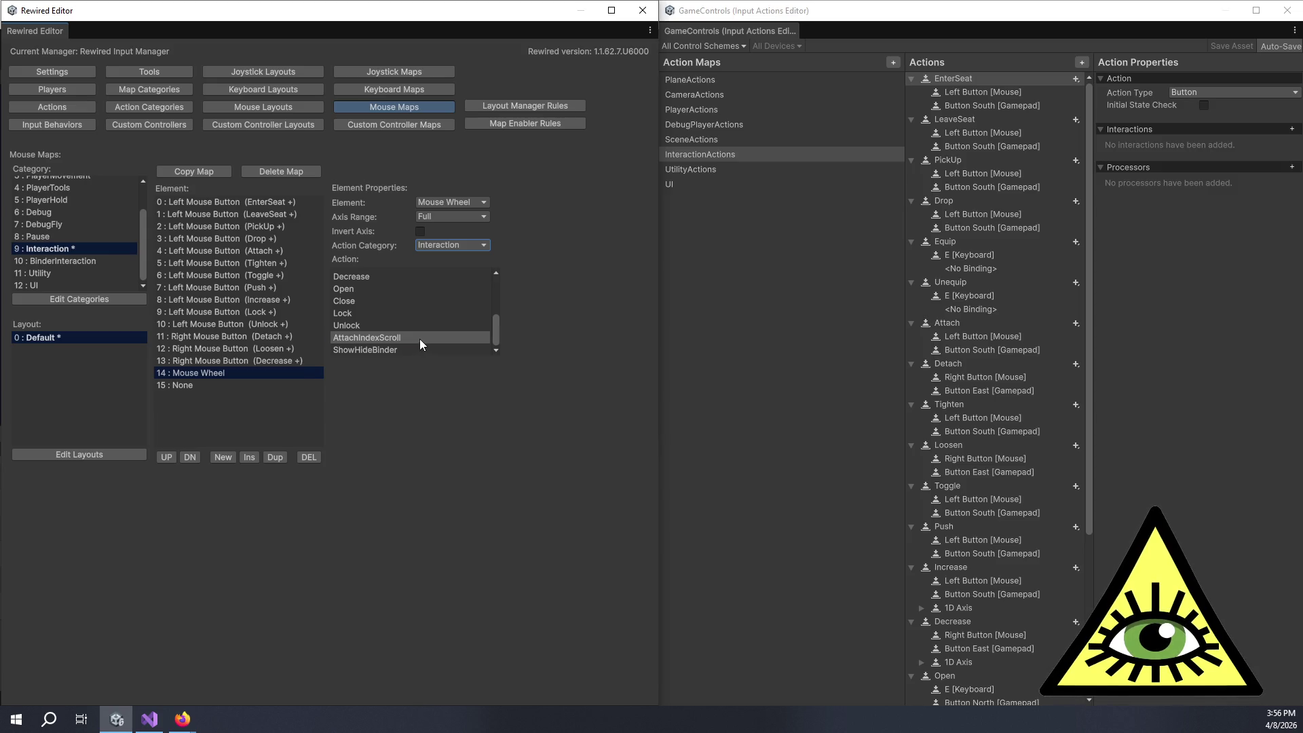
{"action": "left_click", "coordinate": [419, 341]}
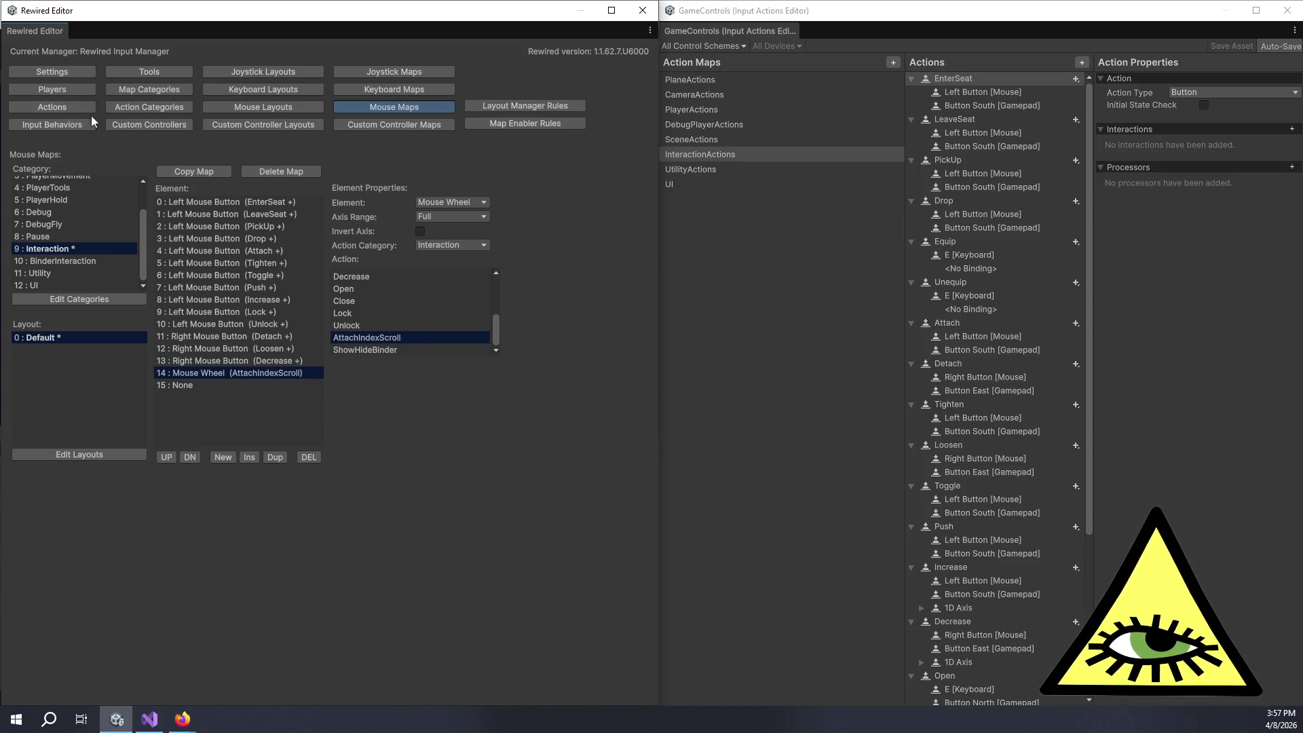
{"action": "left_click", "coordinate": [71, 107]}
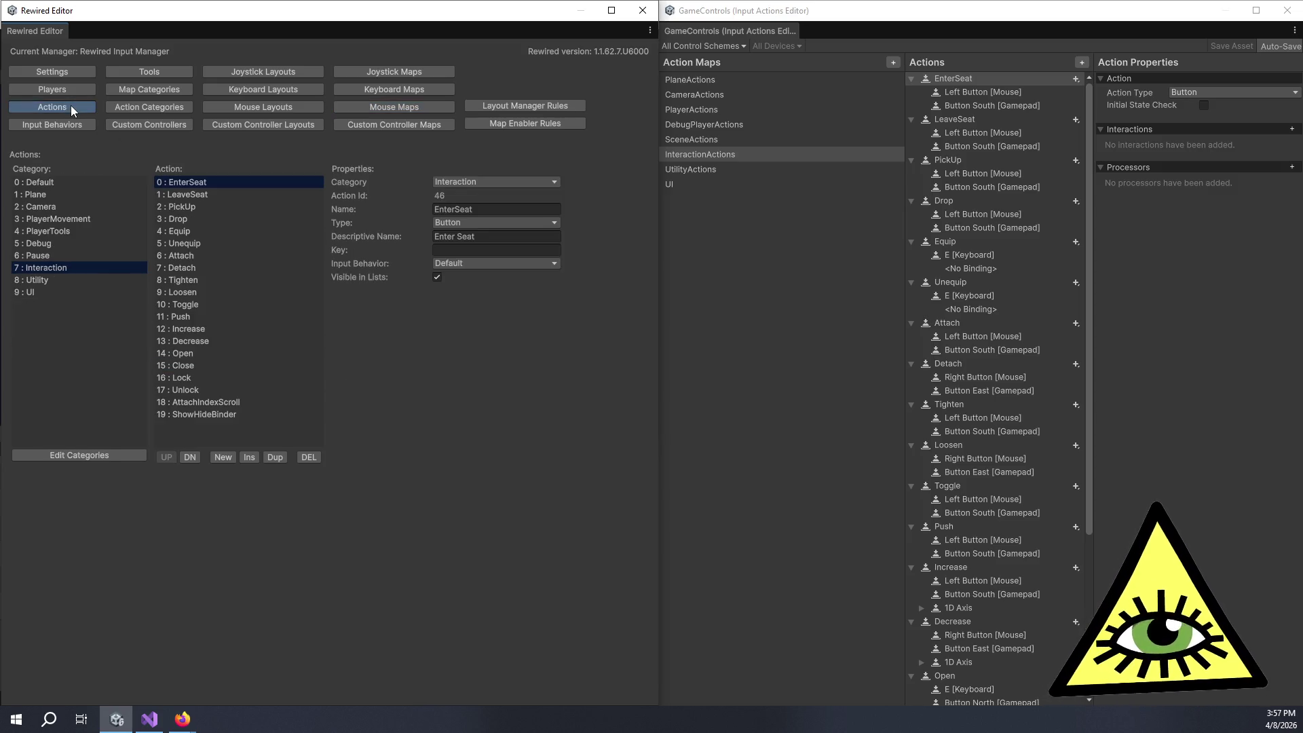
{"action": "left_click", "coordinate": [275, 401]}
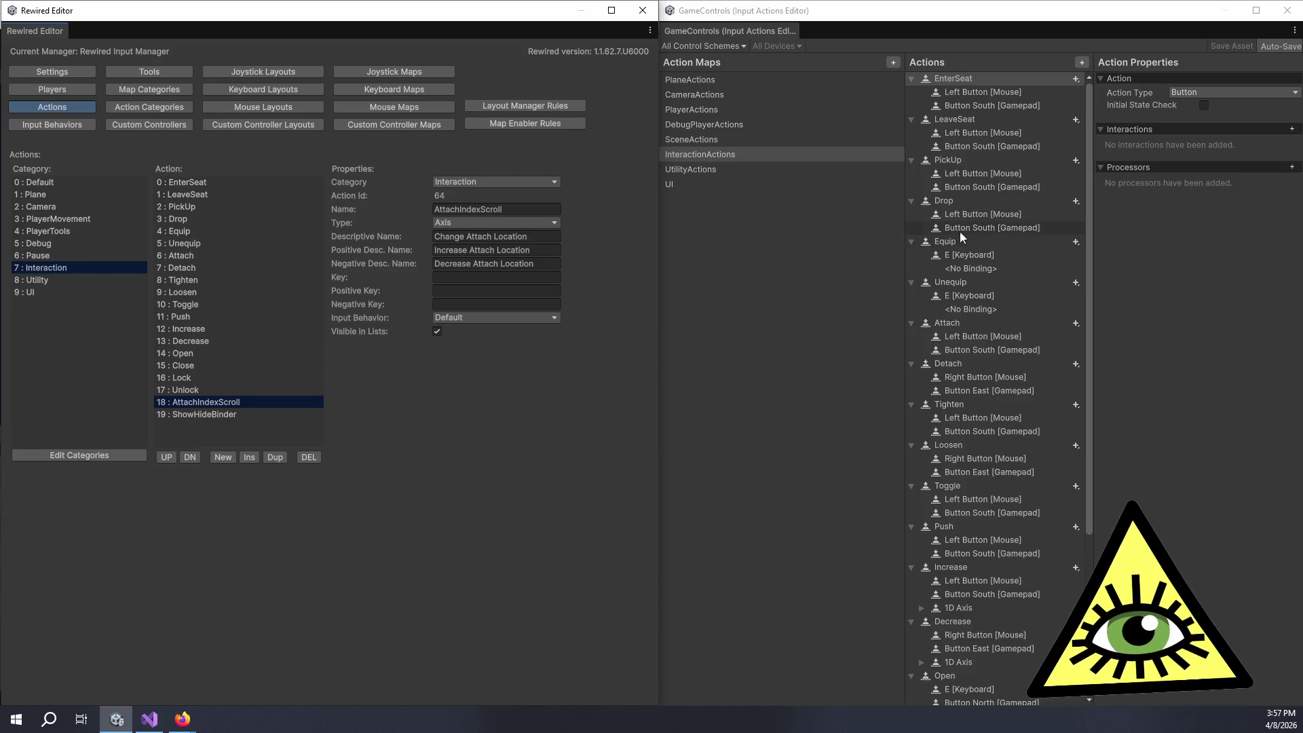
{"action": "left_click", "coordinate": [783, 157]}
{"action": "scroll", "coordinate": [1002, 549], "scroll_direction": "down", "scroll_amount": 5}
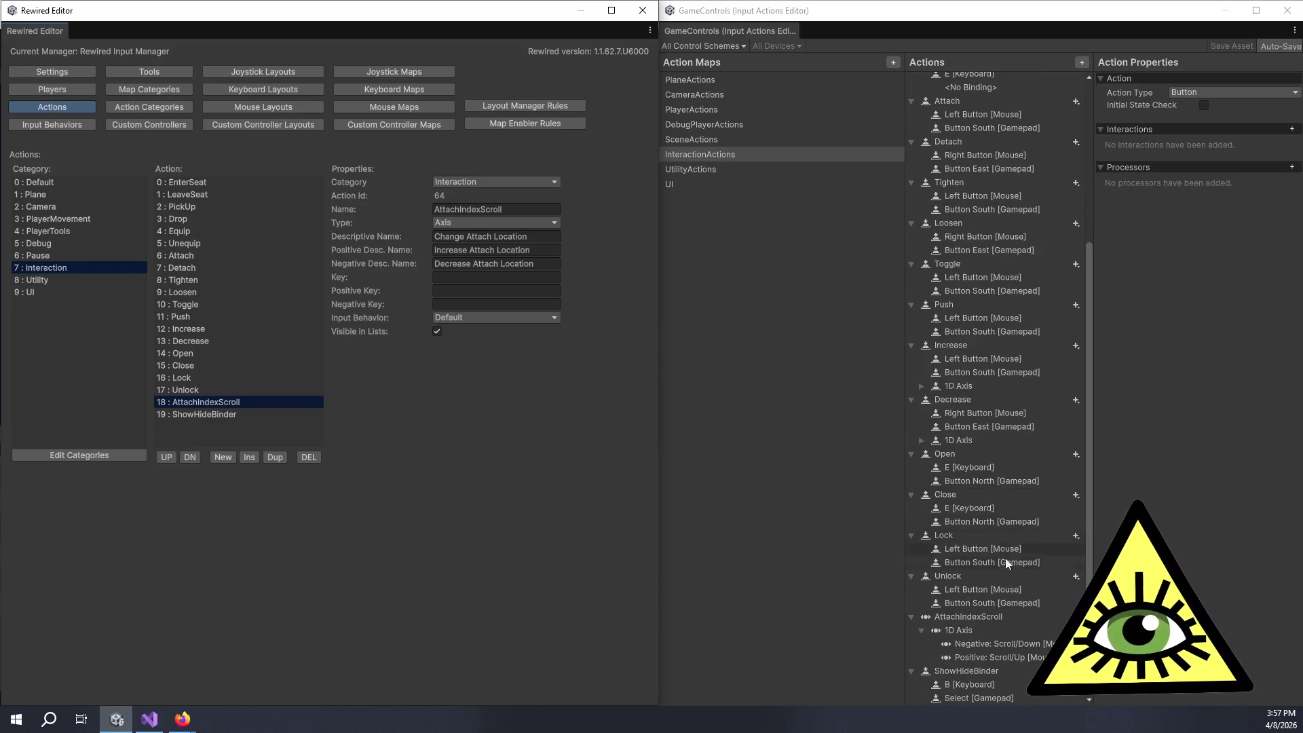
{"action": "left_click", "coordinate": [1016, 645]}
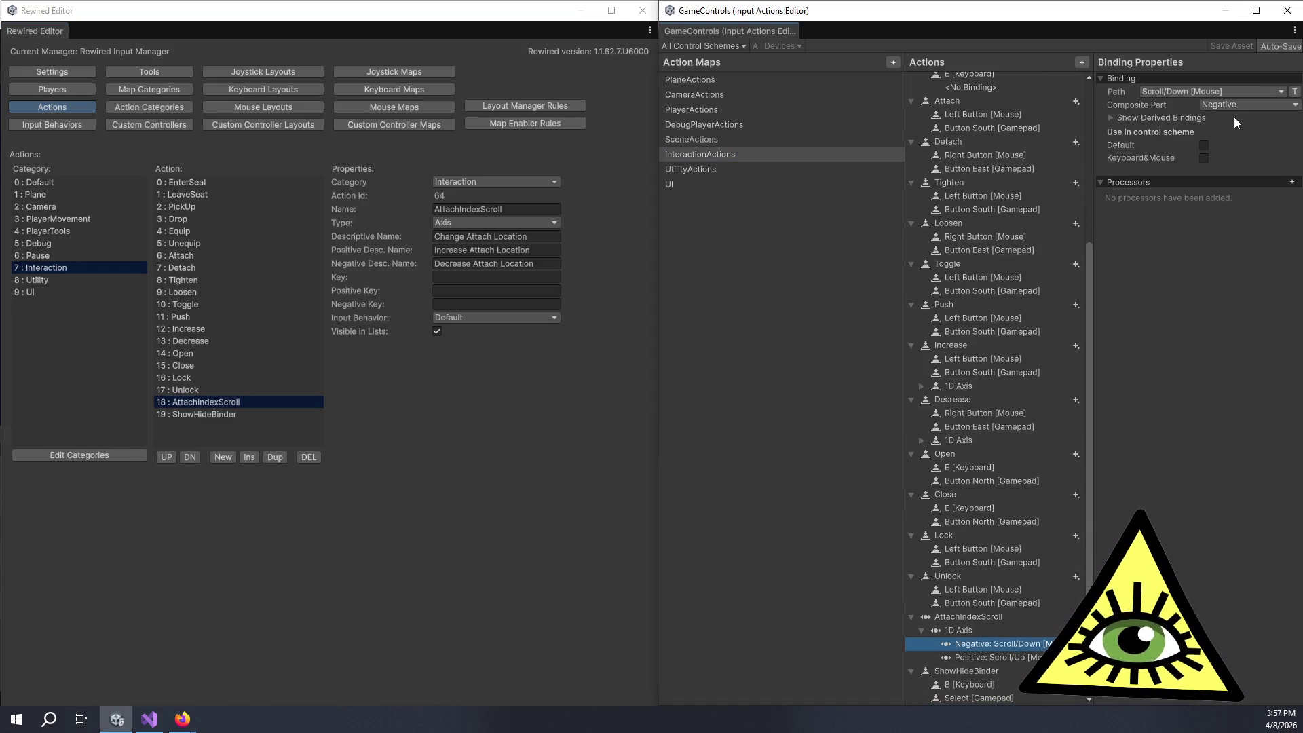
{"action": "left_click", "coordinate": [1228, 92]}
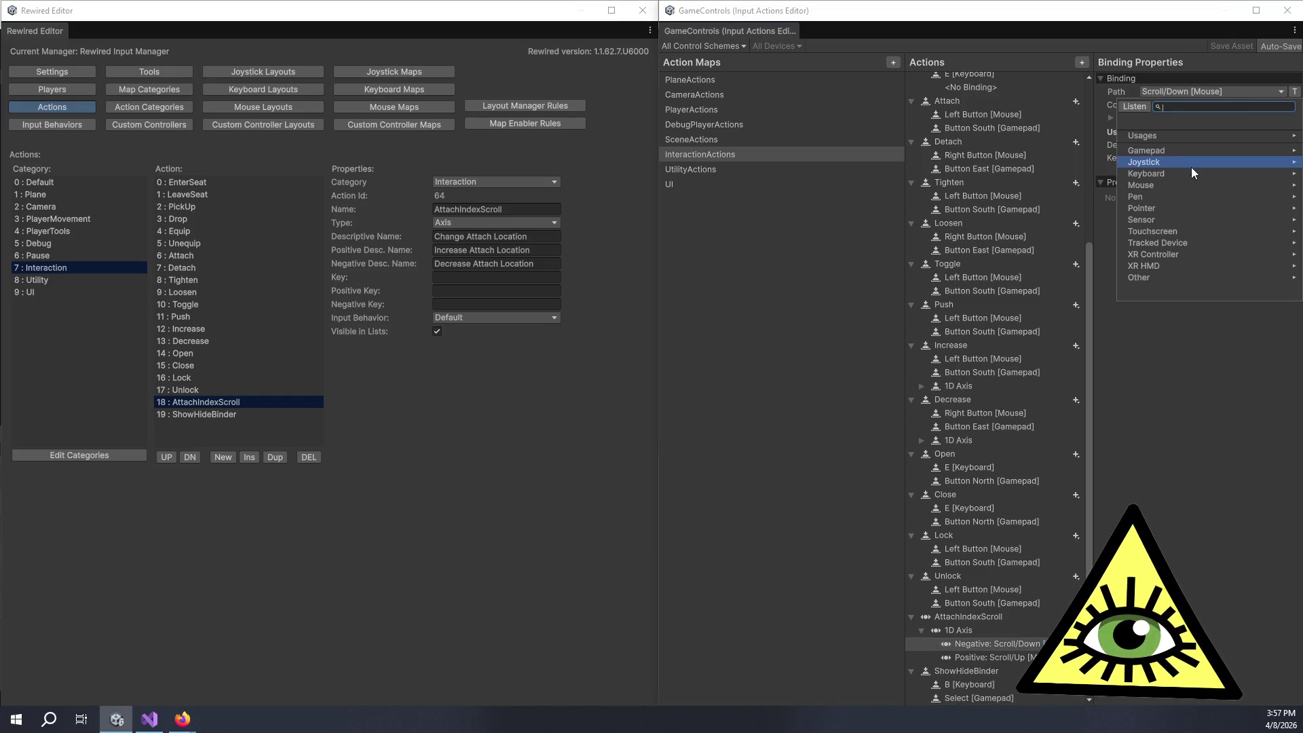
{"action": "left_click", "coordinate": [1183, 184]}
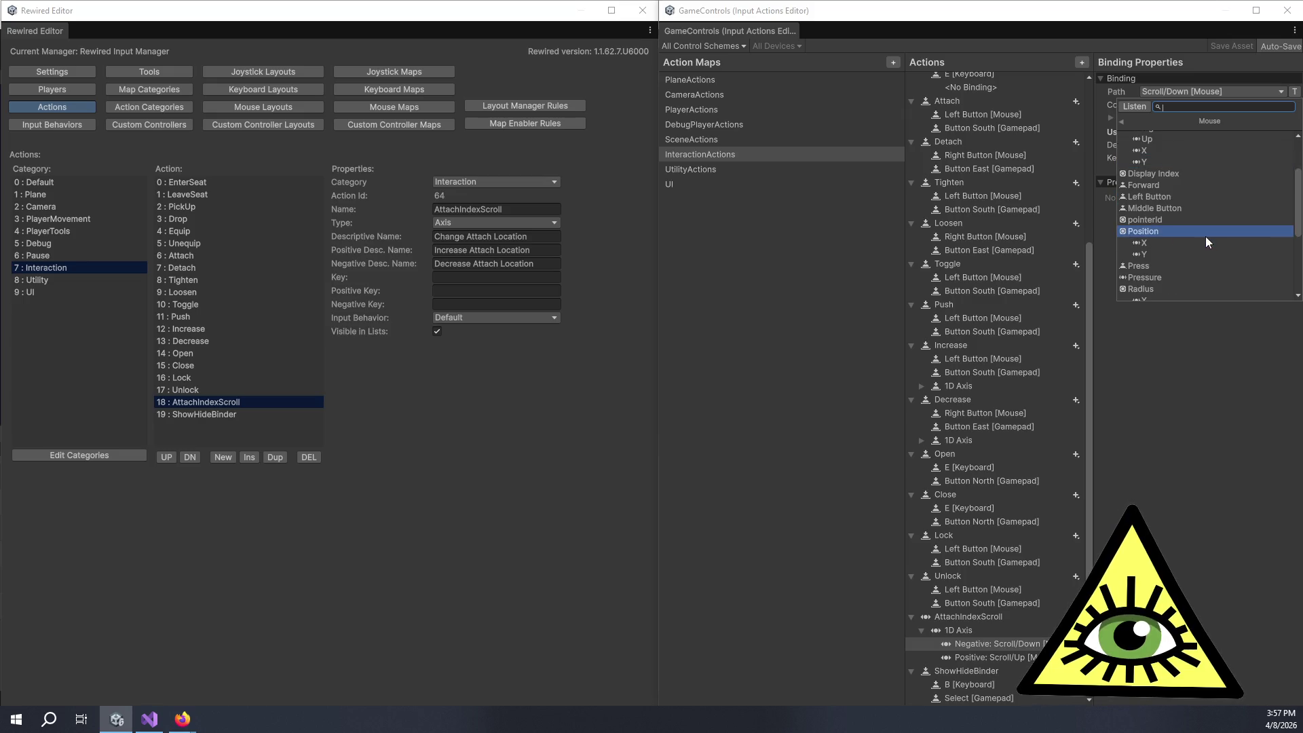
{"action": "scroll", "coordinate": [1205, 236], "scroll_direction": "down", "scroll_amount": 3}
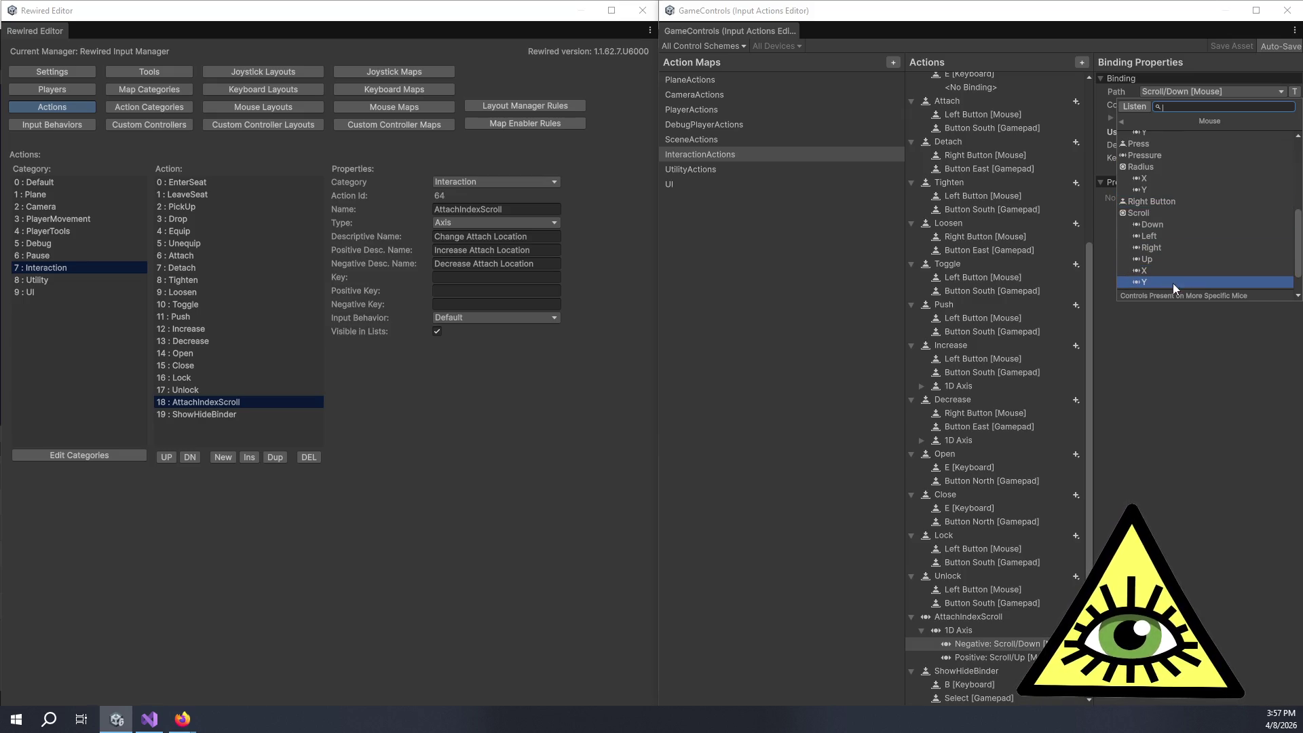
{"action": "left_click", "coordinate": [1182, 414]}
{"action": "left_click", "coordinate": [1206, 91]}
{"action": "left_click", "coordinate": [1201, 174]}
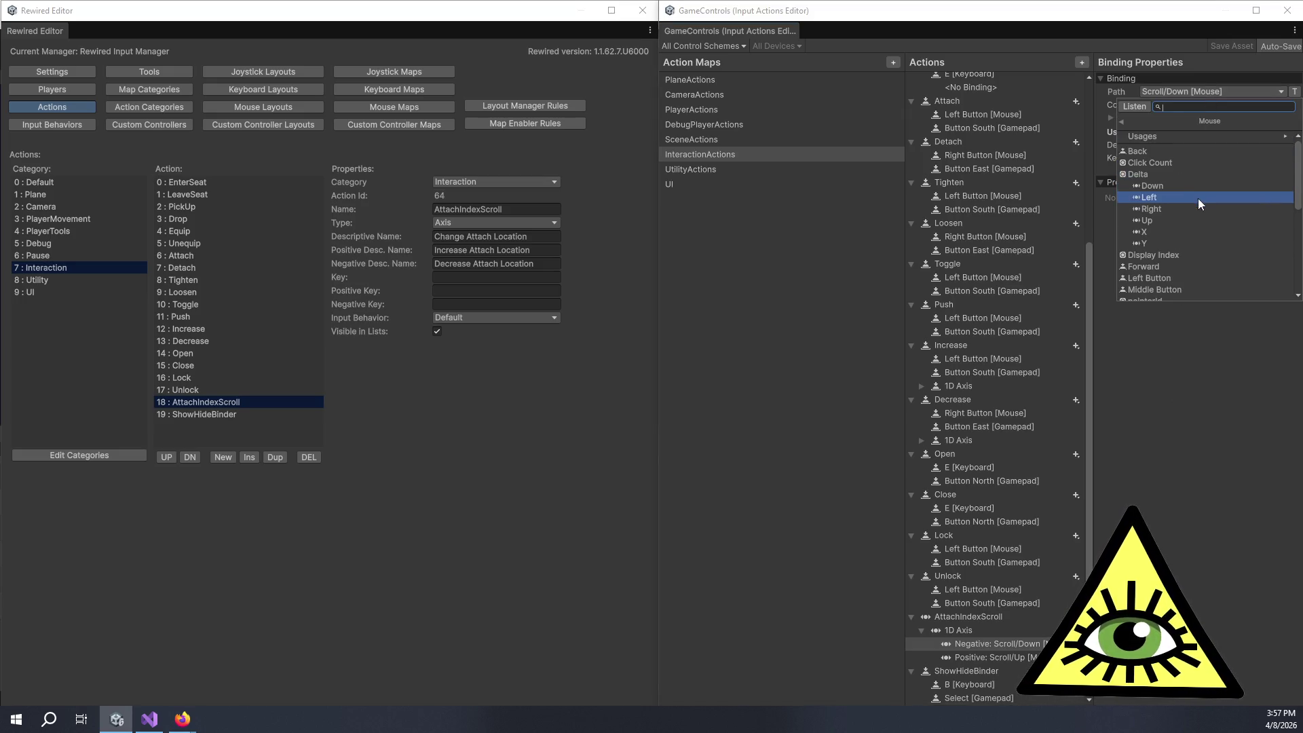
{"action": "scroll", "coordinate": [1179, 221], "scroll_direction": "down", "scroll_amount": 6}
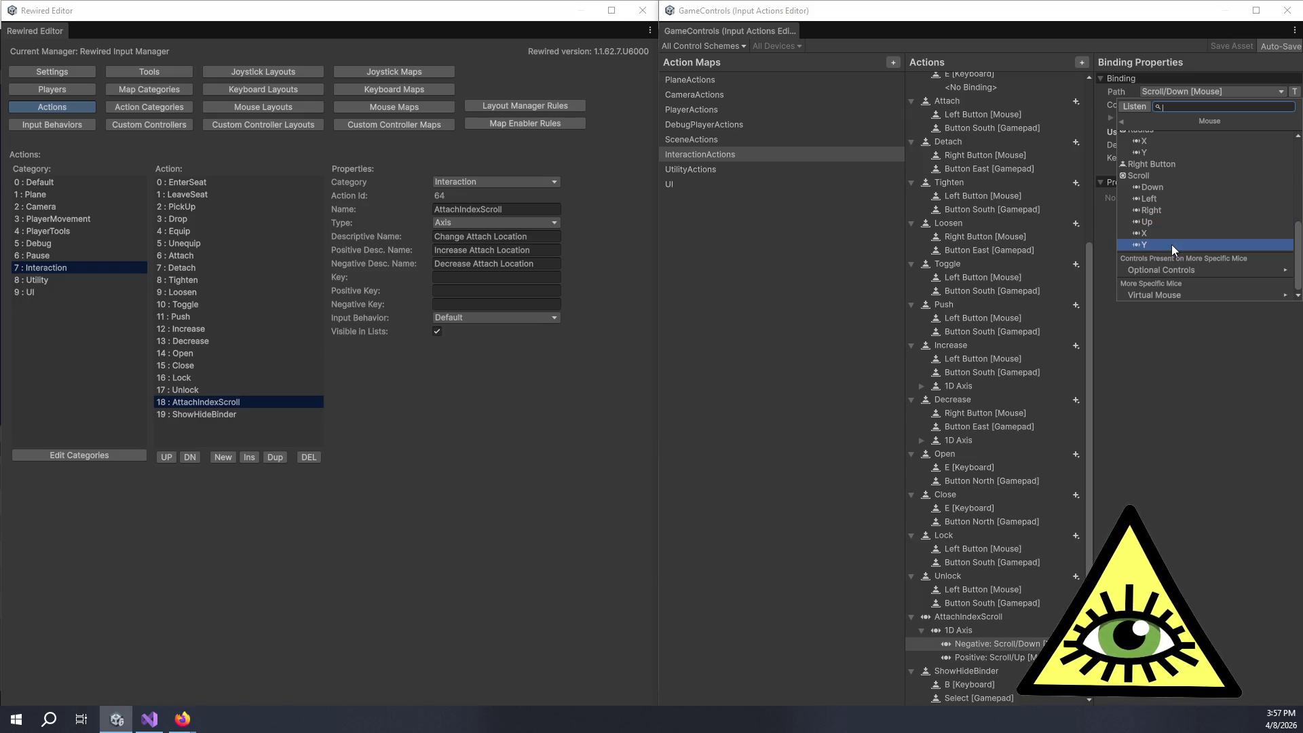
{"action": "left_click", "coordinate": [1166, 381]}
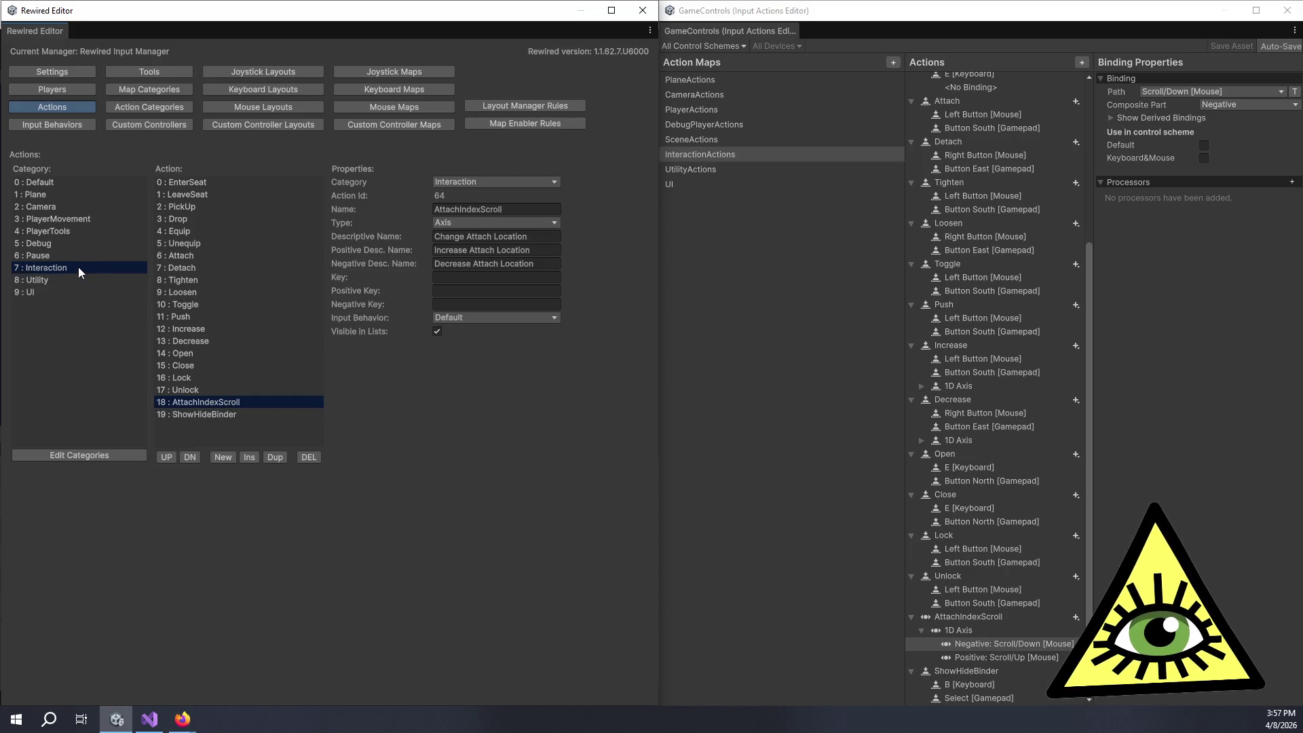
Step: Delete the empty 15 : None element from Interaction's mouse map, then check the UI category's map
{"action": "left_click", "coordinate": [402, 106]}
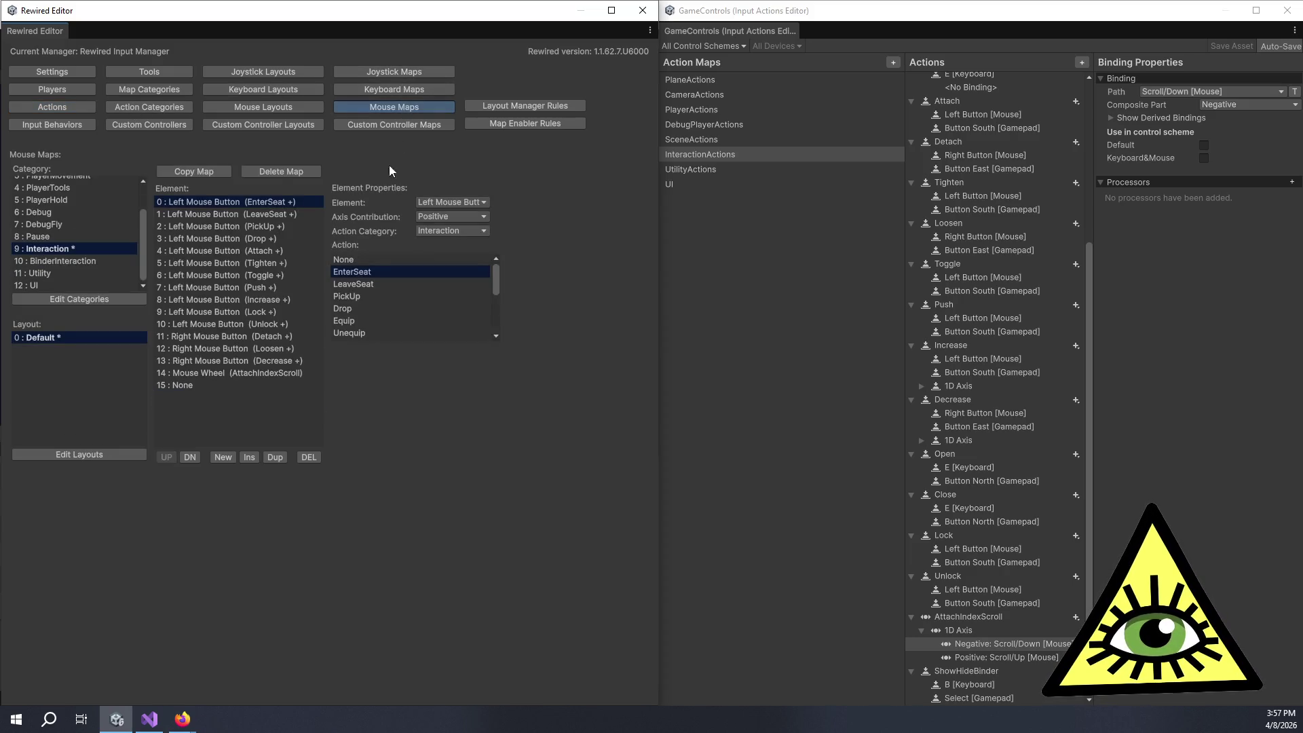
{"action": "left_click", "coordinate": [235, 385]}
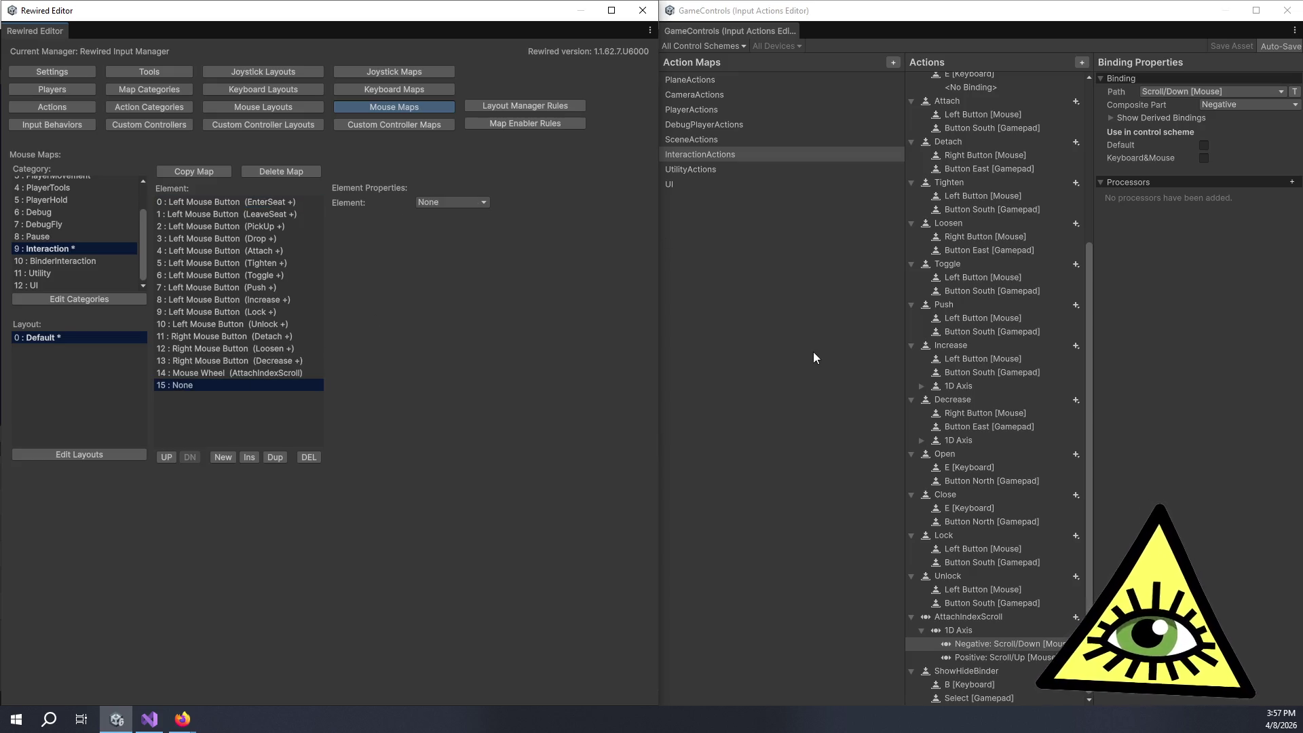
{"action": "left_click", "coordinate": [1010, 643]}
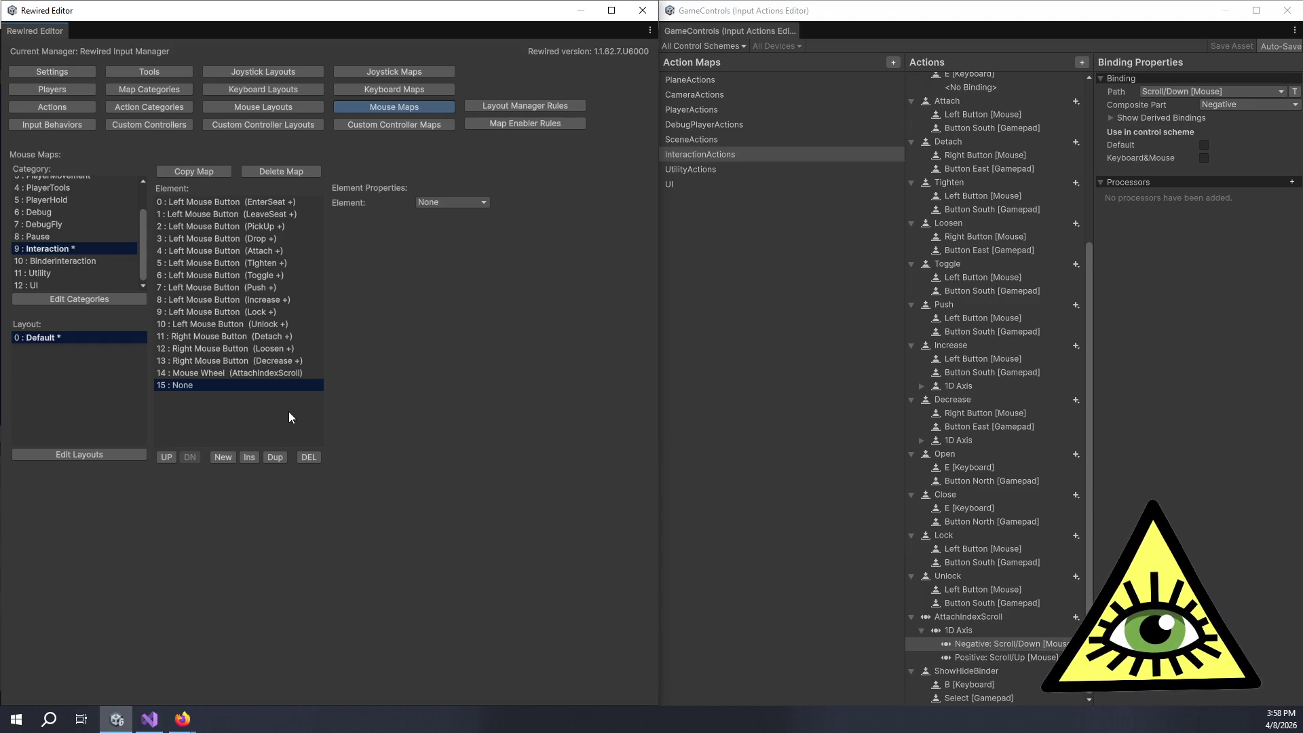
{"action": "left_click", "coordinate": [309, 458]}
{"action": "left_click", "coordinate": [701, 387]}
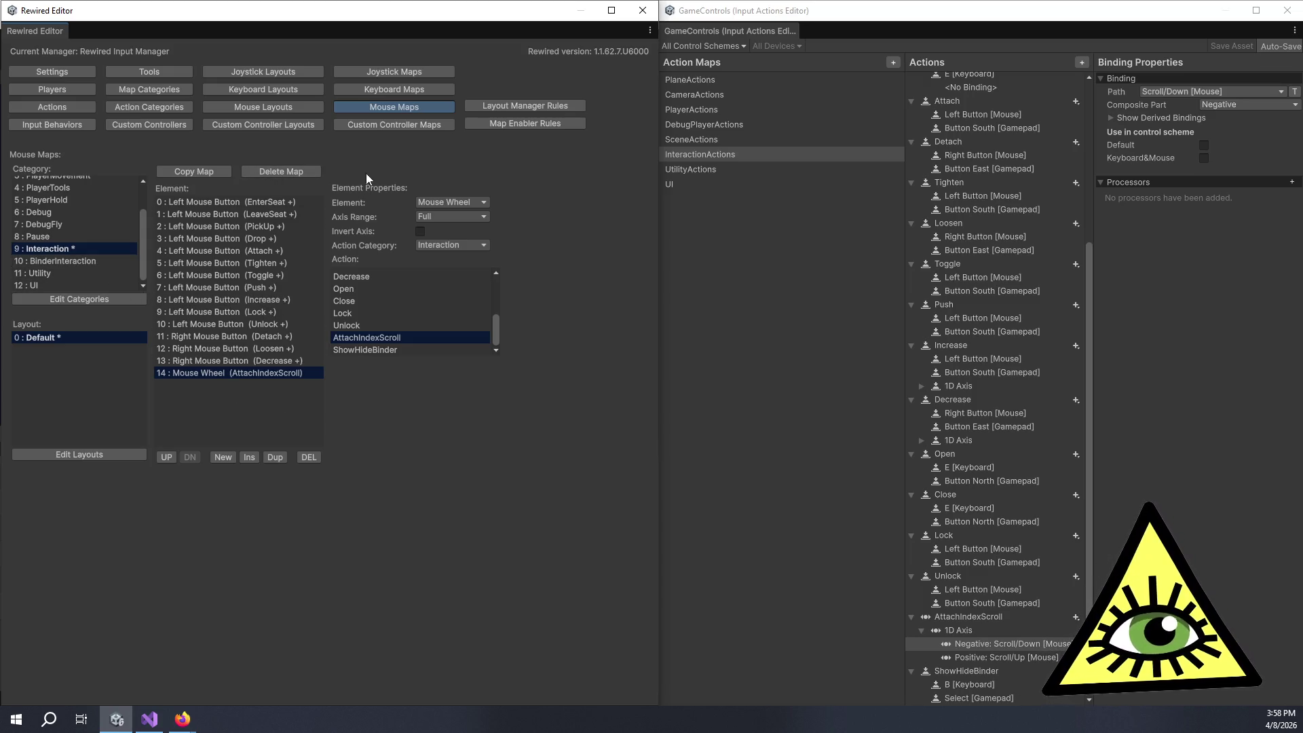
{"action": "left_click", "coordinate": [75, 285]}
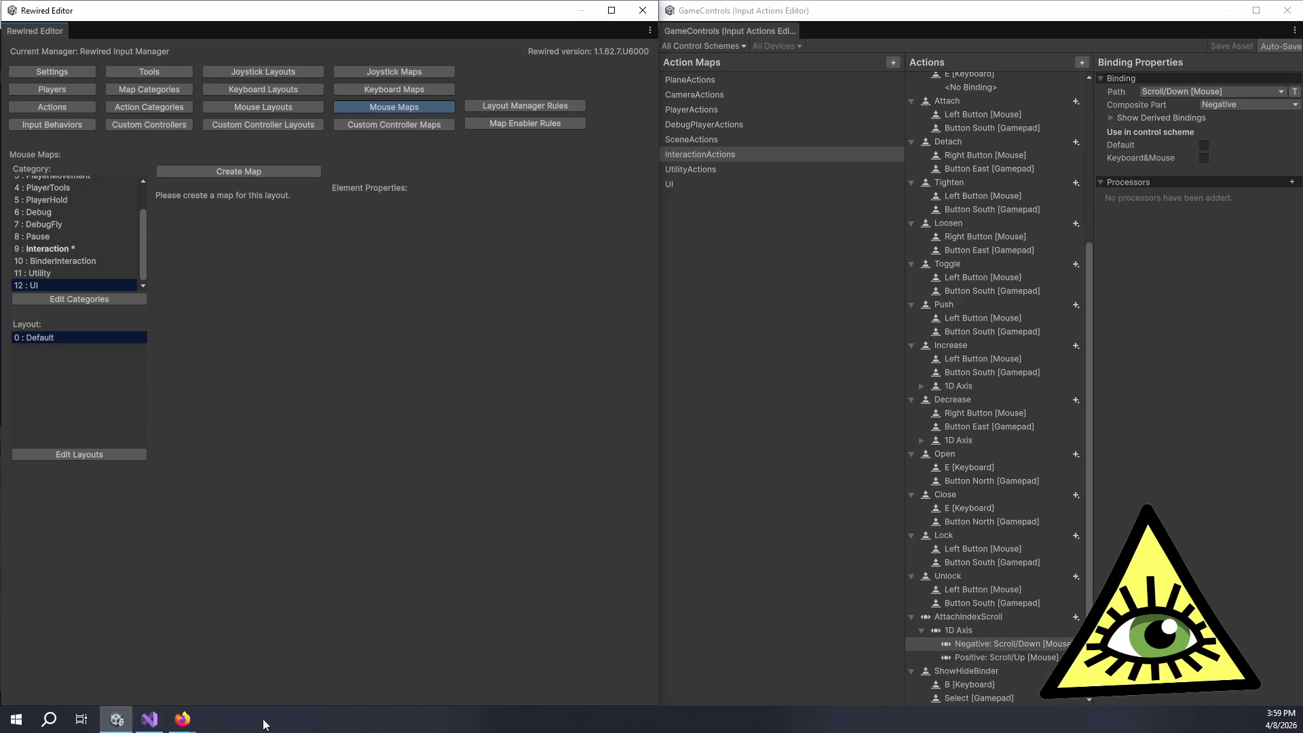
{"action": "left_click", "coordinate": [149, 719]}
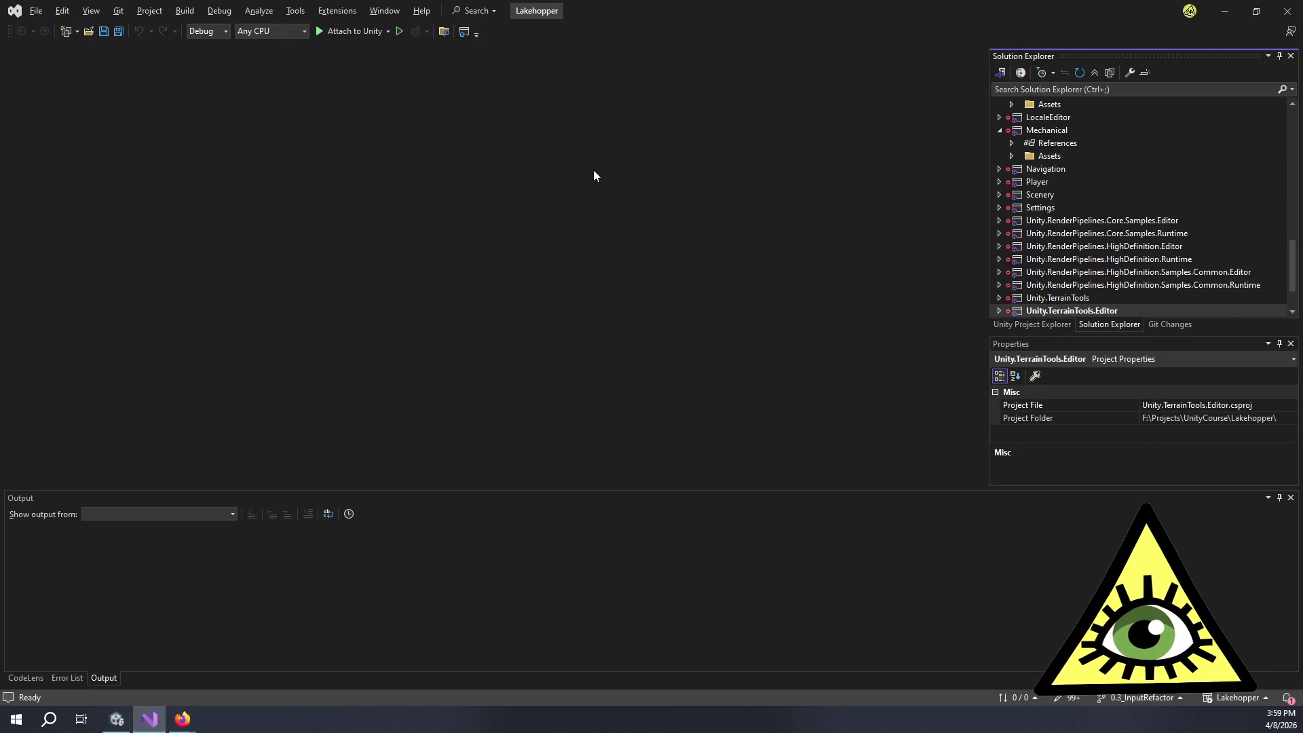
Step: Code-search 'ilm.Add' and open InputDeviceContextManager.cs at the UI/Navigate registration on line 41
{"action": "key", "text": "ctrl+t"}
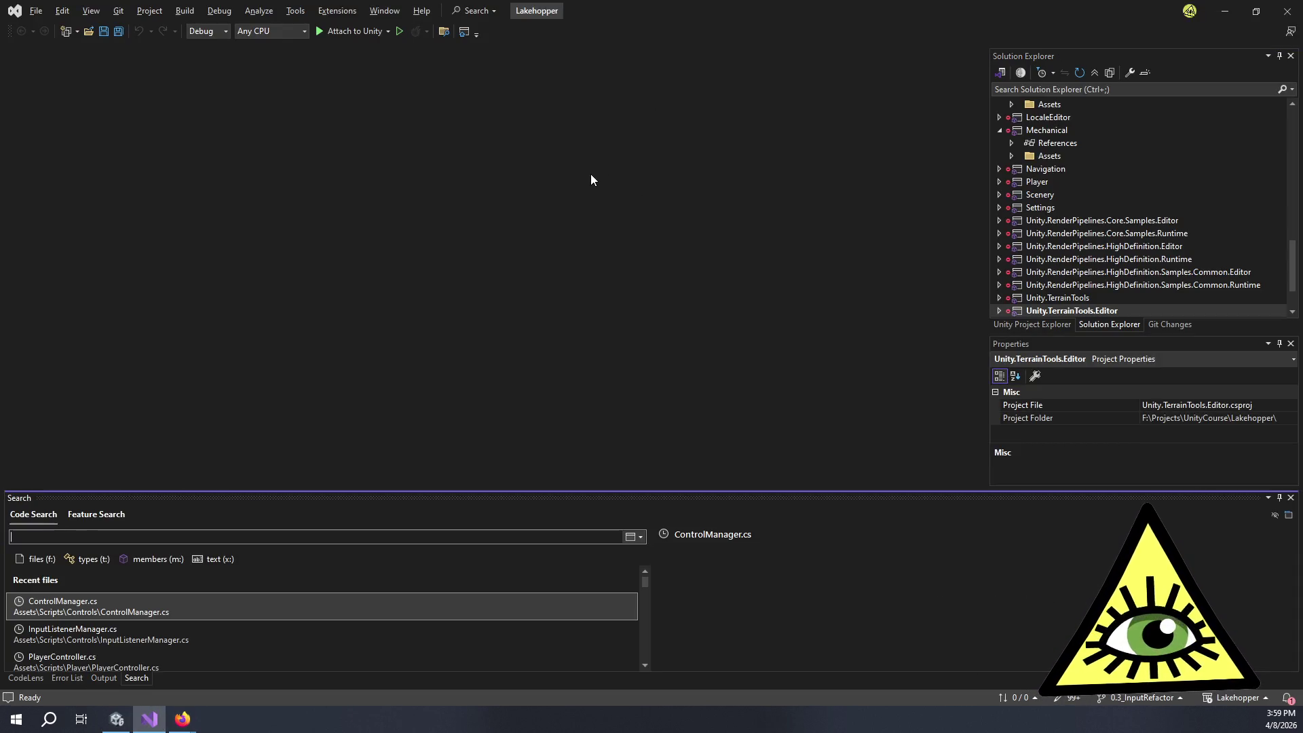
{"action": "type", "text": "ilm.Add"}
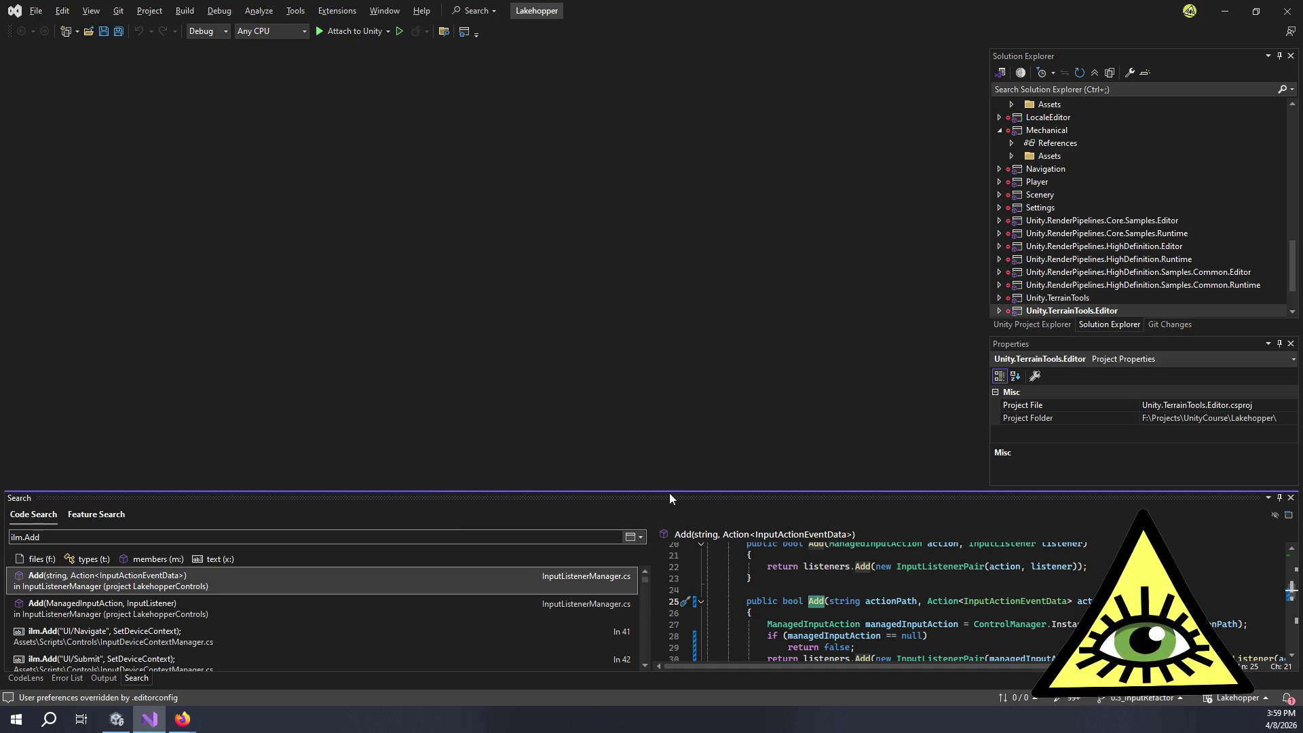
{"action": "left_click_drag", "start_coordinate": [669, 486], "coordinate": [689, 380]}
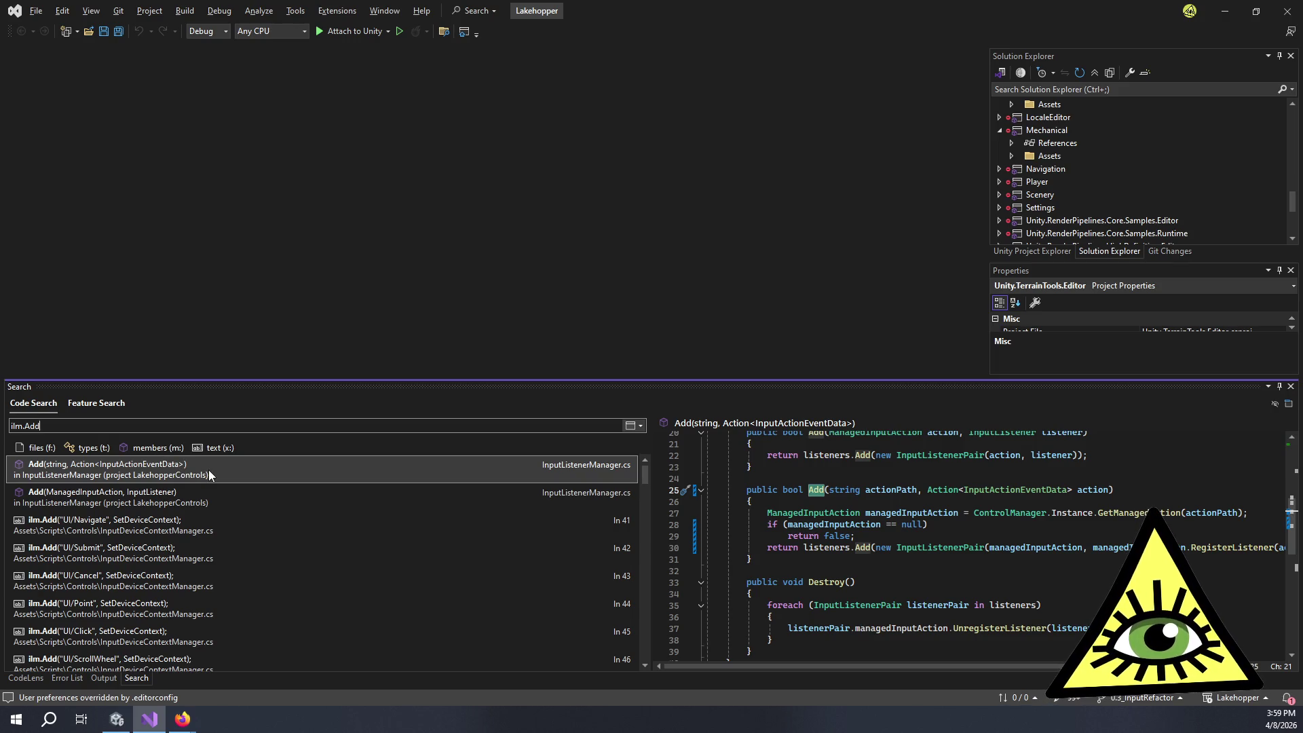
{"action": "left_click", "coordinate": [190, 528]}
{"action": "double_click", "coordinate": [190, 529]}
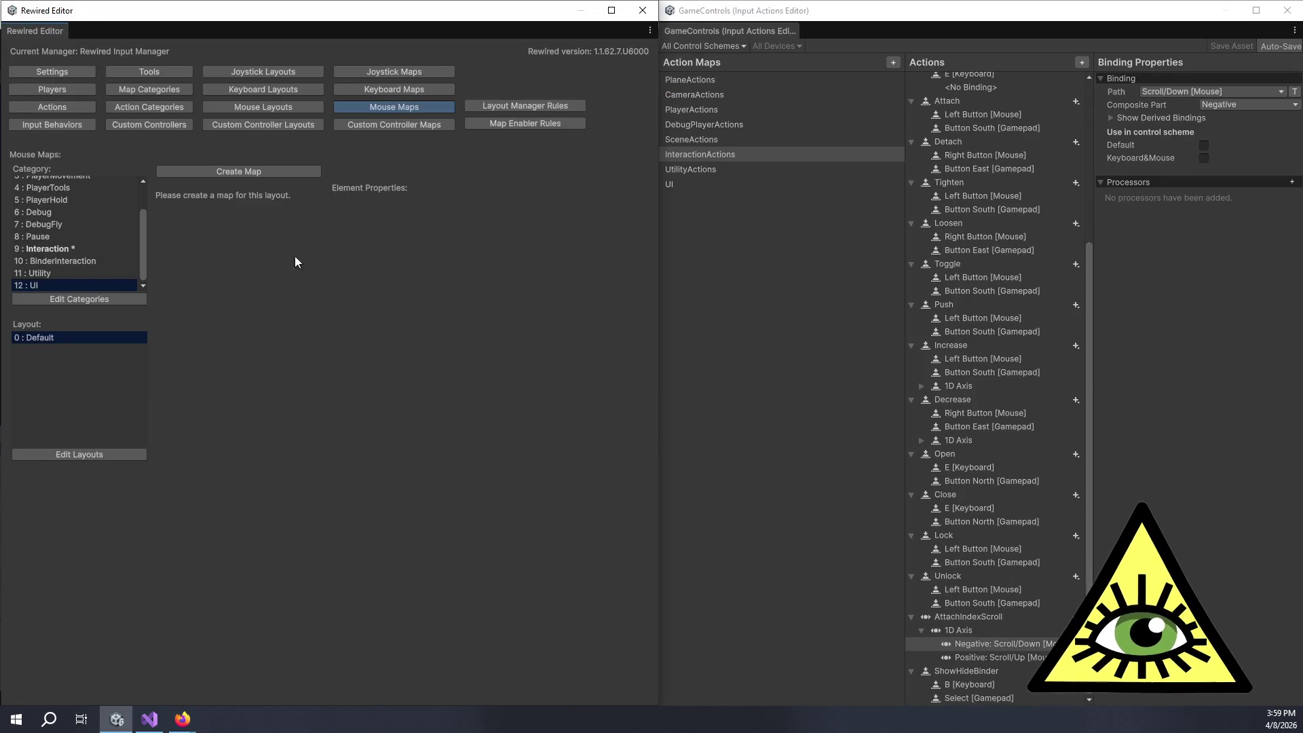
Step: Review Rewired's UI category actions, then select '/Navigate' in the first ilm.Add action name
{"action": "left_click", "coordinate": [68, 105]}
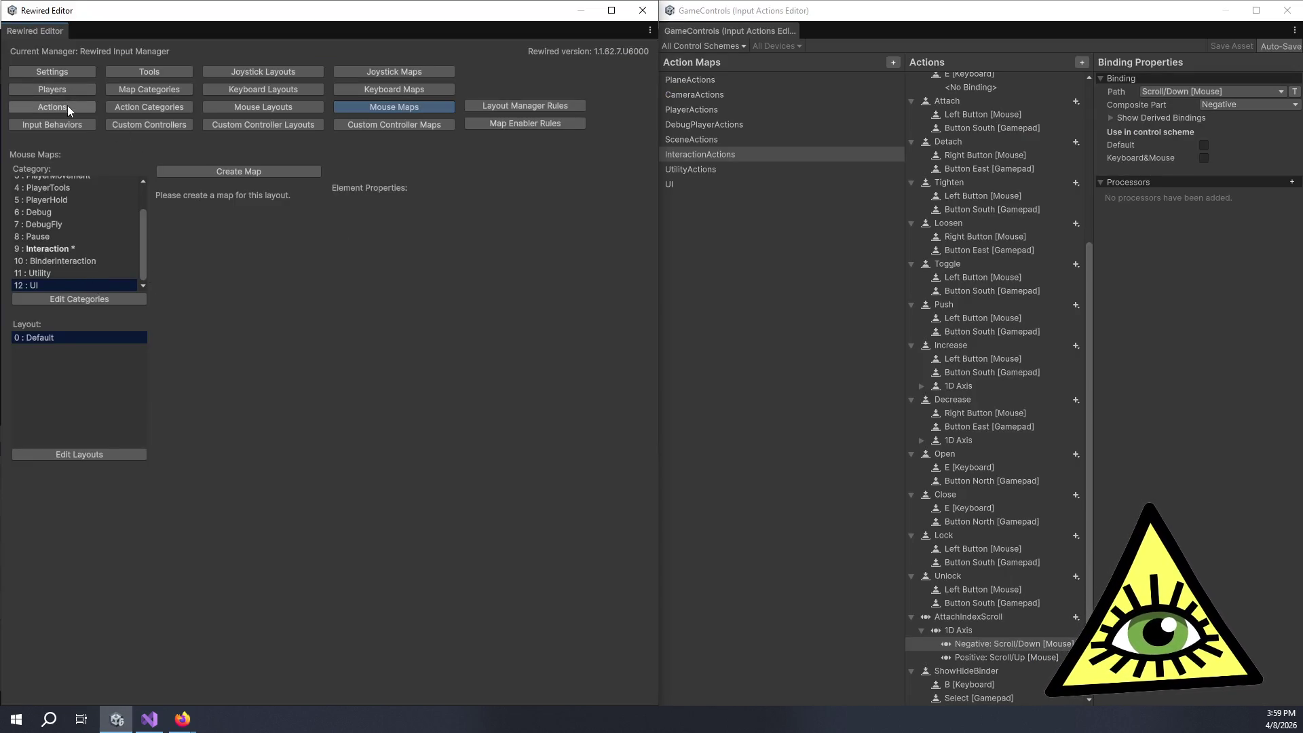
{"action": "left_click", "coordinate": [50, 293]}
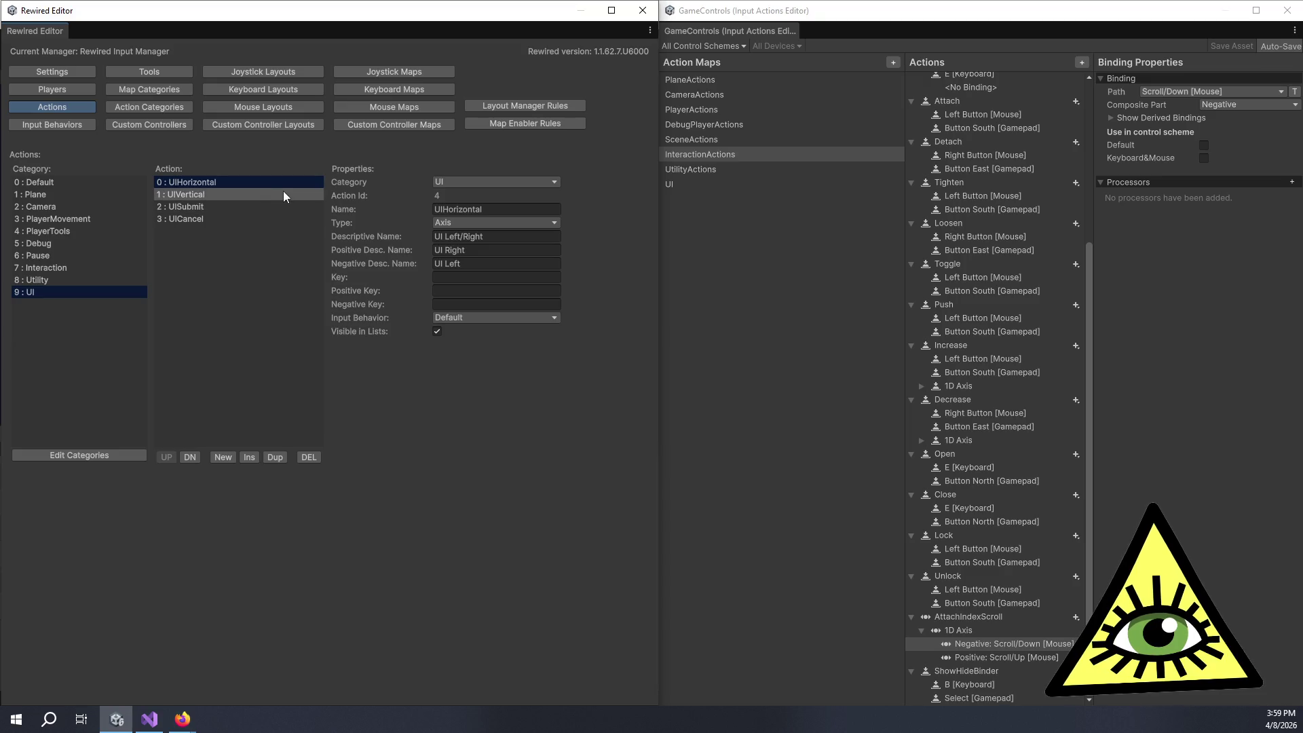
{"action": "key", "text": "alt+Tab"}
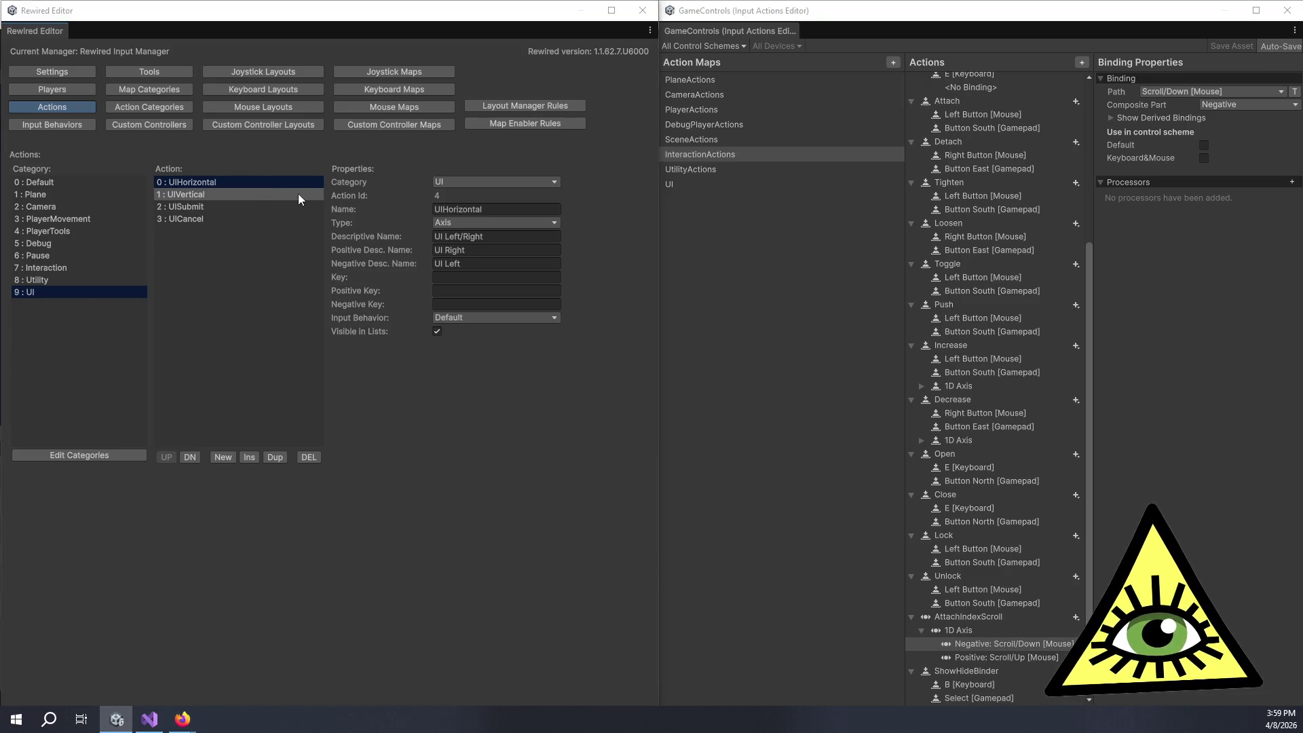
{"action": "left_click_drag", "start_coordinate": [279, 191], "coordinate": [226, 191]}
Step: Rename the UI registrations to UIHorizontal, UIVertical, UICancel and UISubmit
{"action": "type", "text": "Horizontal"}
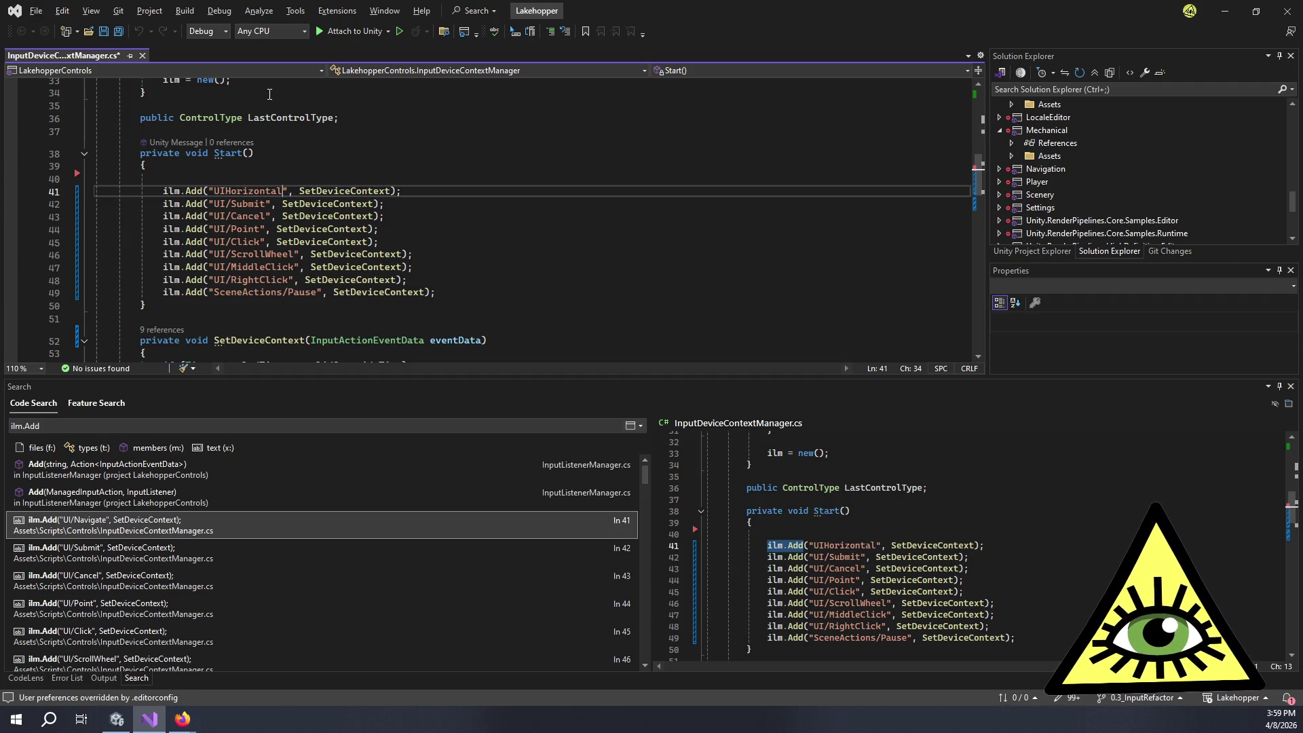
{"action": "key", "text": "Down"}
{"action": "key", "text": "BackSpace"}
{"action": "key", "text": "BackSpace"}
{"action": "key", "text": "BackSpace"}
{"action": "type", "text": "Vertical"}
{"action": "key", "text": "Down"}
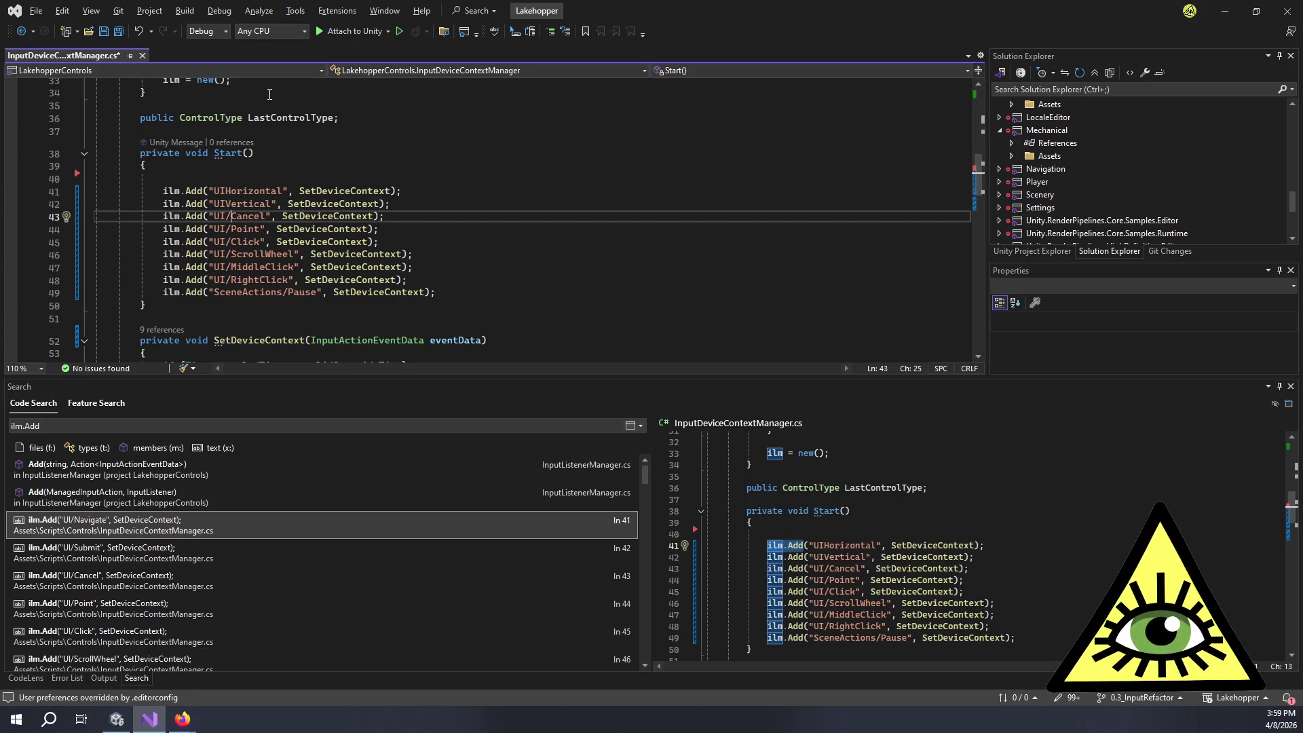
{"action": "key", "text": "BackSpace"}
{"action": "key", "text": "Down"}
{"action": "key", "text": "Right"}
{"action": "key", "text": "Right"}
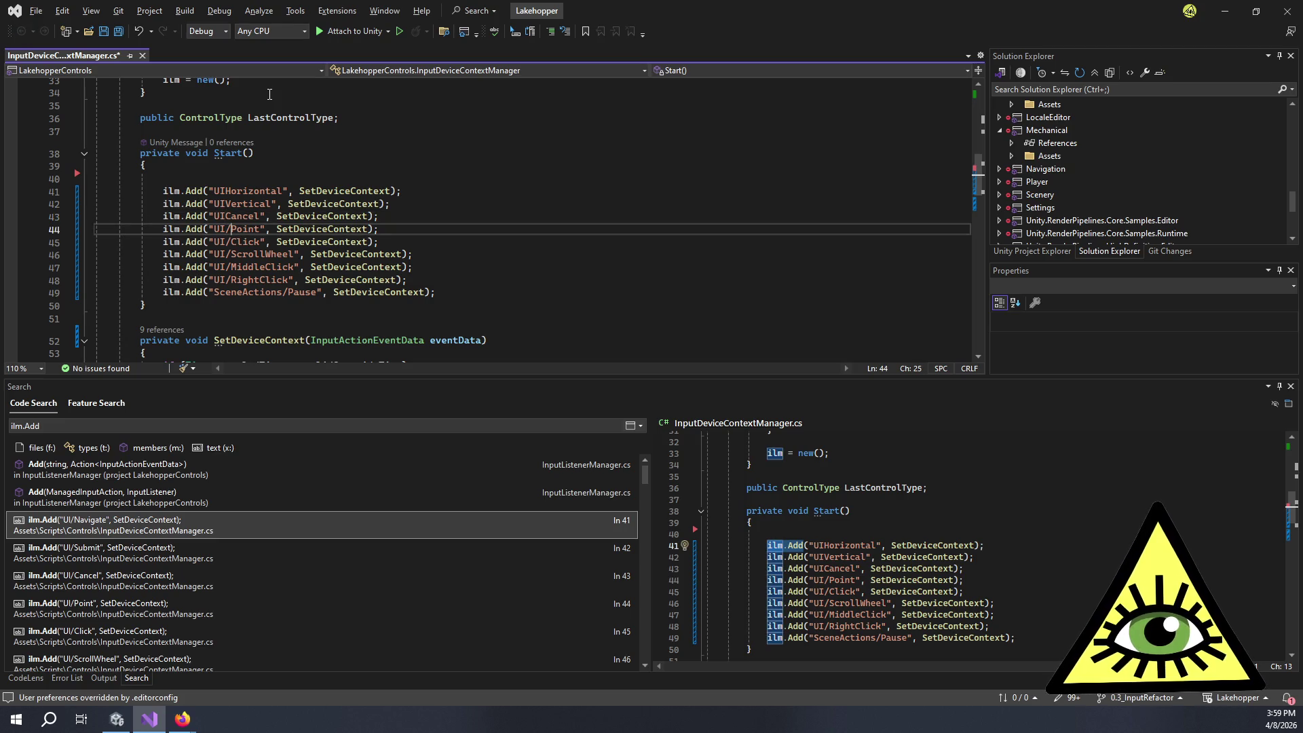
{"action": "key", "text": "Delete"}
{"action": "key", "text": "Delete"}
{"action": "key", "text": "Delete"}
{"action": "key", "text": "BackSpace"}
{"action": "type", "text": "Submit"}
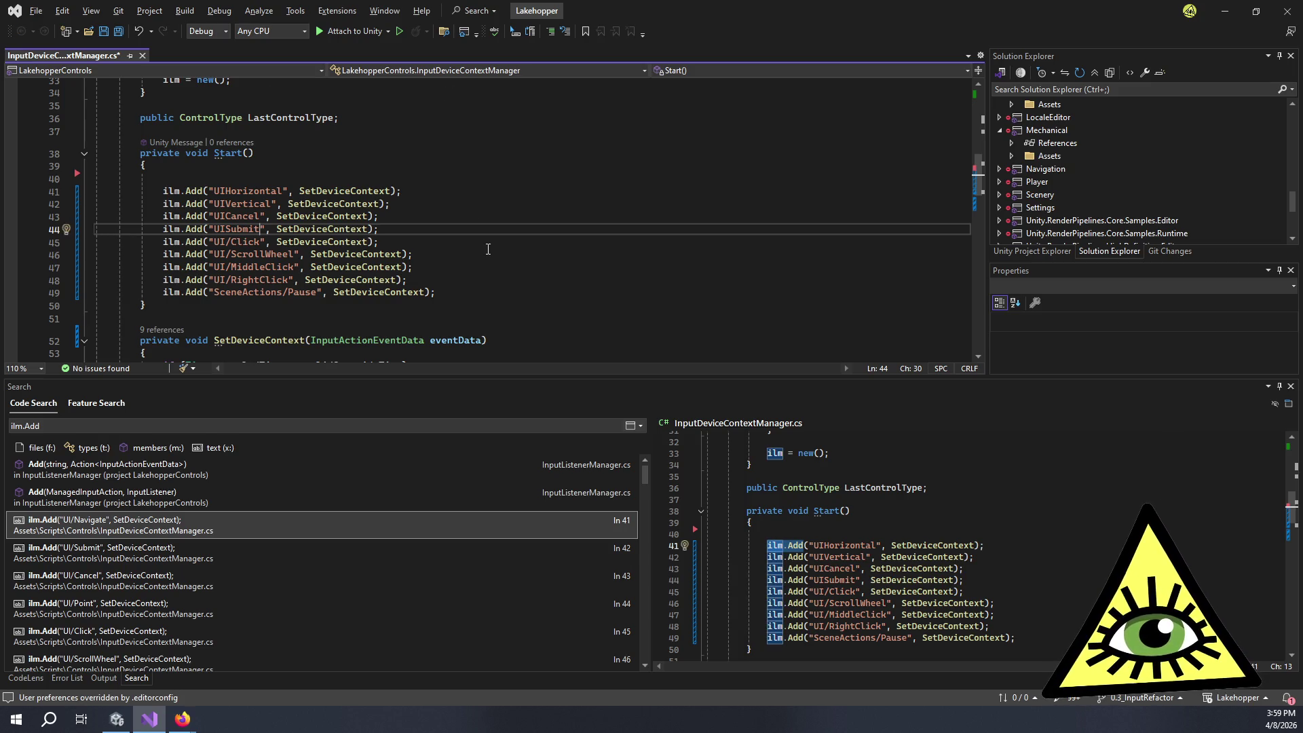
Step: Delete the Click through RightClick registrations and strip 'SceneActions/' from Pause
{"action": "mouse_move", "coordinate": [440, 282]}
{"action": "left_mouse_down"}
{"action": "mouse_move", "coordinate": [135, 268]}
{"action": "mouse_move", "coordinate": [59, 242]}
{"action": "left_mouse_up"}
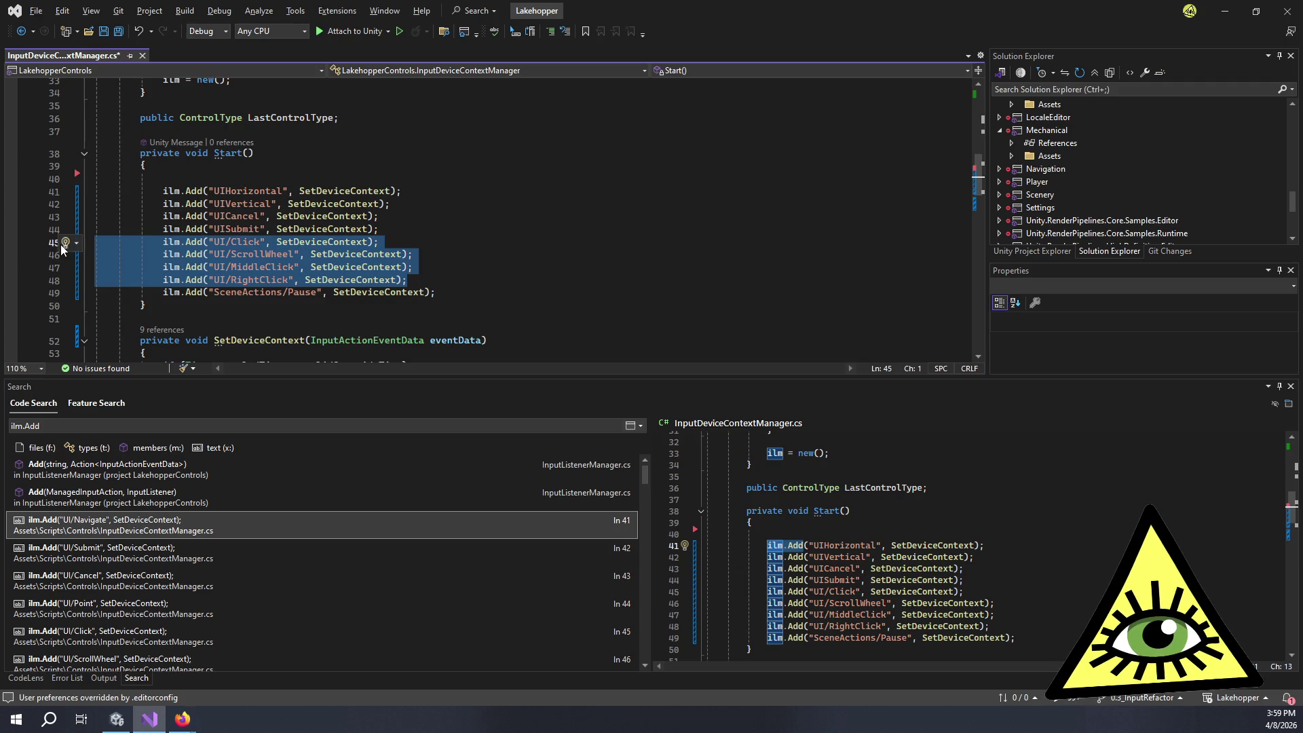
{"action": "key", "text": "Delete"}
{"action": "key", "text": "Delete"}
{"action": "left_click", "coordinate": [287, 241]}
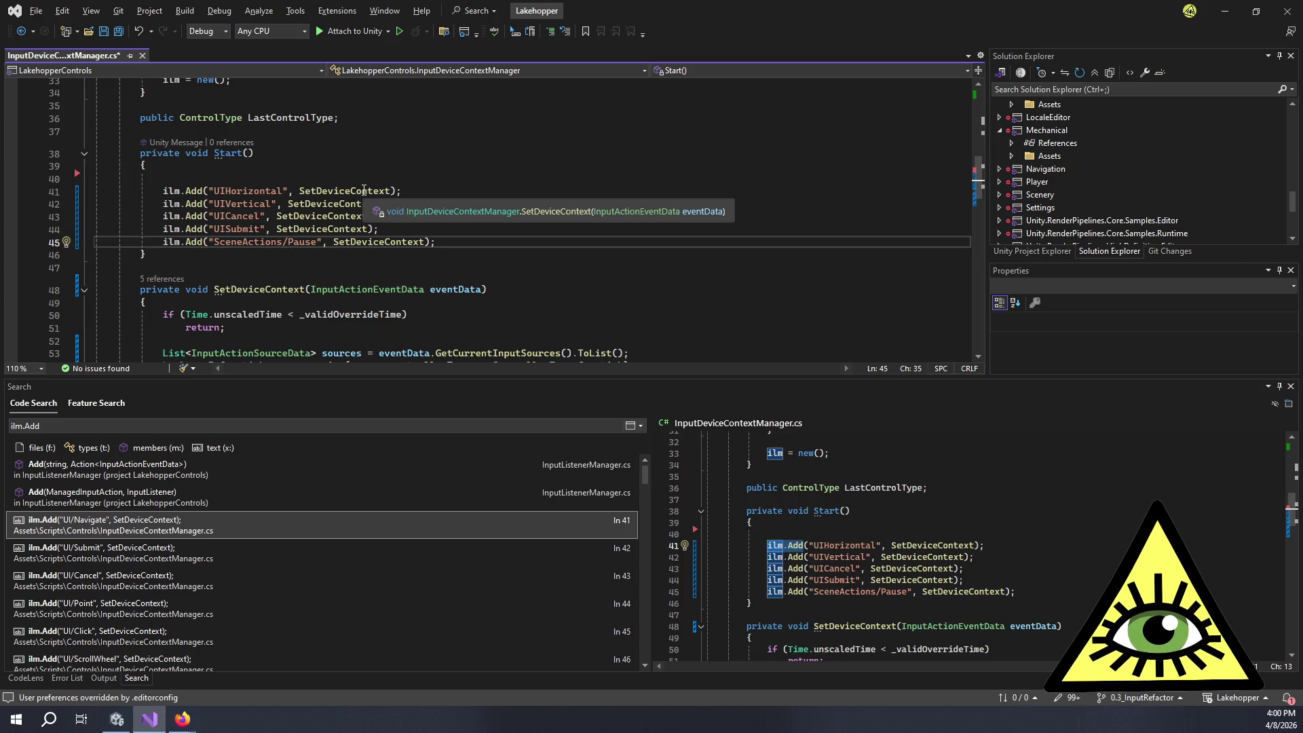
{"action": "key", "text": "BackSpace"}
{"action": "key", "text": "BackSpace"}
{"action": "key", "text": "BackSpace"}
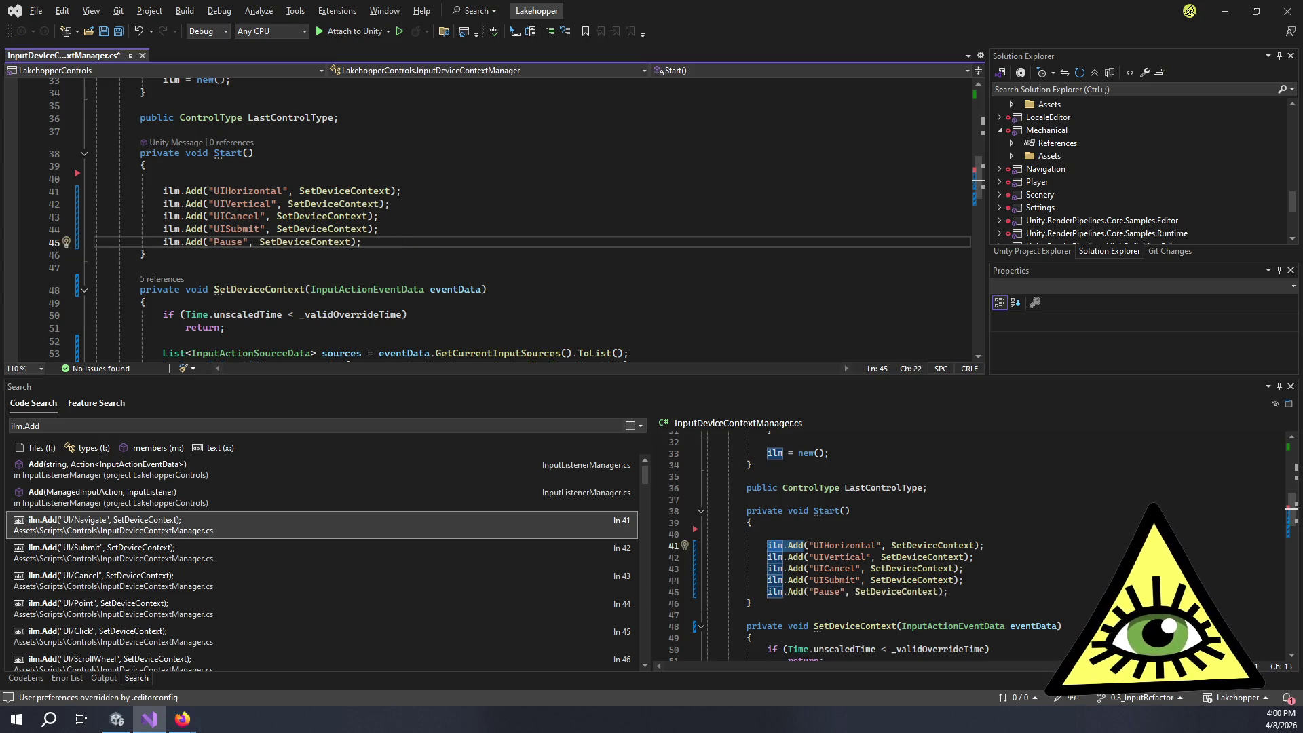
{"action": "key", "text": "End"}
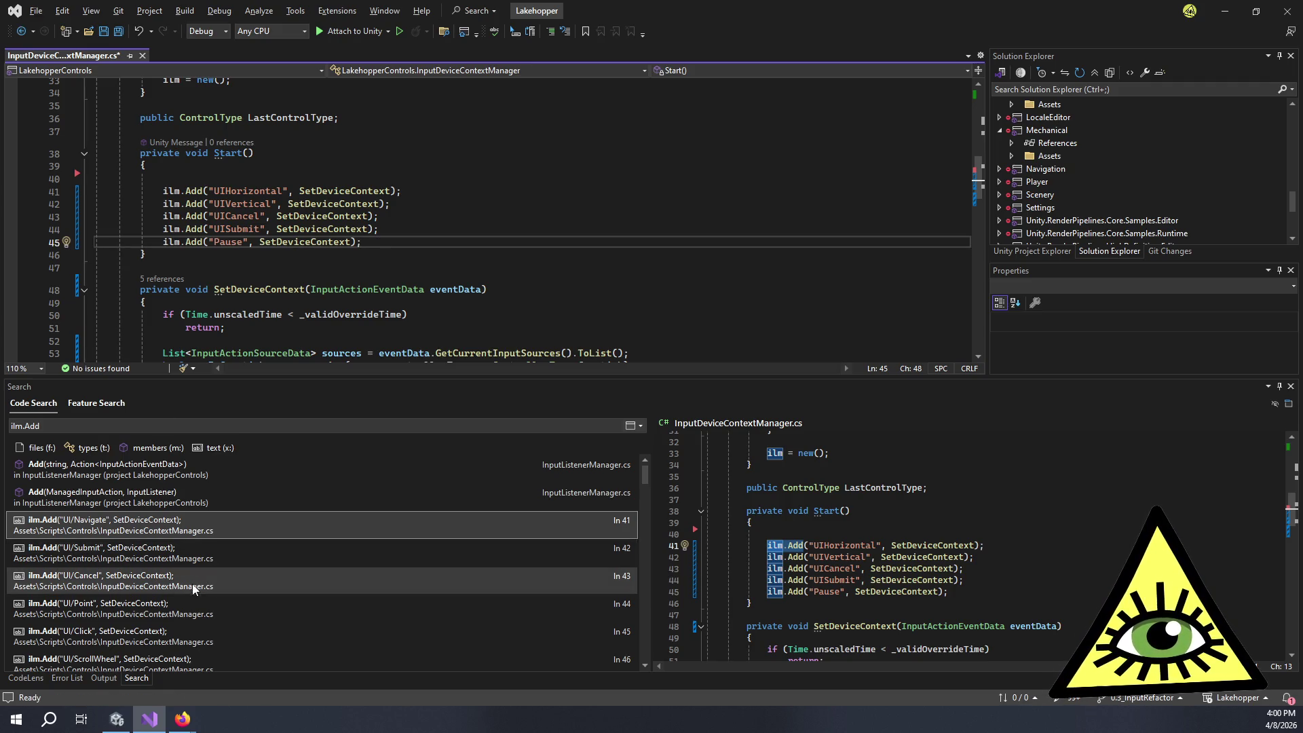
{"action": "scroll", "coordinate": [195, 590], "scroll_direction": "down", "scroll_amount": 1}
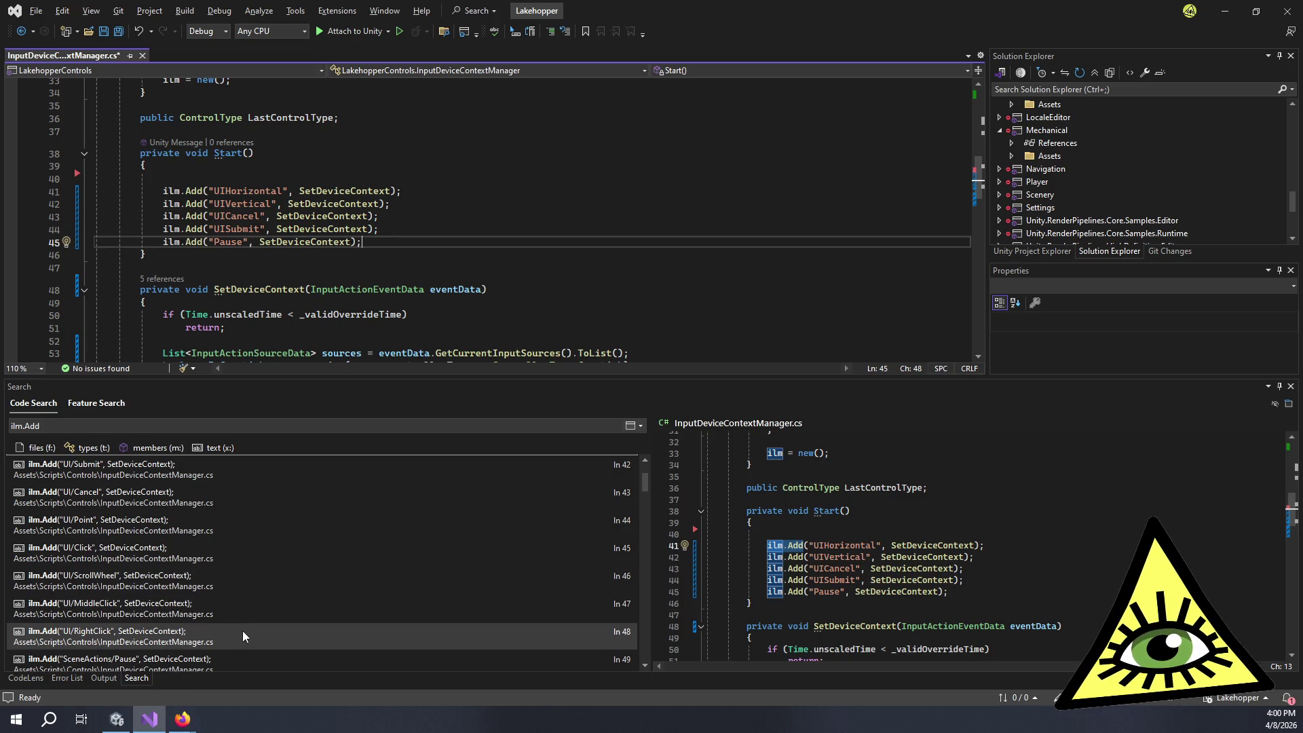
{"action": "scroll", "coordinate": [243, 630], "scroll_direction": "down", "scroll_amount": 1}
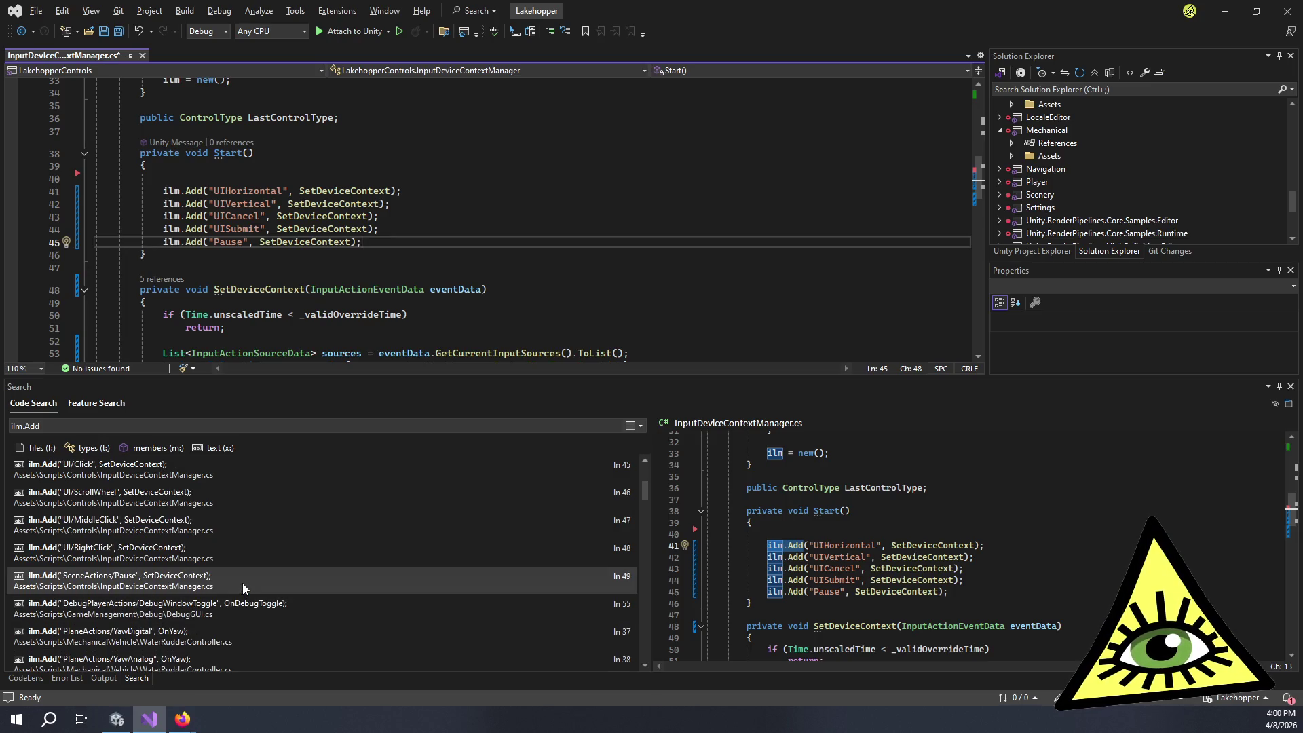
{"action": "double_click", "coordinate": [289, 615]}
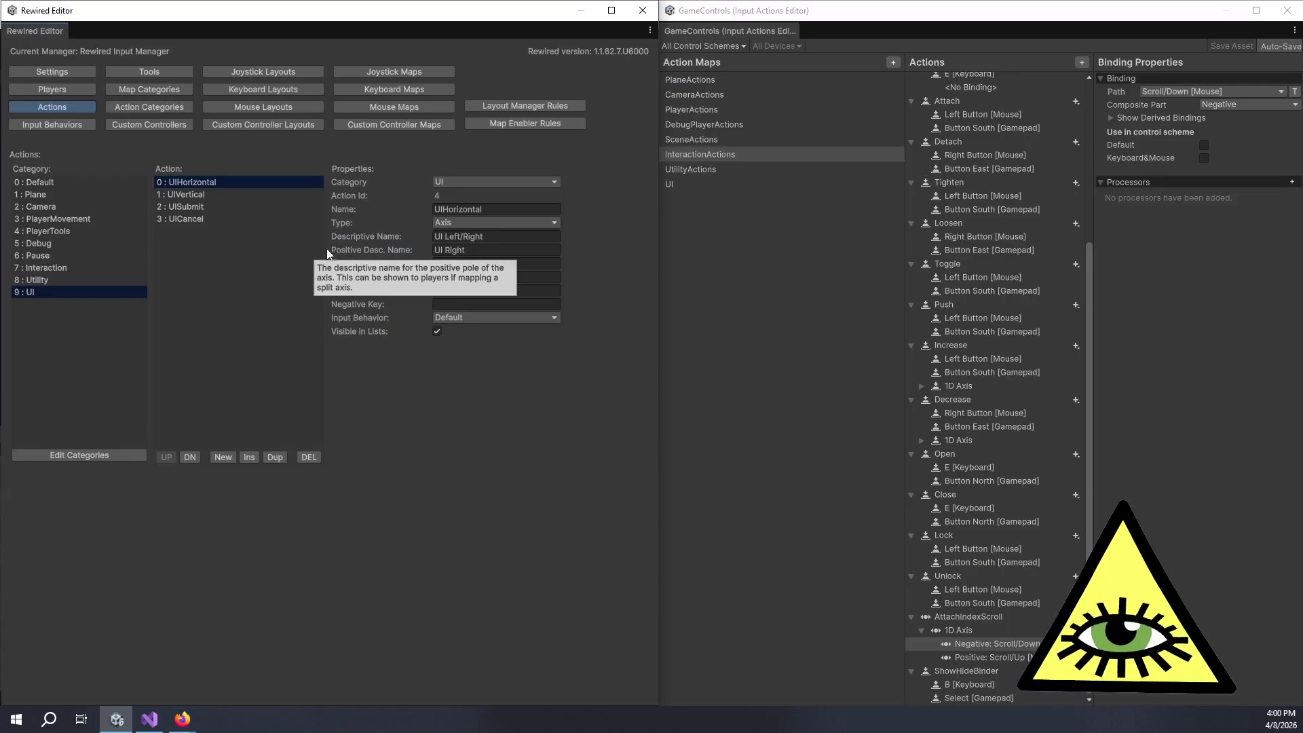
Step: Select category 5 : Debug on Rewired's Actions page to list its actions
{"action": "left_click", "coordinate": [59, 243]}
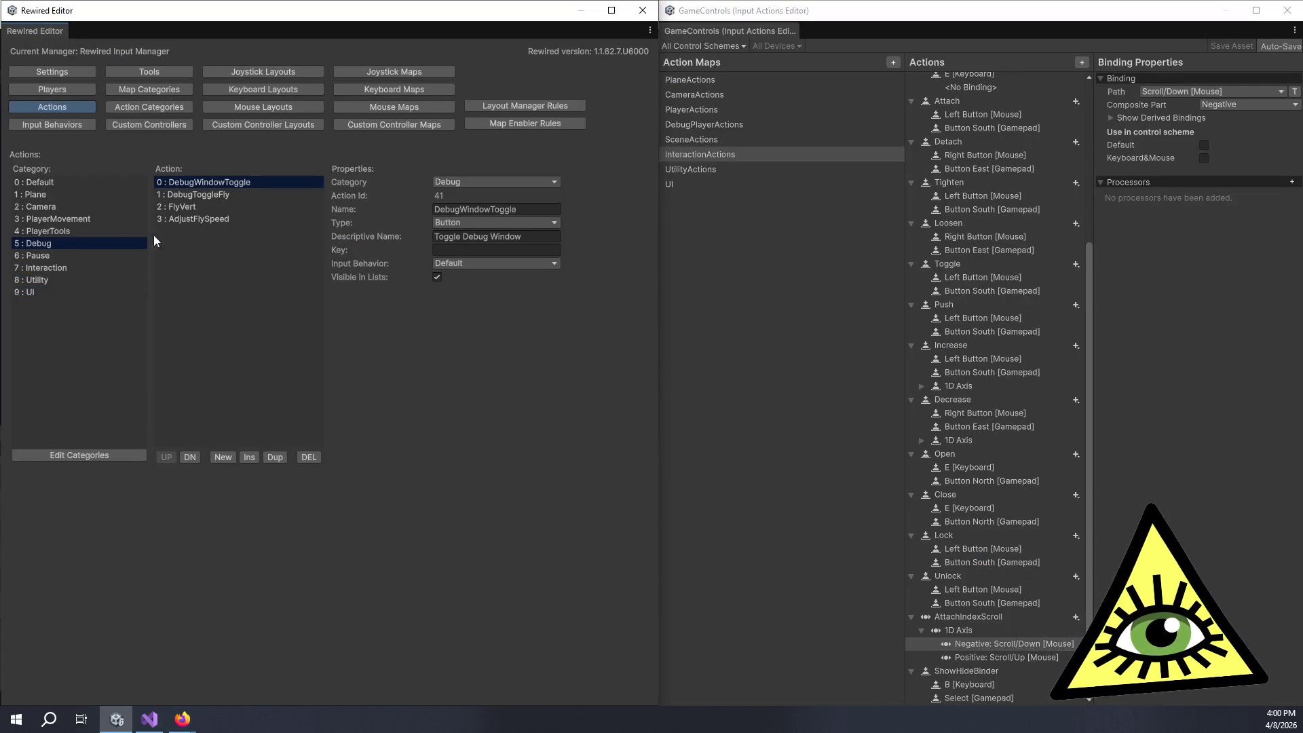
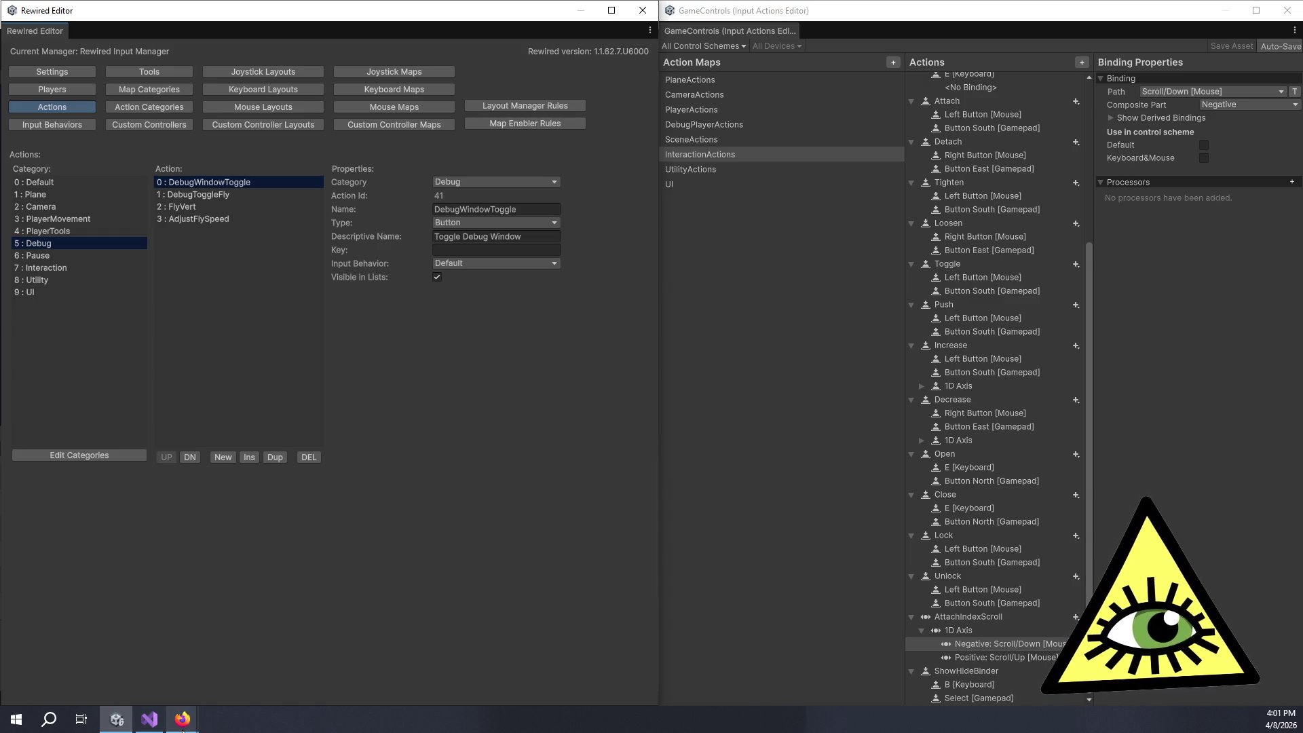
Step: Bring the Firefox Supported Controllers page forward and scroll up to the Saitek entries
{"action": "mouse_move", "coordinate": [182, 720]}
{"action": "left_click", "coordinate": [109, 665]}
{"action": "scroll", "coordinate": [383, 478], "scroll_direction": "up", "scroll_amount": 10}
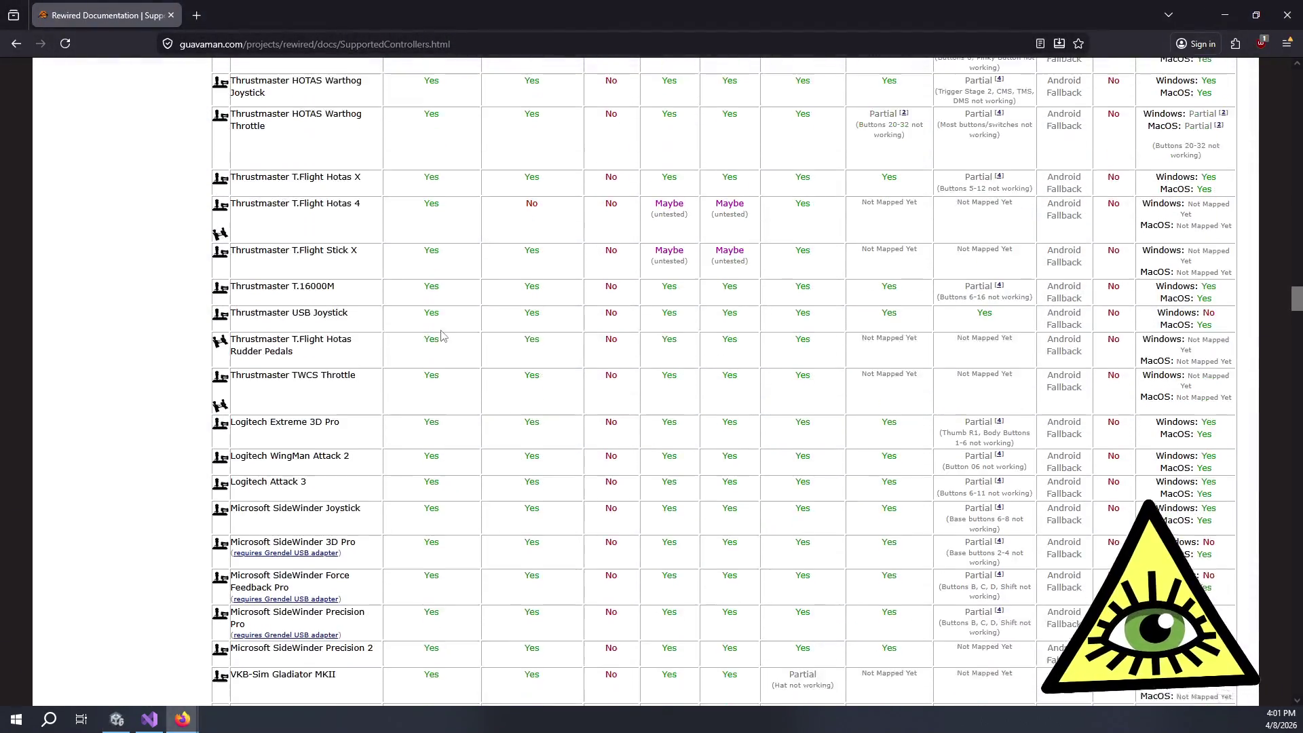
{"action": "mouse_move", "coordinate": [255, 236]}
{"action": "left_mouse_down"}
{"action": "mouse_move", "coordinate": [407, 474]}
{"action": "mouse_move", "coordinate": [291, 406]}
{"action": "mouse_move", "coordinate": [280, 251]}
{"action": "left_mouse_up"}
{"action": "scroll", "coordinate": [407, 475], "scroll_direction": "up", "scroll_amount": 10}
Step: Highlight the Saitek rows from X-55 Rhino Stick to Cyborg Evo while reading them
{"action": "left_click", "coordinate": [368, 454]}
{"action": "left_click", "coordinate": [249, 209]}
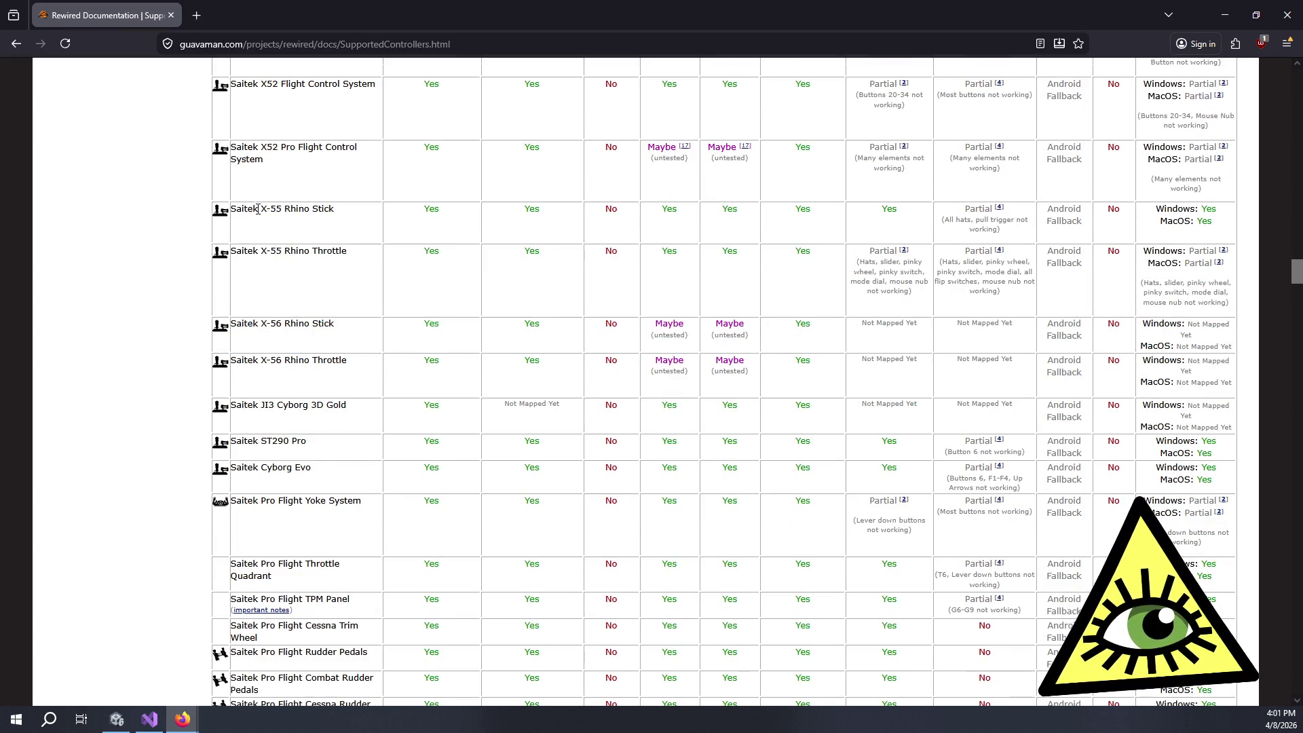
{"action": "left_click_drag", "start_coordinate": [256, 208], "coordinate": [279, 245]}
{"action": "left_click", "coordinate": [294, 286]}
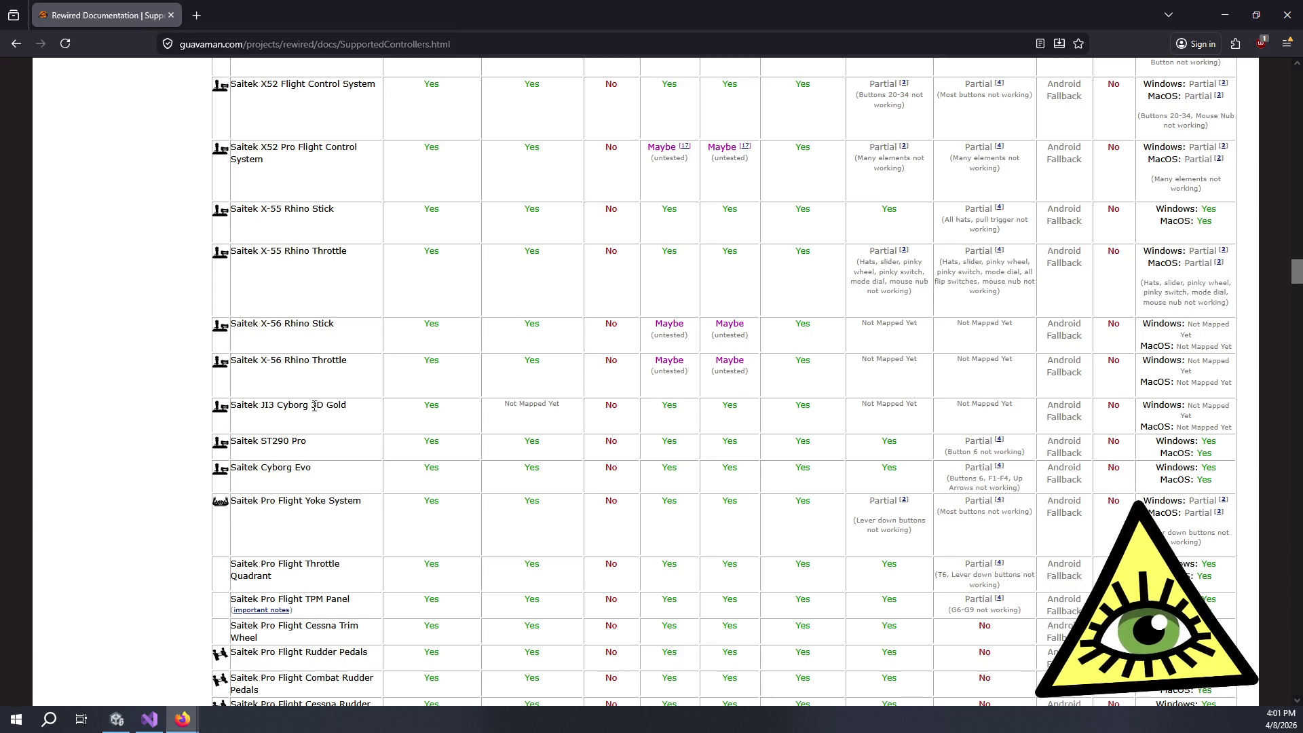
{"action": "left_click_drag", "start_coordinate": [319, 469], "coordinate": [297, 209]}
{"action": "left_click", "coordinate": [297, 209]}
{"action": "key", "text": "alt+Tab"}
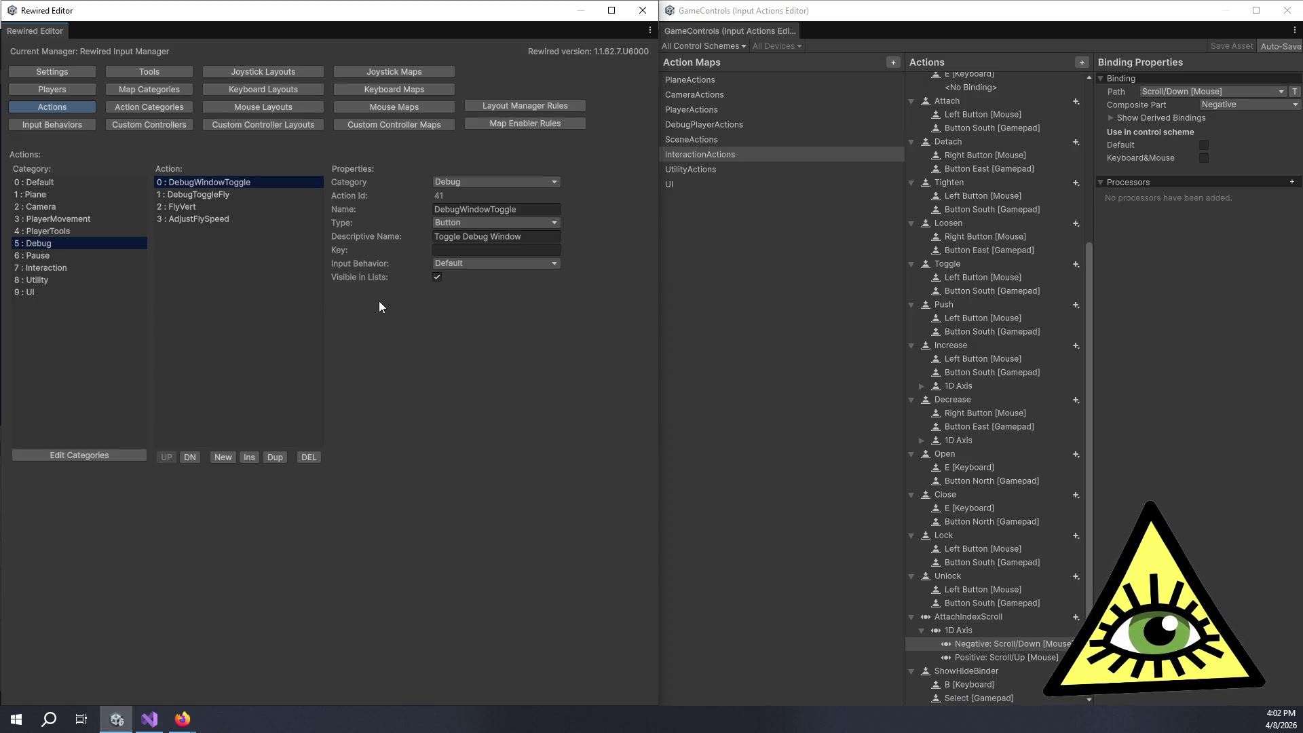
{"action": "left_click", "coordinate": [532, 236]}
{"action": "double_click", "coordinate": [533, 237]}
{"action": "left_click", "coordinate": [533, 238]}
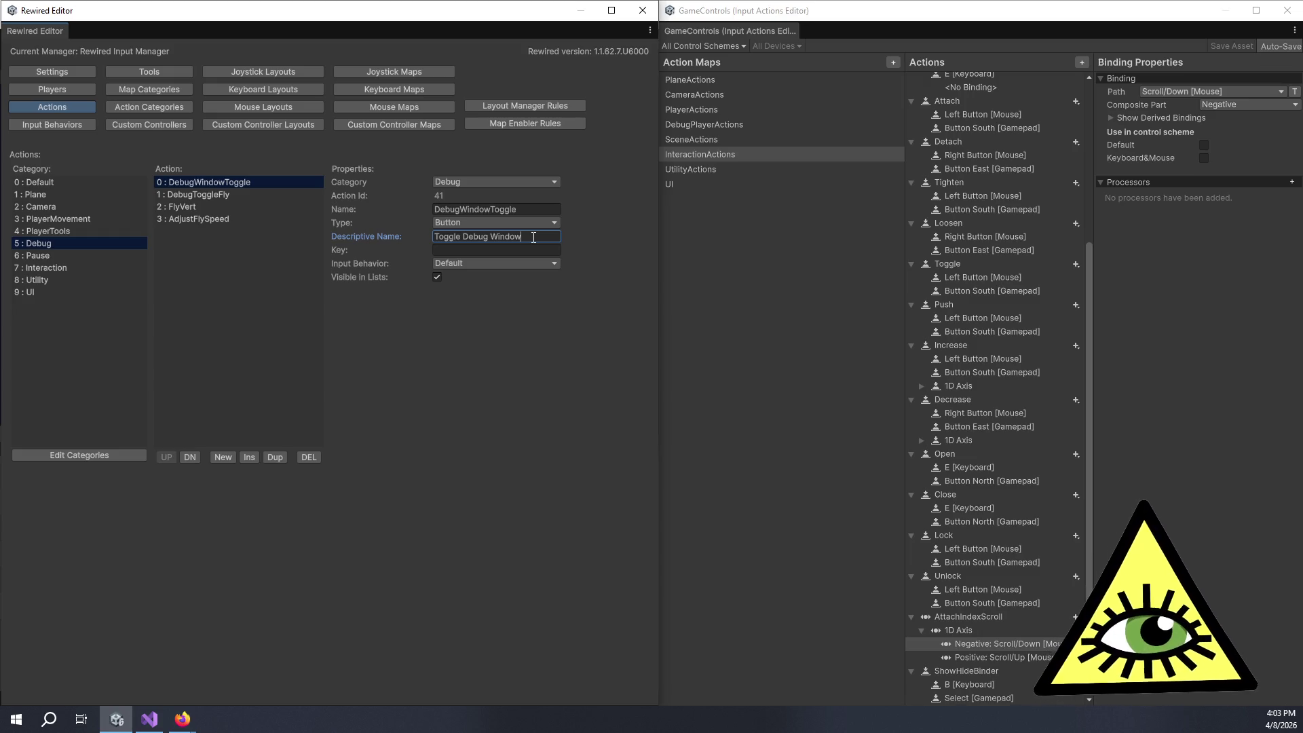
Step: Enlarge Solution Explorer and scroll to the Solution 'Lakehopper' root listing its 40 projects
{"action": "left_click", "coordinate": [149, 718]}
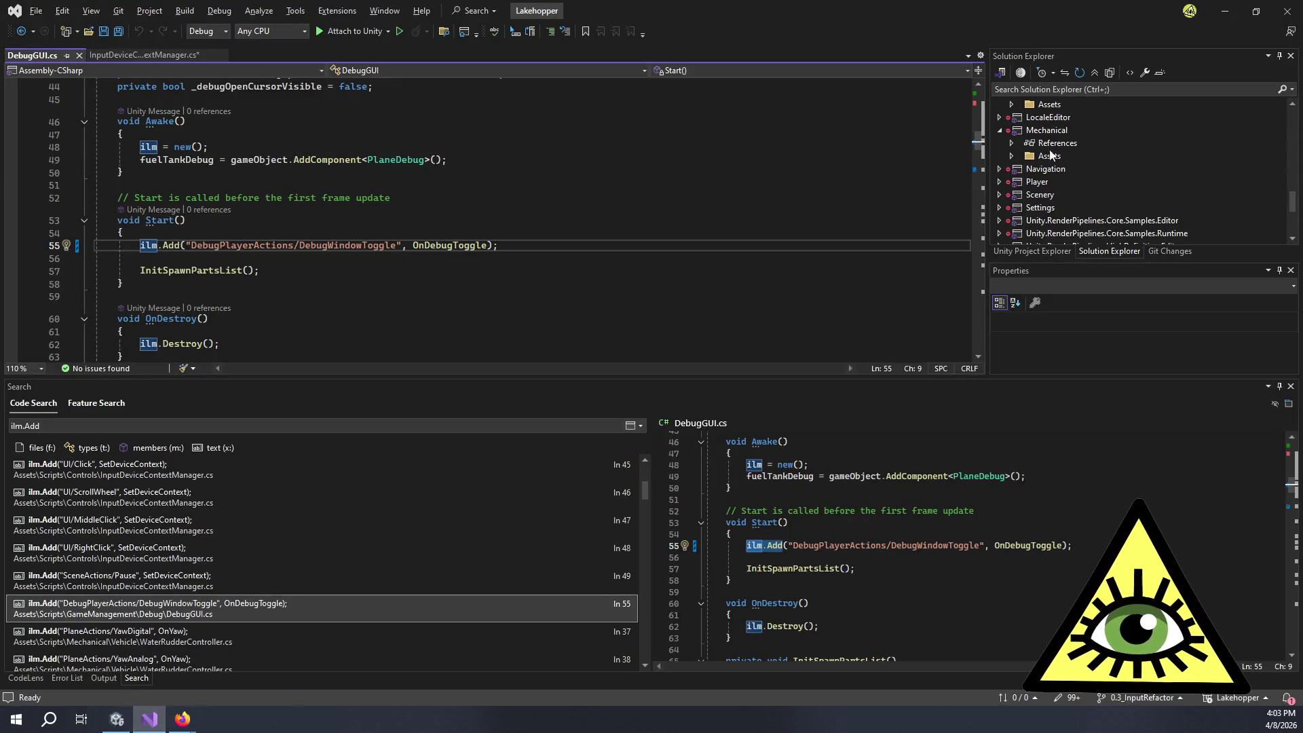
{"action": "left_click_drag", "start_coordinate": [850, 379], "coordinate": [838, 531]}
{"action": "scroll", "coordinate": [1092, 247], "scroll_direction": "down", "scroll_amount": 1}
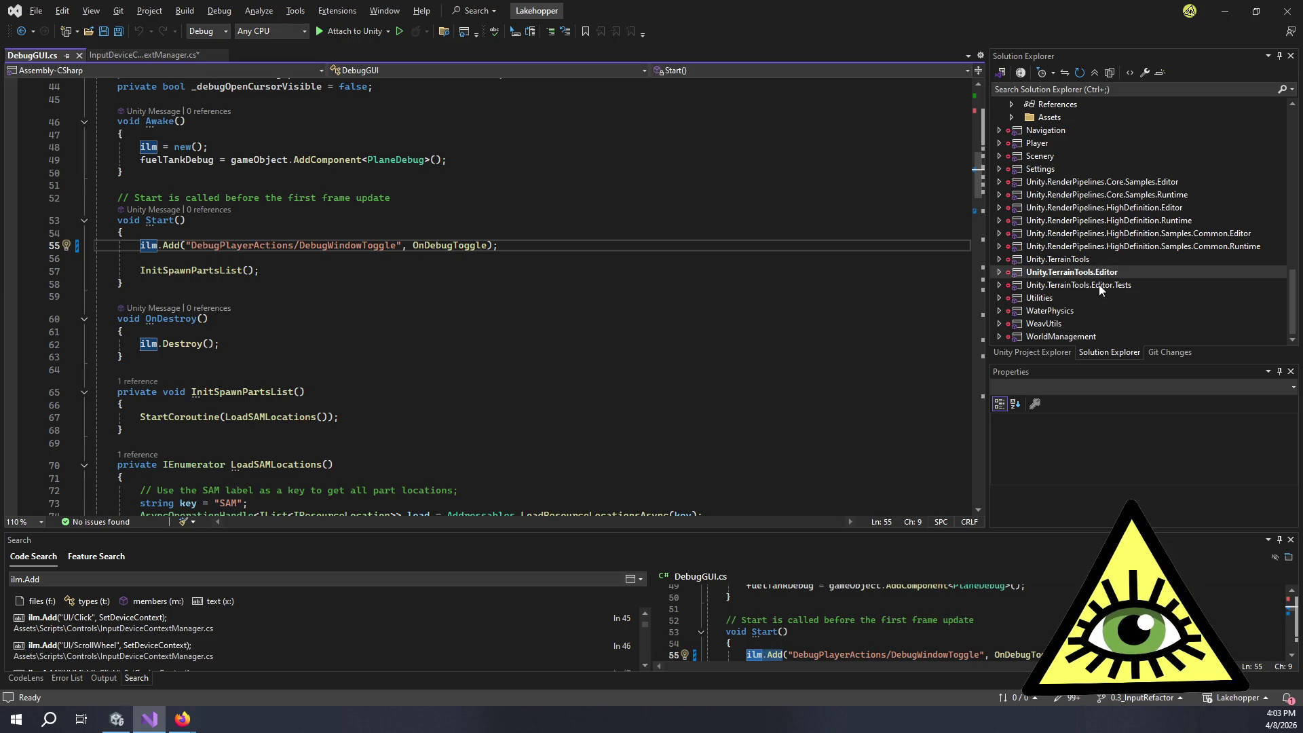
{"action": "scroll", "coordinate": [1098, 284], "scroll_direction": "up", "scroll_amount": 10}
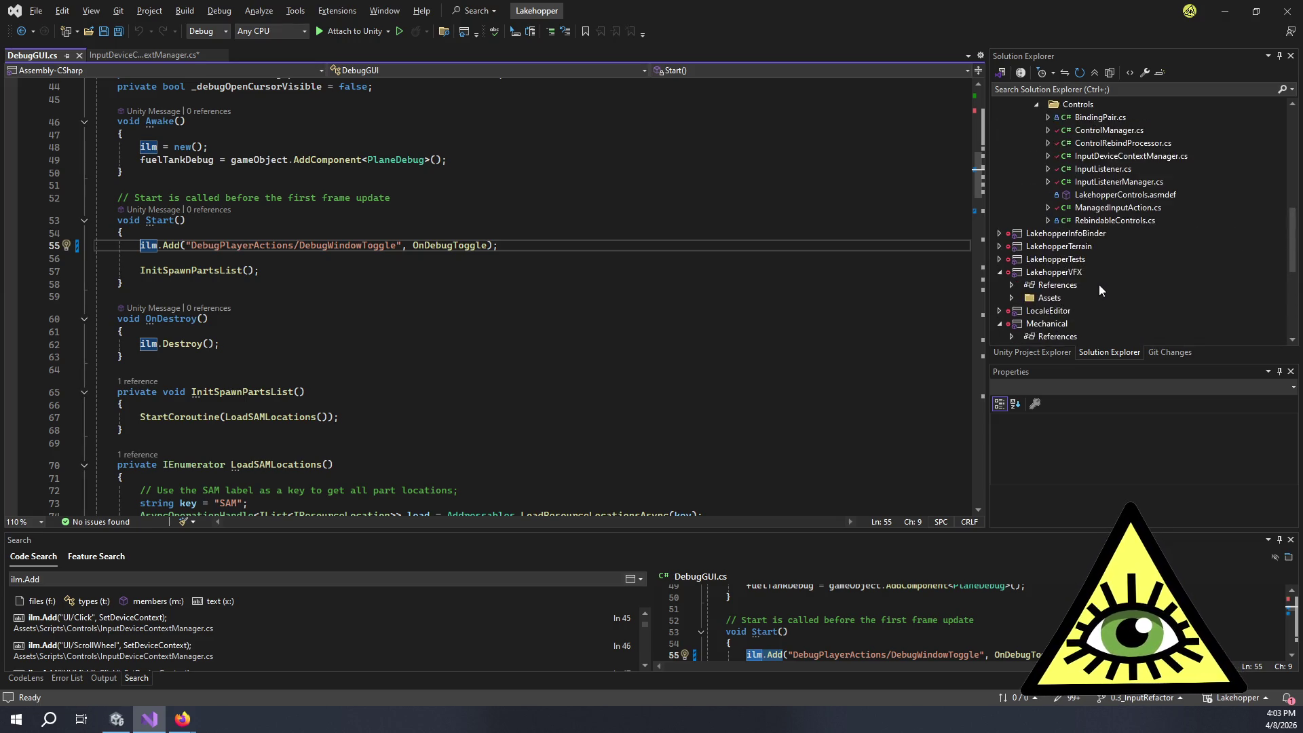
{"action": "left_click", "coordinate": [998, 251]}
{"action": "scroll", "coordinate": [1018, 264], "scroll_direction": "up", "scroll_amount": 5}
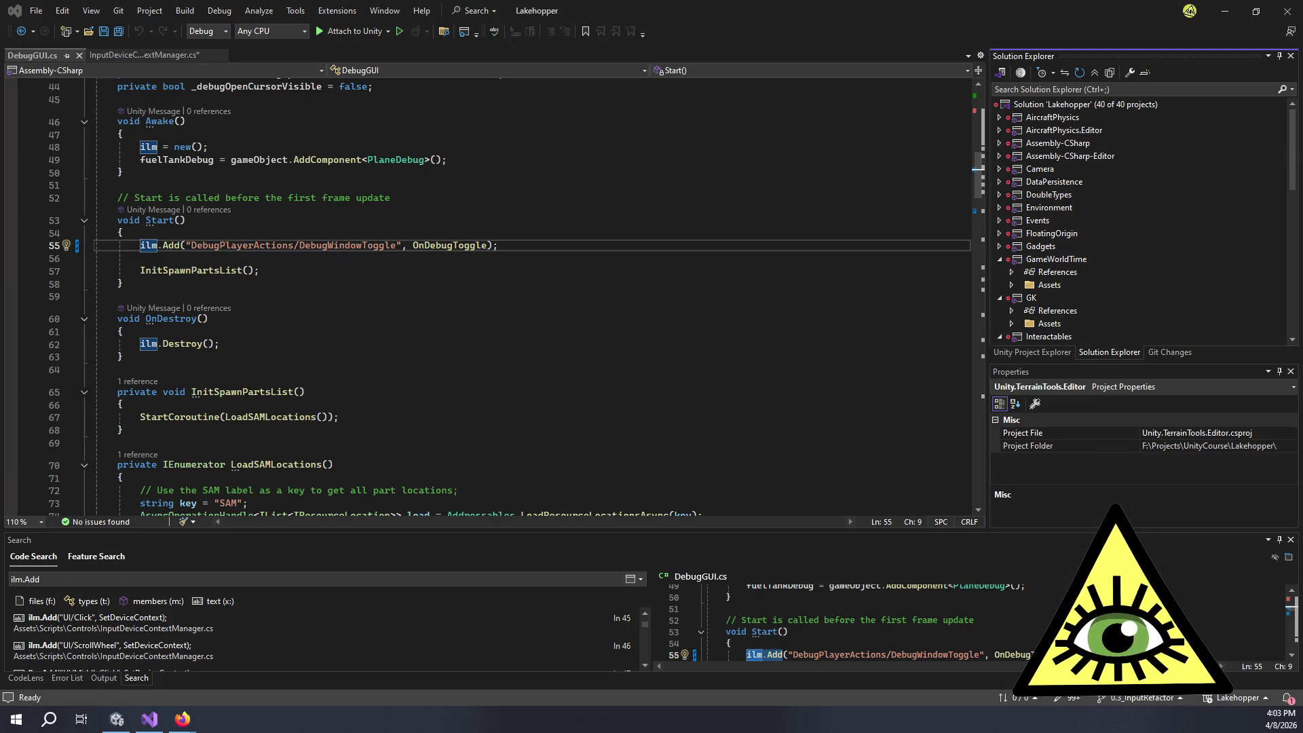
Step: Return from Visual Studio to Unity's Rewired Editor and Input Actions Editor windows
{"action": "key", "text": "alt+Tab"}
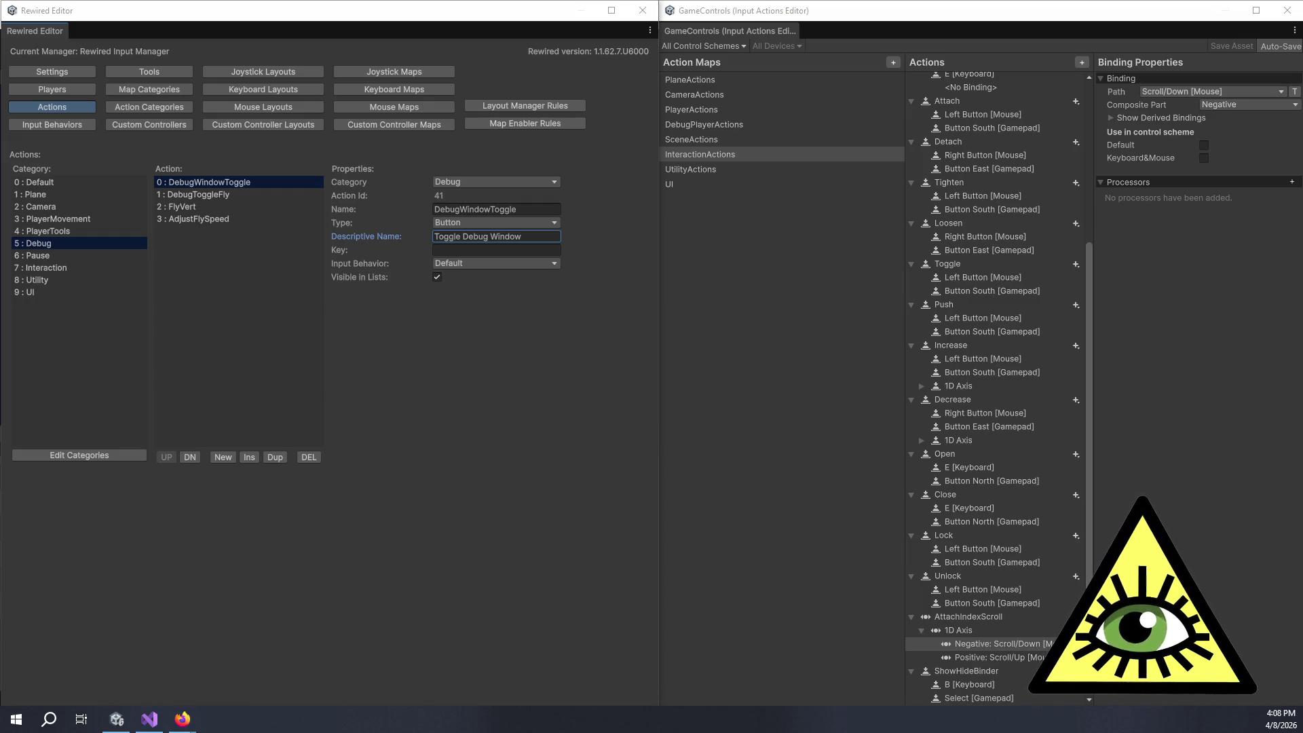
{"action": "left_click", "coordinate": [117, 719]}
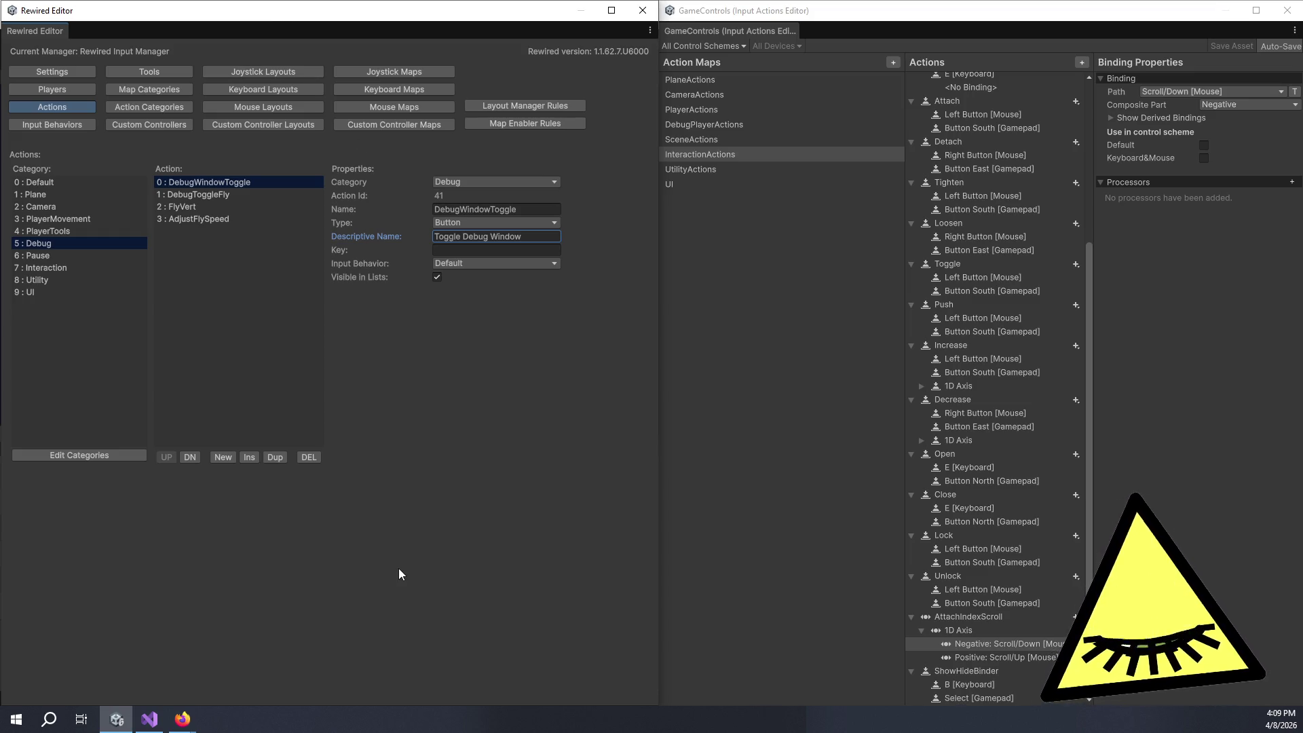
{"action": "mouse_move", "coordinate": [430, 16]}
{"action": "left_mouse_down"}
{"action": "mouse_move", "coordinate": [482, 129]}
{"action": "mouse_move", "coordinate": [450, 515]}
{"action": "mouse_move", "coordinate": [462, 213]}
{"action": "mouse_move", "coordinate": [516, 52]}
{"action": "mouse_move", "coordinate": [428, 15]}
{"action": "left_mouse_up"}
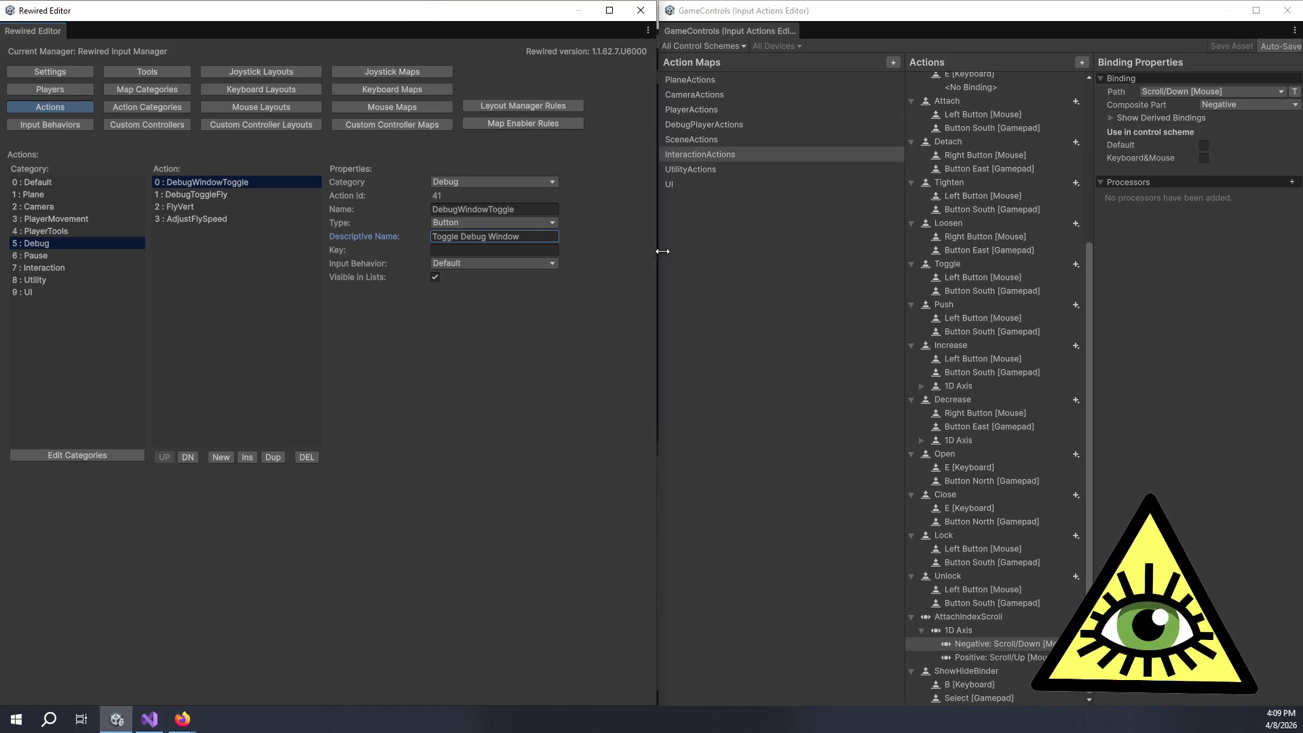
{"action": "left_click_drag", "start_coordinate": [659, 248], "coordinate": [660, 247]}
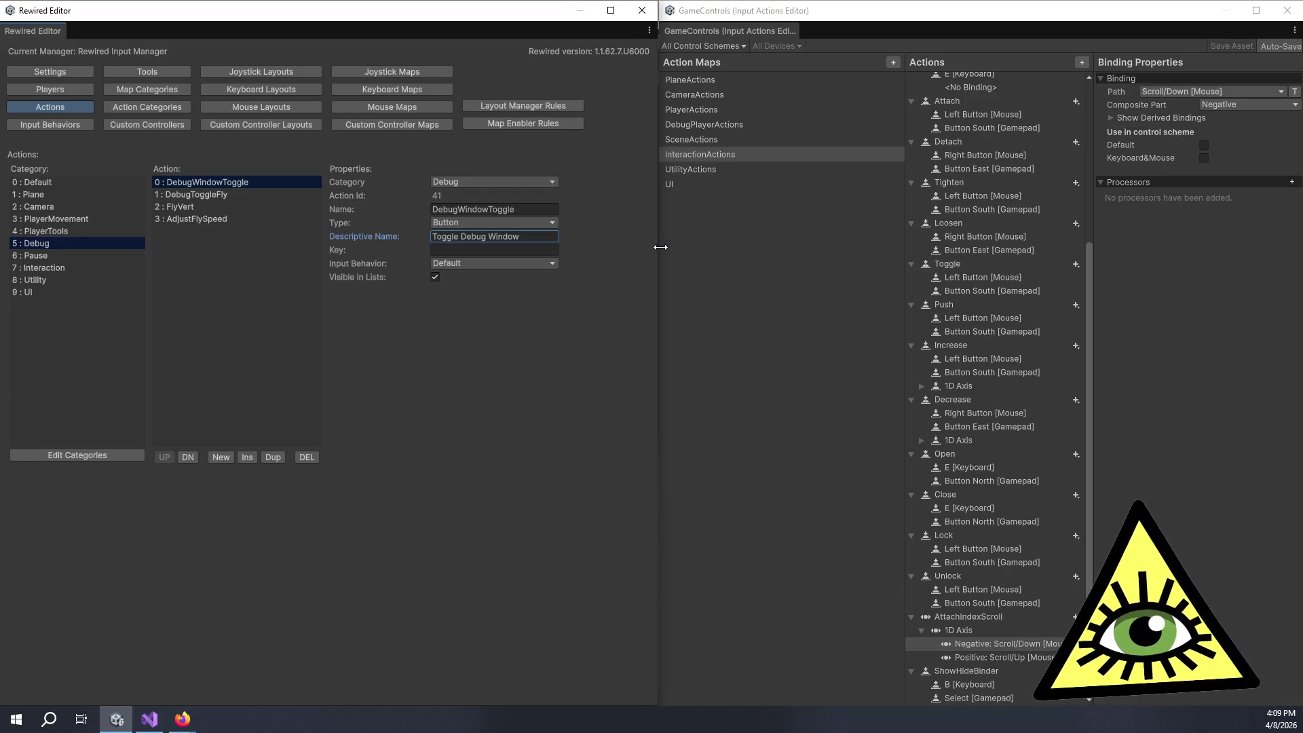
{"action": "left_click", "coordinate": [710, 256]}
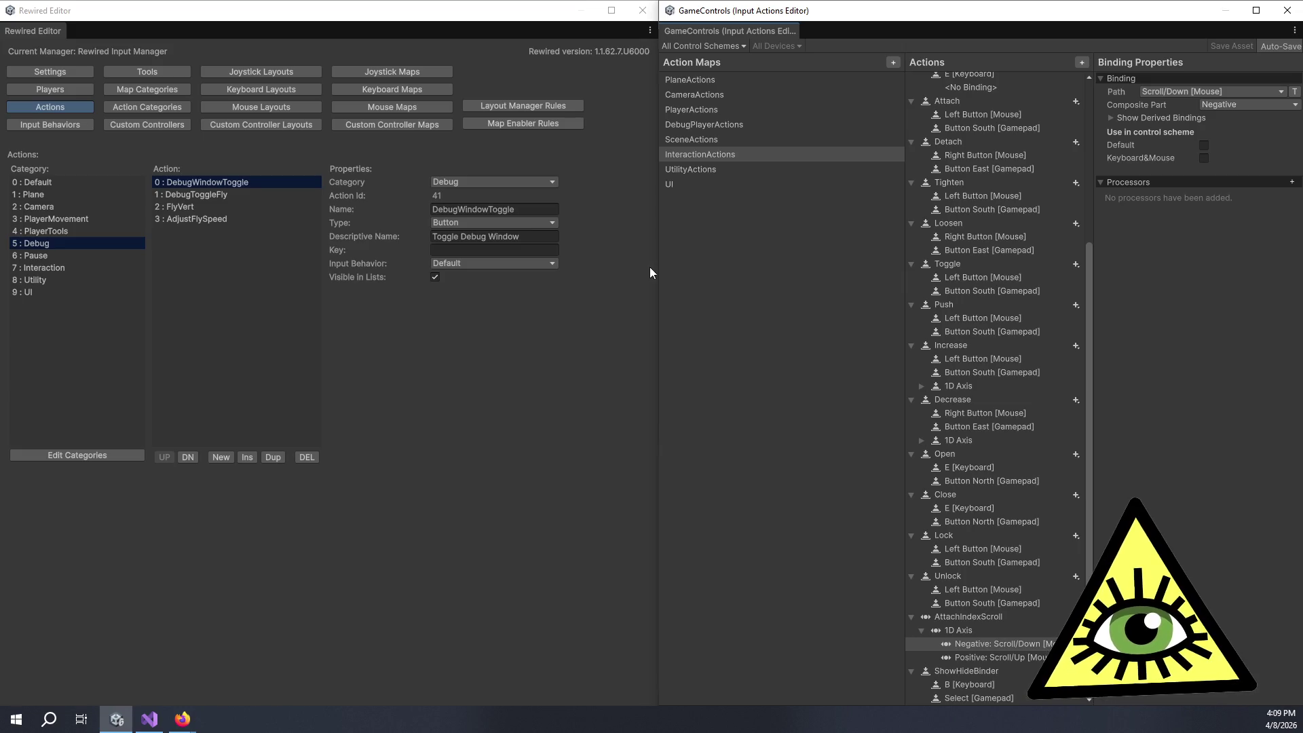
{"action": "left_click", "coordinate": [622, 272]}
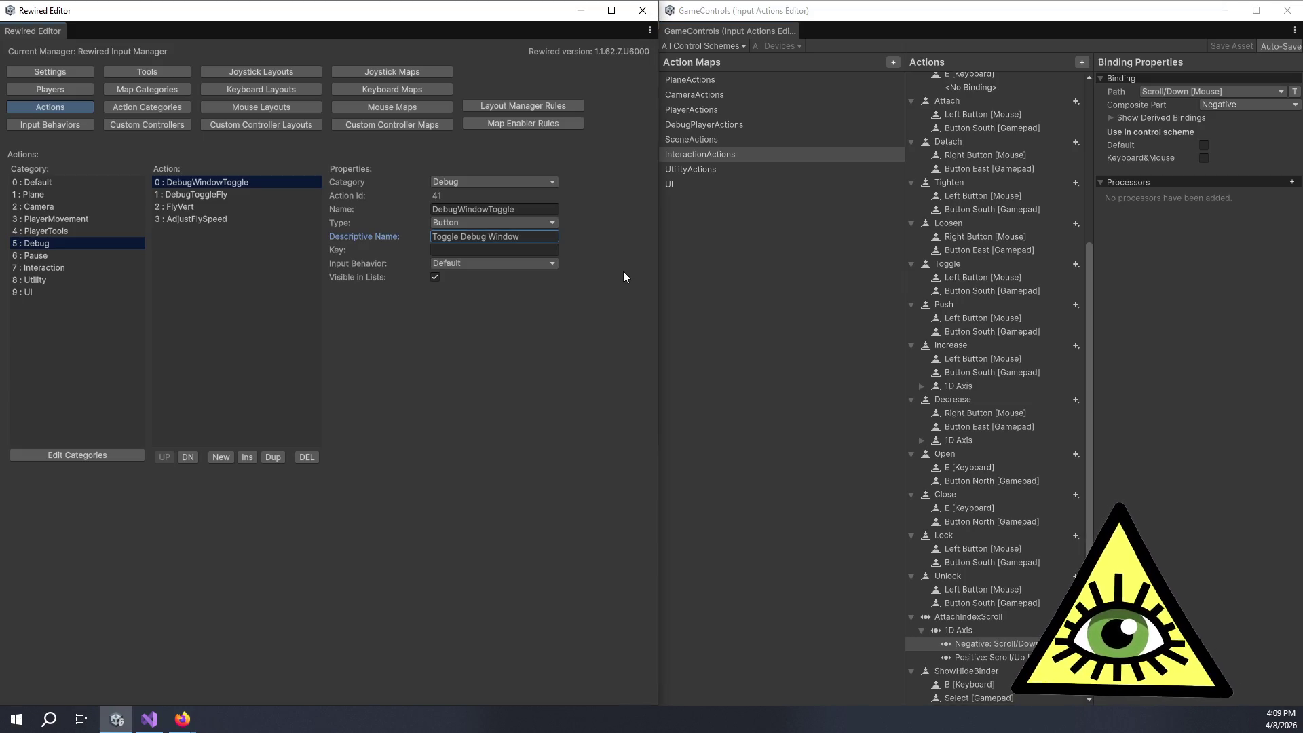